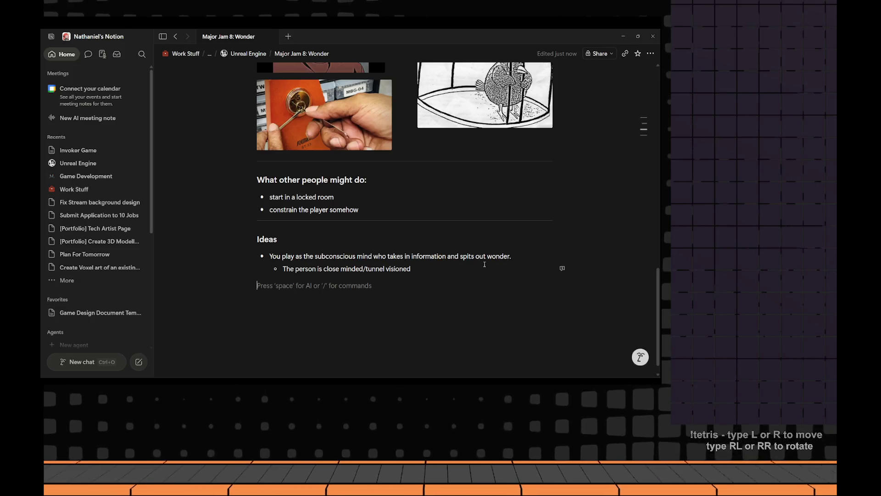
Review the 'subconscious mind' wording in the Ideas list, then return to the empty line
{"action": "double_click", "coordinate": [335, 256]}
{"action": "left_click", "coordinate": [360, 287]}
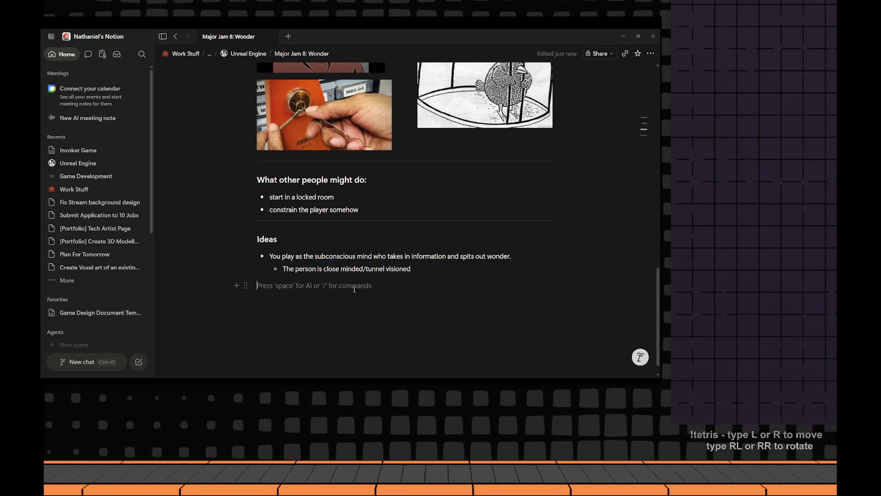
{"action": "left_click_drag", "start_coordinate": [315, 256], "coordinate": [384, 256]}
{"action": "left_click", "coordinate": [421, 287]}
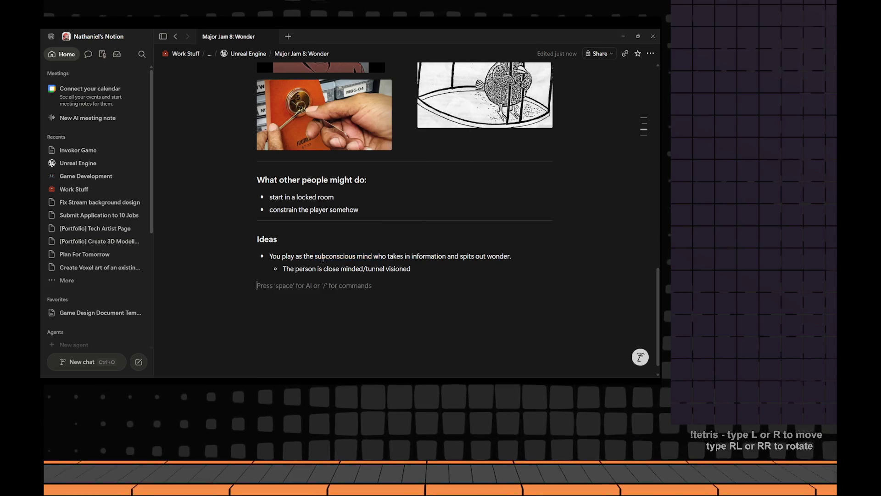
{"action": "left_click_drag", "start_coordinate": [314, 256], "coordinate": [373, 256]}
{"action": "left_click", "coordinate": [336, 257]}
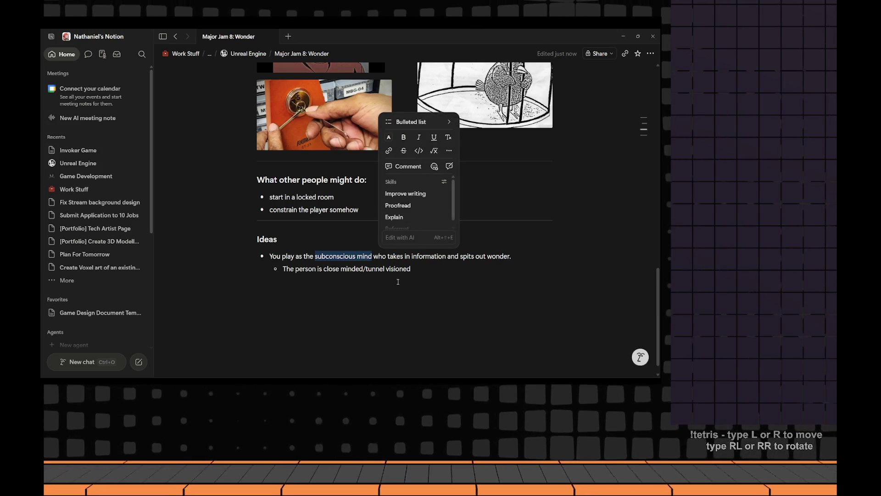
{"action": "left_click", "coordinate": [364, 295]}
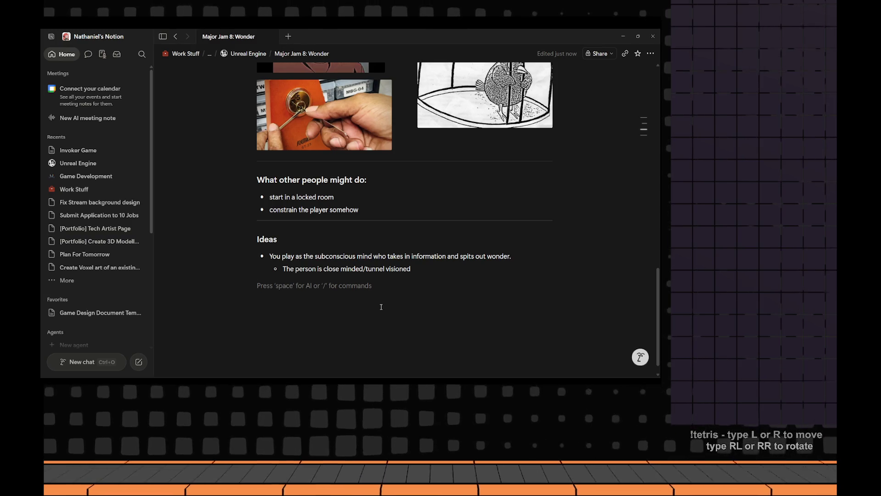
Review the 'close minded/tunnel visioned' sub-point and leave the caret on the empty bullet below
{"action": "left_click_drag", "start_coordinate": [296, 269], "coordinate": [391, 269]}
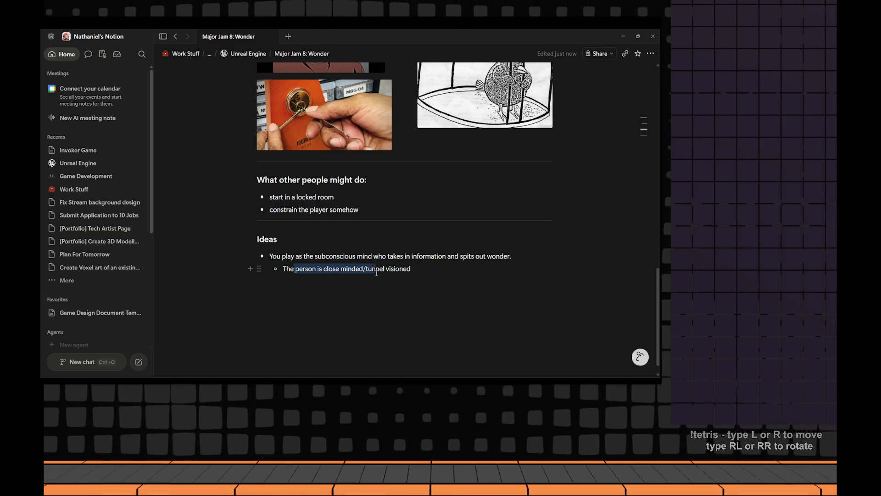
{"action": "left_click", "coordinate": [344, 294]}
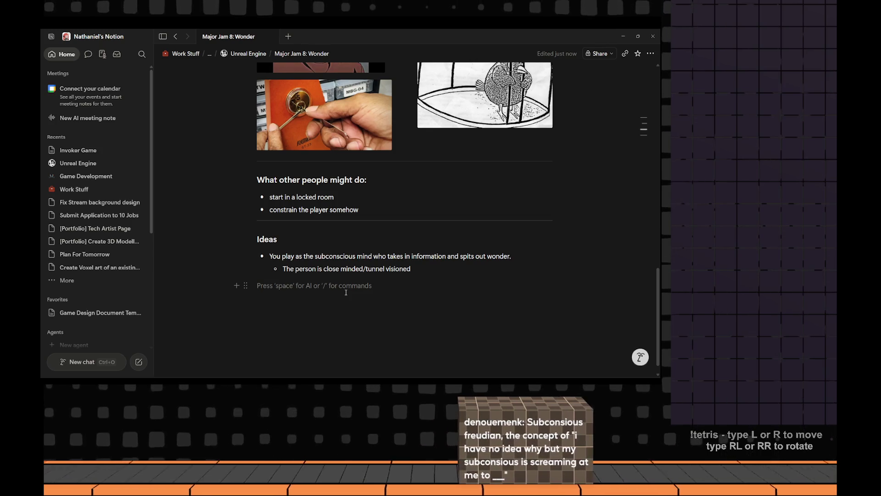
{"action": "left_click_drag", "start_coordinate": [324, 269], "coordinate": [396, 275]}
{"action": "left_click", "coordinate": [287, 288]}
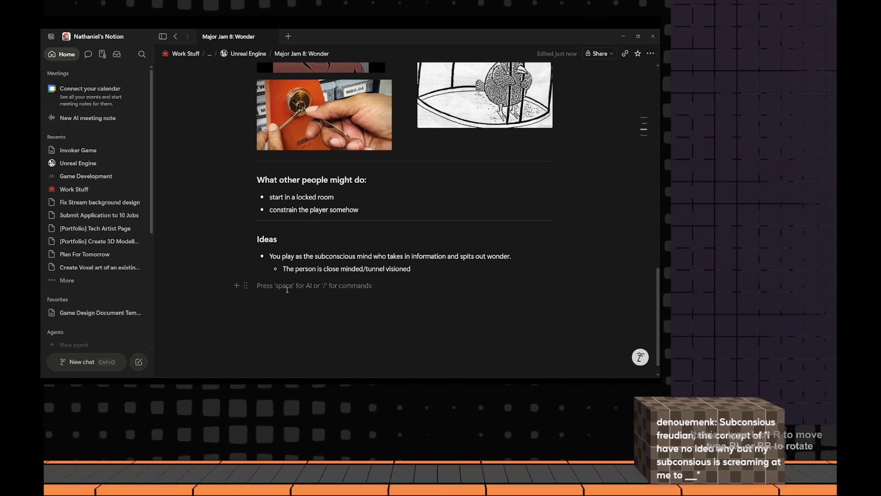
{"action": "type", "text": "-"}
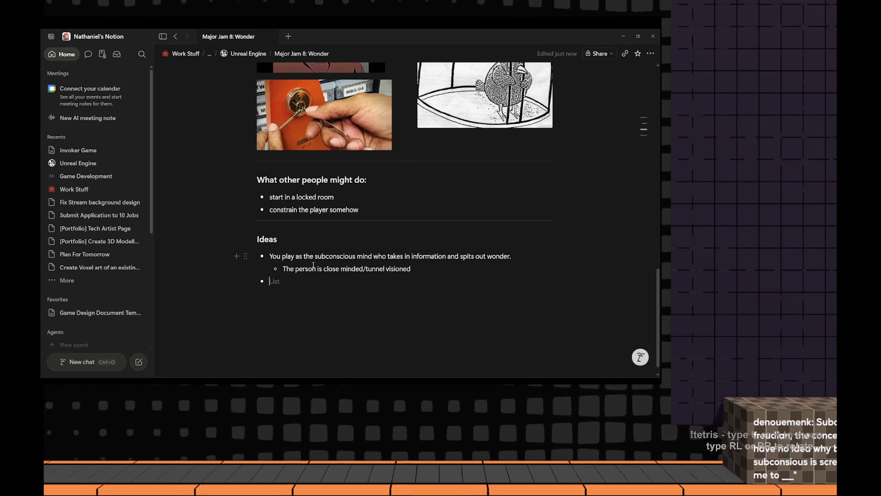
{"action": "scroll", "coordinate": [326, 265], "scroll_direction": "up", "scroll_amount": 2}
{"action": "scroll", "coordinate": [332, 274], "scroll_direction": "up", "scroll_amount": 1}
{"action": "scroll", "coordinate": [331, 274], "scroll_direction": "up", "scroll_amount": 2}
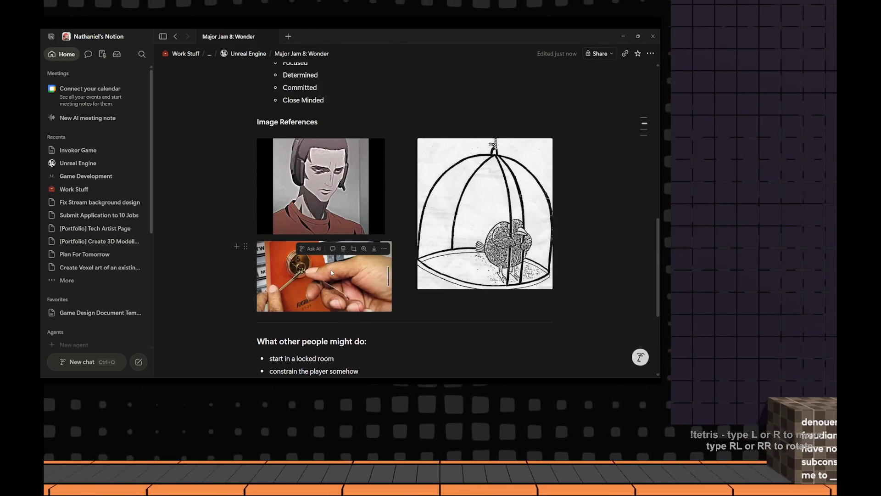
{"action": "scroll", "coordinate": [331, 269], "scroll_direction": "down", "scroll_amount": 2}
{"action": "scroll", "coordinate": [330, 265], "scroll_direction": "down", "scroll_amount": 2}
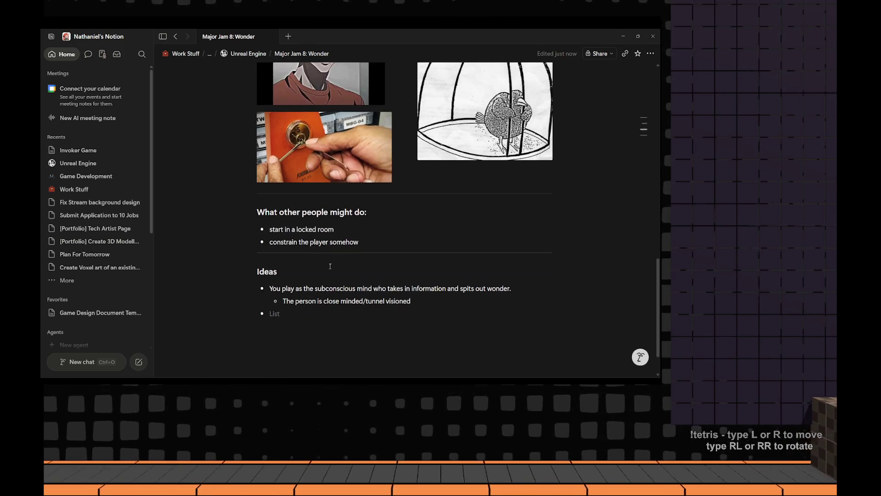
{"action": "scroll", "coordinate": [330, 265], "scroll_direction": "up", "scroll_amount": 1}
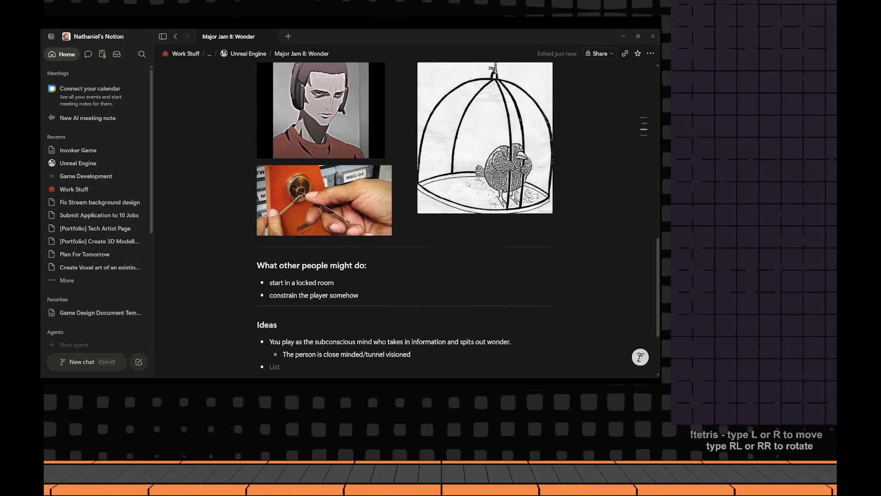
{"action": "scroll", "coordinate": [330, 266], "scroll_direction": "up", "scroll_amount": 2}
{"action": "scroll", "coordinate": [302, 300], "scroll_direction": "down", "scroll_amount": 2}
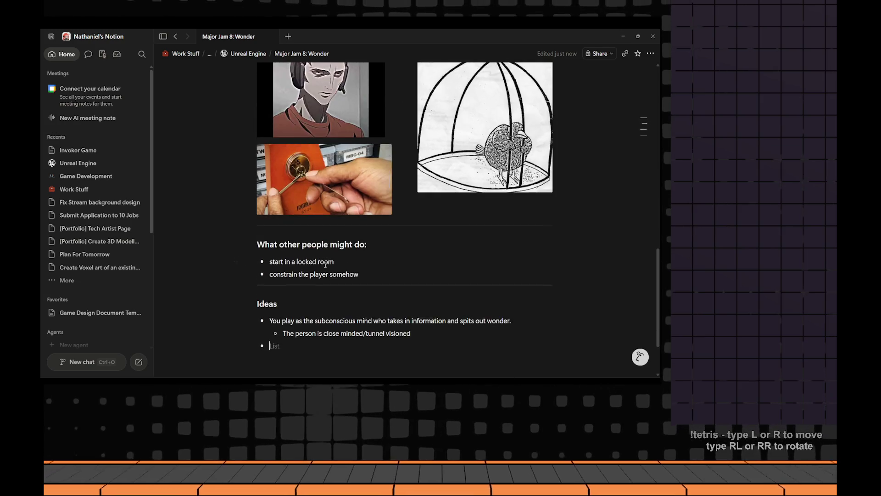
{"action": "scroll", "coordinate": [302, 301], "scroll_direction": "up", "scroll_amount": 1}
{"action": "scroll", "coordinate": [301, 300], "scroll_direction": "down", "scroll_amount": 3}
{"action": "scroll", "coordinate": [301, 300], "scroll_direction": "up", "scroll_amount": 2}
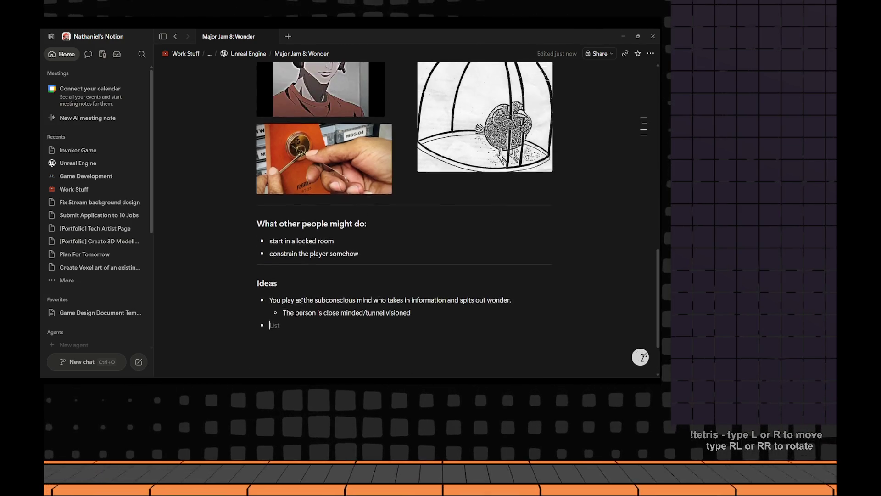
{"action": "scroll", "coordinate": [301, 301], "scroll_direction": "up", "scroll_amount": 5}
{"action": "scroll", "coordinate": [301, 279], "scroll_direction": "up", "scroll_amount": 4}
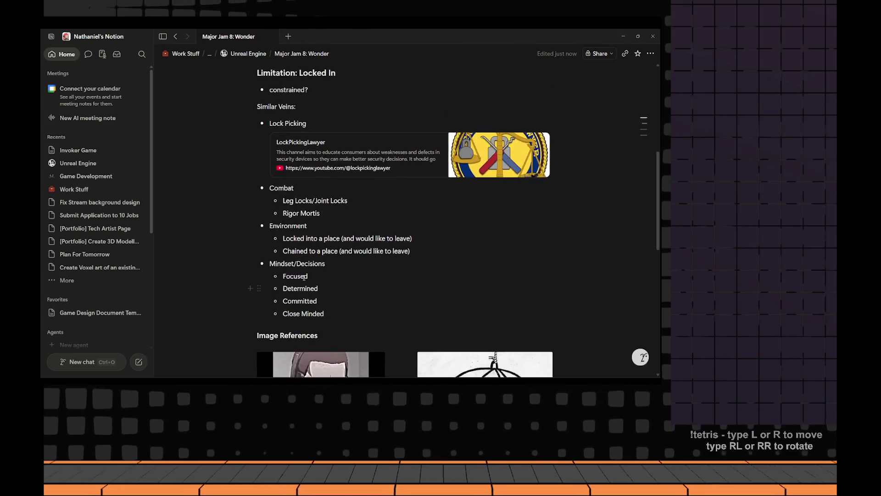
{"action": "scroll", "coordinate": [301, 278], "scroll_direction": "up", "scroll_amount": 3}
{"action": "scroll", "coordinate": [302, 278], "scroll_direction": "up", "scroll_amount": 1}
{"action": "scroll", "coordinate": [298, 277], "scroll_direction": "up", "scroll_amount": 2}
{"action": "scroll", "coordinate": [298, 277], "scroll_direction": "up", "scroll_amount": 1}
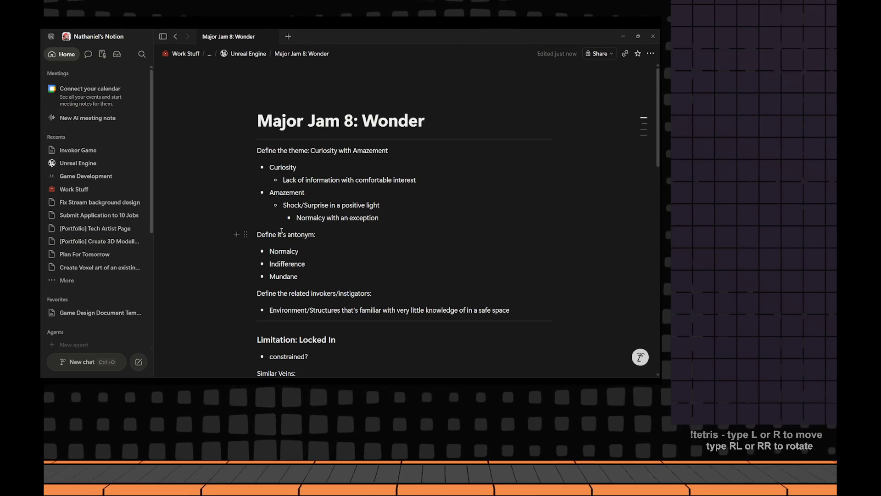
{"action": "scroll", "coordinate": [302, 238], "scroll_direction": "down", "scroll_amount": 5}
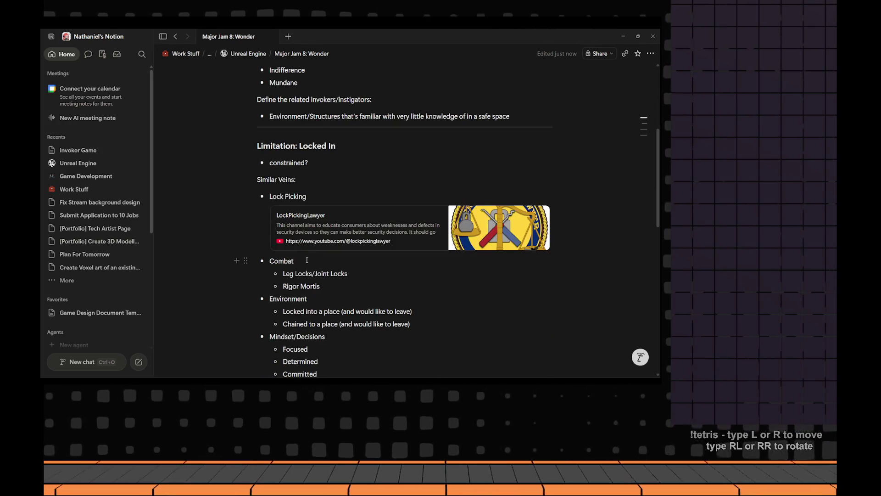
{"action": "scroll", "coordinate": [307, 261], "scroll_direction": "down", "scroll_amount": 3}
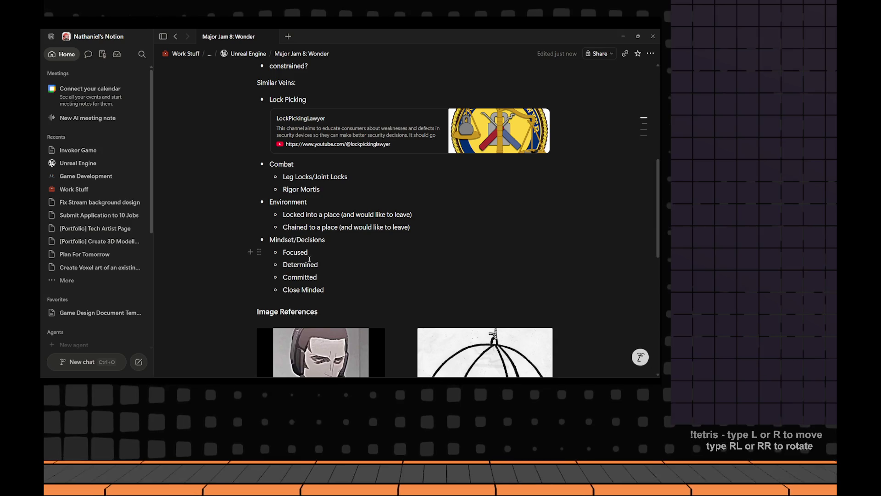
{"action": "scroll", "coordinate": [309, 258], "scroll_direction": "down", "scroll_amount": 1}
{"action": "scroll", "coordinate": [310, 262], "scroll_direction": "down", "scroll_amount": 3}
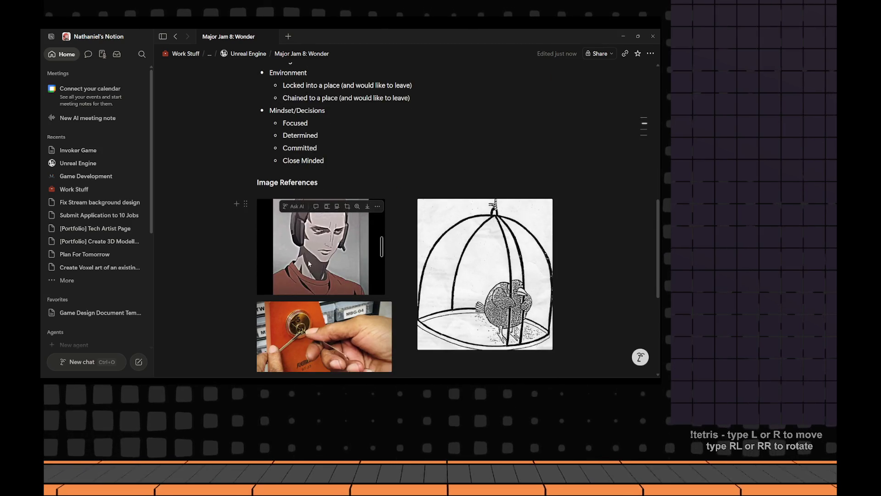
{"action": "scroll", "coordinate": [308, 264], "scroll_direction": "down", "scroll_amount": 4}
{"action": "scroll", "coordinate": [307, 262], "scroll_direction": "down", "scroll_amount": 1}
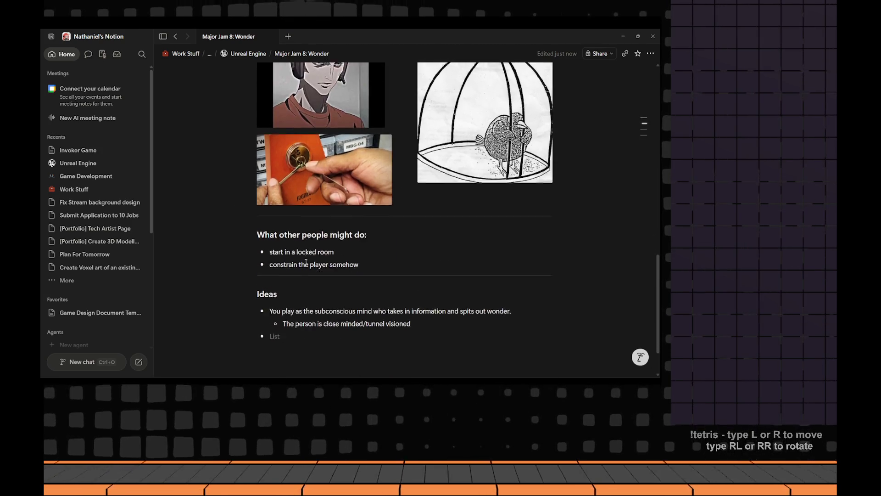
{"action": "scroll", "coordinate": [304, 260], "scroll_direction": "down", "scroll_amount": 2}
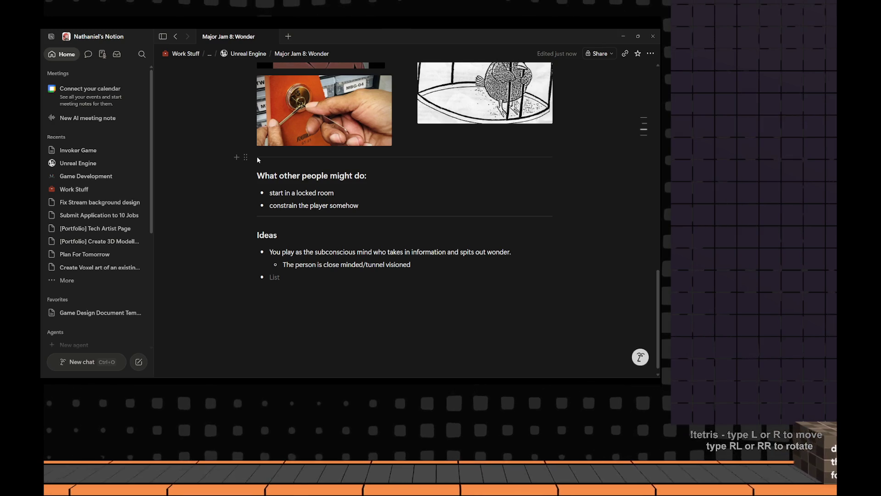
{"action": "scroll", "coordinate": [253, 182], "scroll_direction": "up", "scroll_amount": 10}
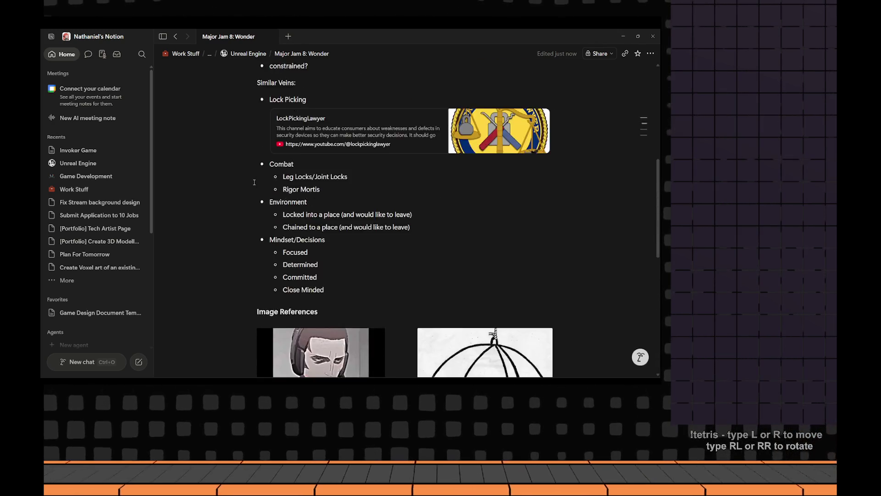
{"action": "scroll", "coordinate": [253, 181], "scroll_direction": "up", "scroll_amount": 5}
{"action": "scroll", "coordinate": [253, 181], "scroll_direction": "up", "scroll_amount": 2}
{"action": "scroll", "coordinate": [253, 181], "scroll_direction": "up", "scroll_amount": 1}
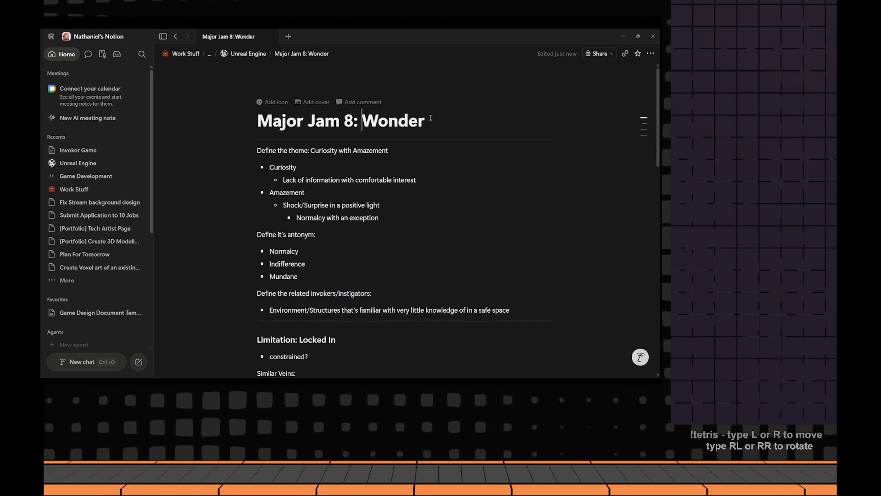
Look over 'Wonder' in the title and the Curiosity note's 'comfortable interest', then switch to the browser
{"action": "double_click", "coordinate": [392, 122]}
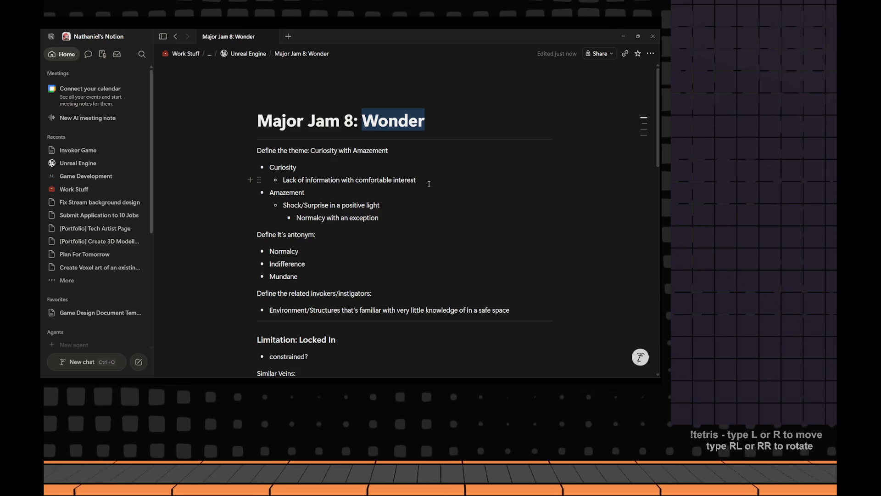
{"action": "left_click", "coordinate": [428, 183]}
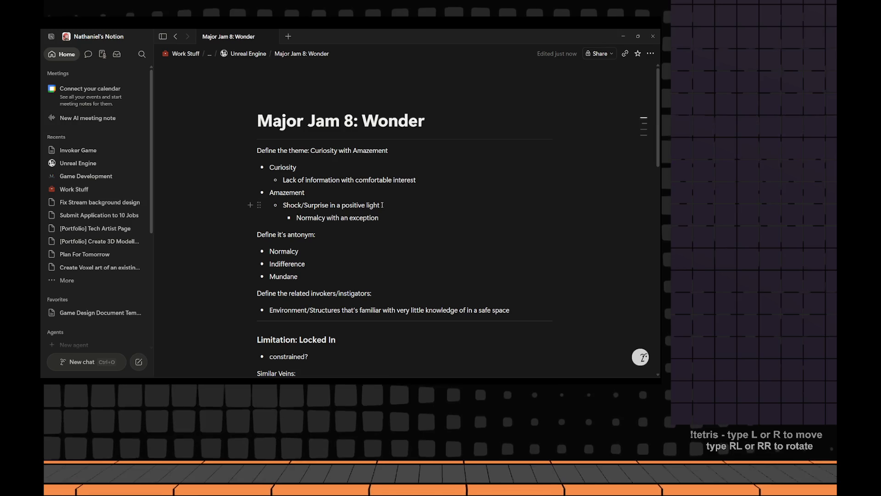
{"action": "double_click", "coordinate": [348, 181]}
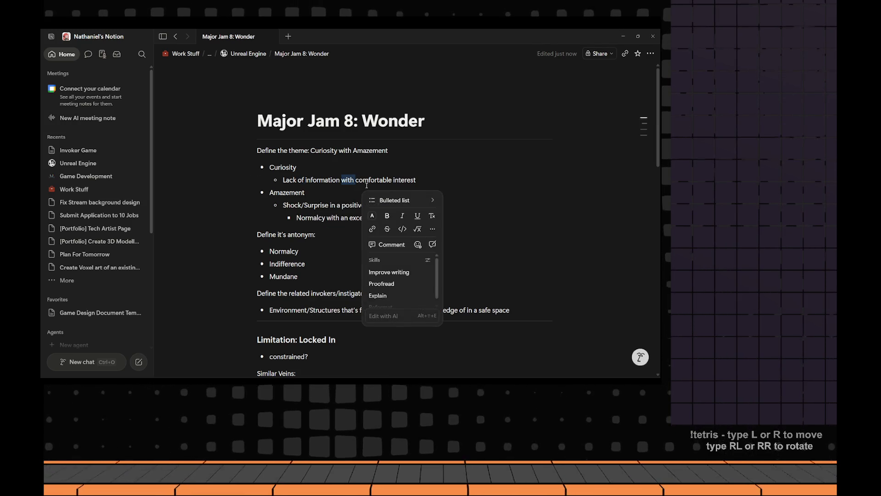
{"action": "left_click", "coordinate": [362, 180]}
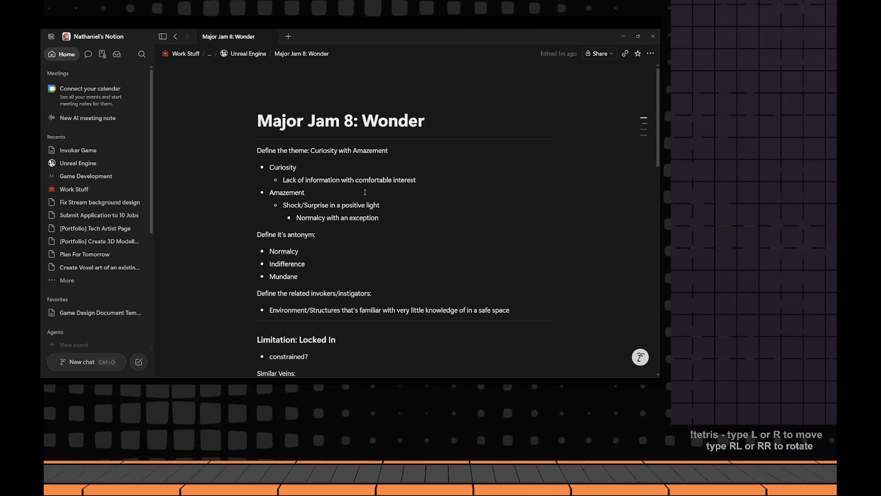
{"action": "left_click_drag", "start_coordinate": [416, 180], "coordinate": [355, 180]}
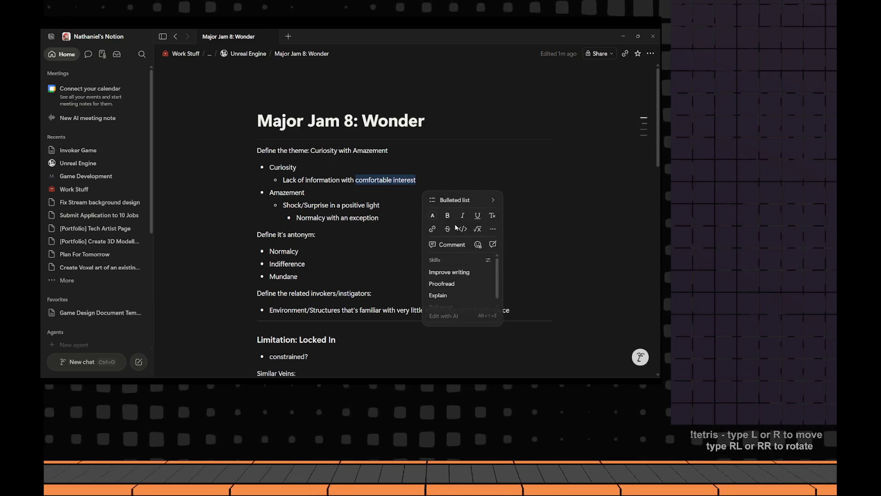
{"action": "key", "text": "alt+Tab"}
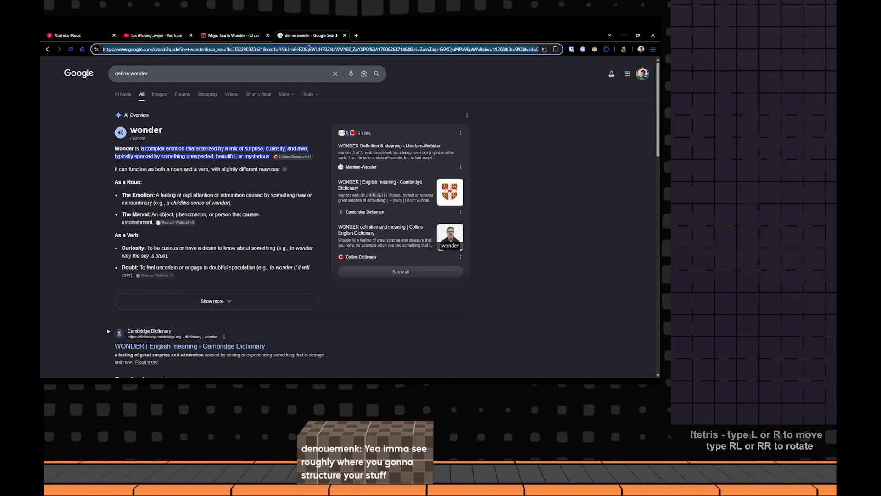
{"action": "type", "text": "7 wonders of the world"}
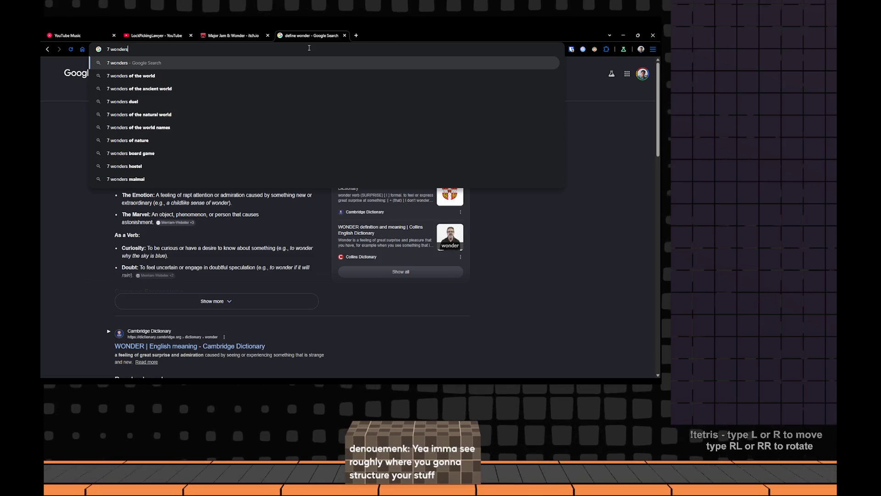
Search Google Images for '7 wonders of the world', preview the ArchDaily collage, and return to the Notion theme notes
{"action": "key", "text": "Return"}
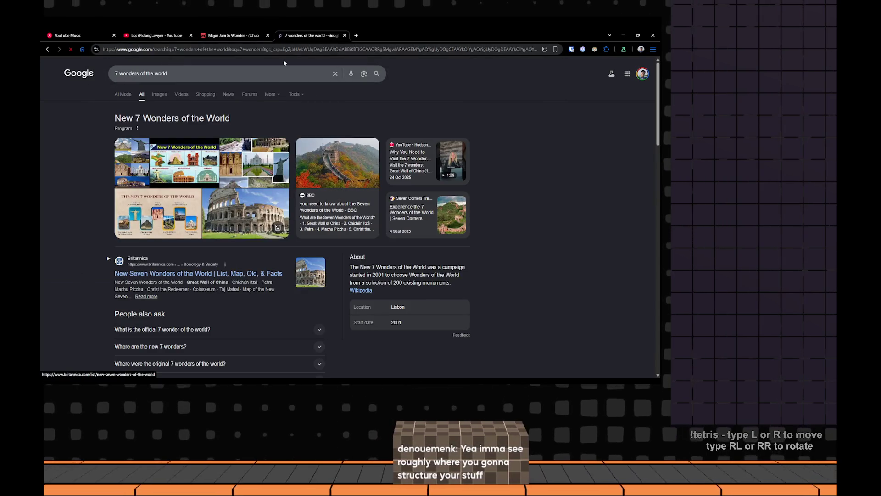
{"action": "left_click", "coordinate": [165, 97]}
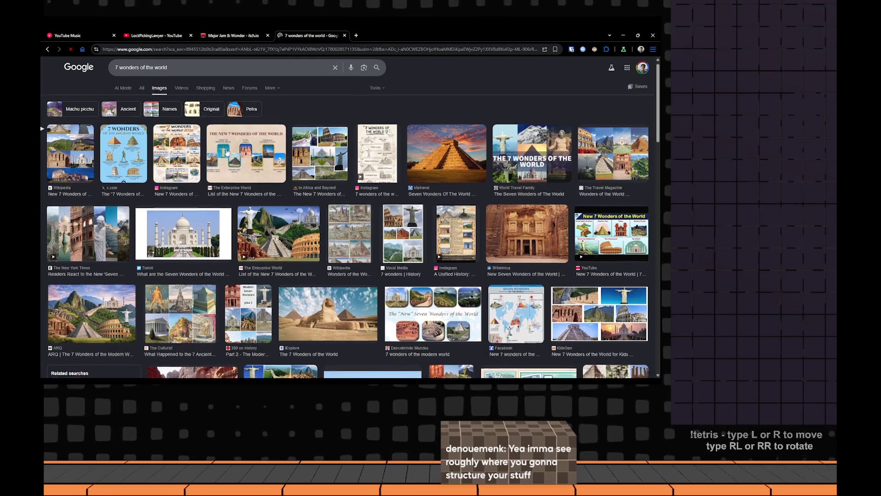
{"action": "scroll", "coordinate": [325, 264], "scroll_direction": "down", "scroll_amount": 3}
{"action": "scroll", "coordinate": [325, 263], "scroll_direction": "down", "scroll_amount": 2}
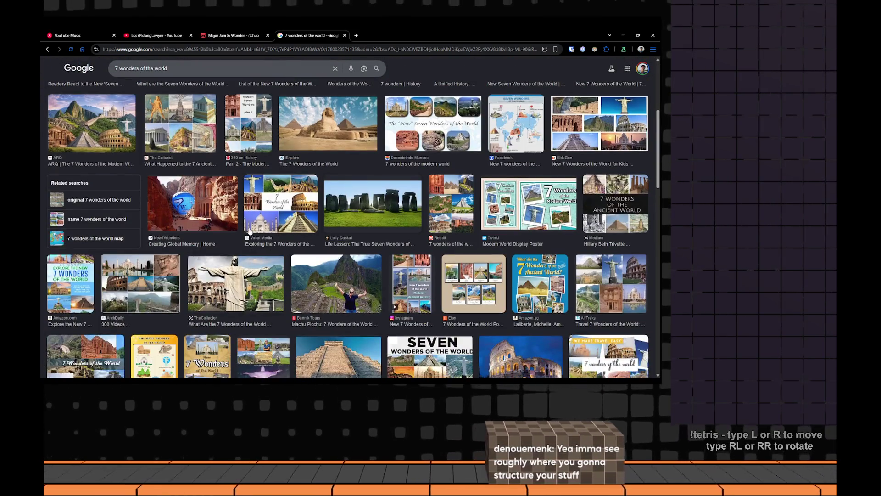
{"action": "left_click", "coordinate": [122, 296]}
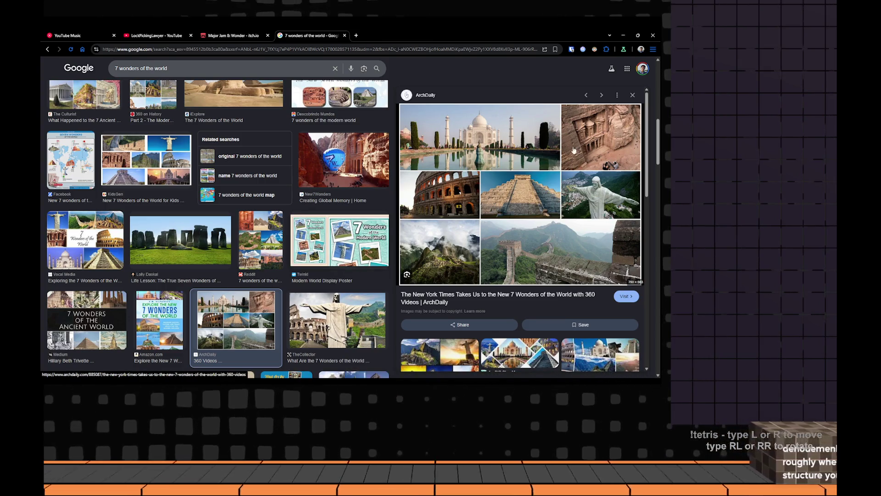
{"action": "scroll", "coordinate": [265, 213], "scroll_direction": "up", "scroll_amount": 3}
{"action": "scroll", "coordinate": [264, 214], "scroll_direction": "up", "scroll_amount": 2}
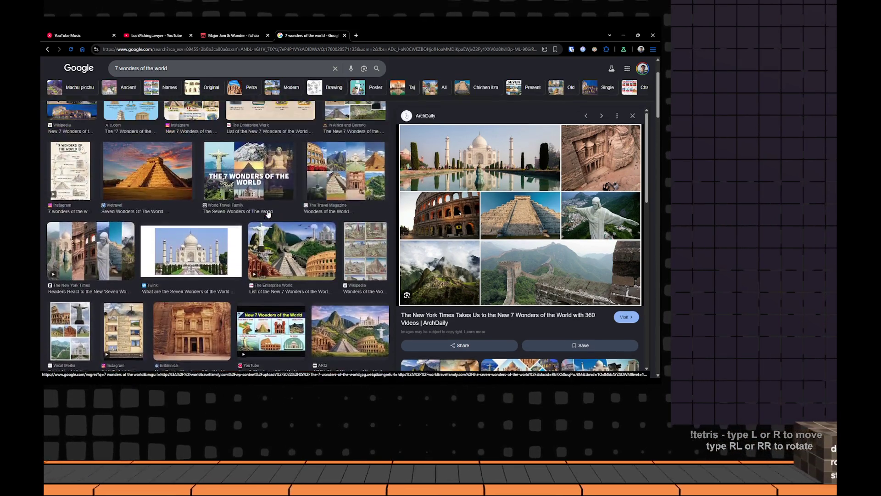
{"action": "scroll", "coordinate": [265, 213], "scroll_direction": "up", "scroll_amount": 1}
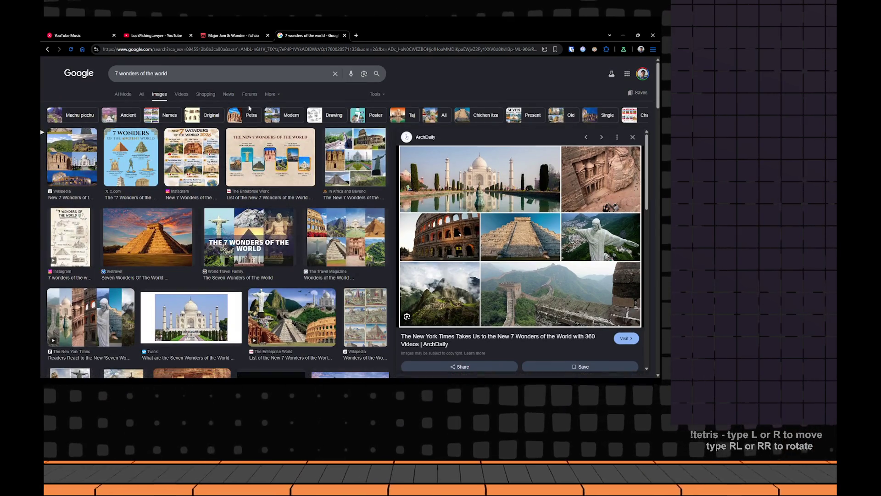
{"action": "key", "text": "alt+Tab"}
{"action": "left_click", "coordinate": [295, 181]}
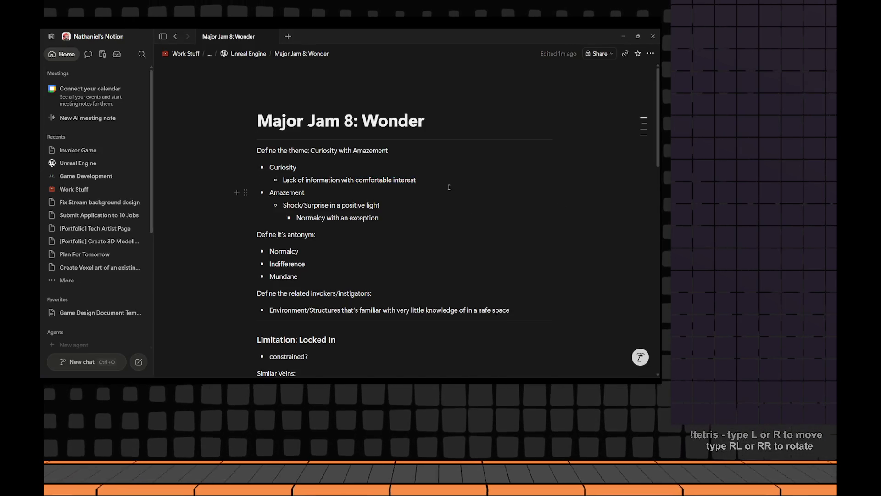
Flip between the seven wonders collage and Notion, checking 'Normalcy', ending with the caret after 'positive light'
{"action": "key", "text": "alt+Tab"}
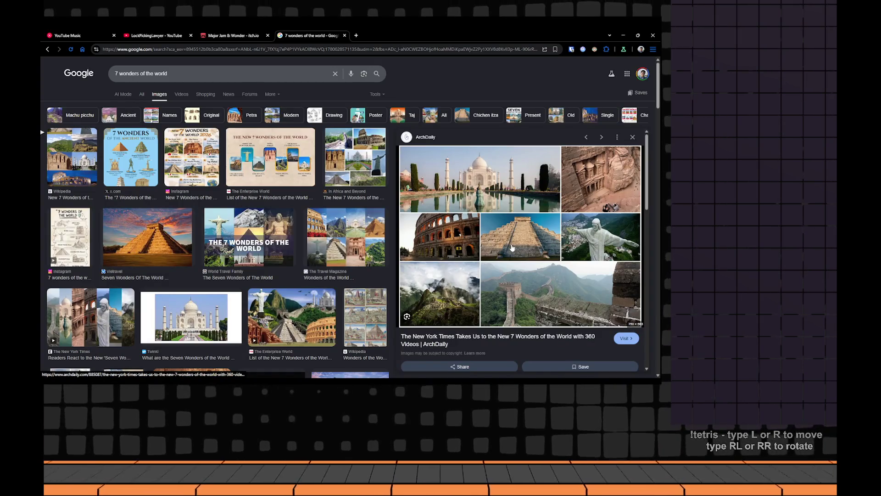
{"action": "key", "text": "alt+Tab"}
{"action": "double_click", "coordinate": [308, 217]}
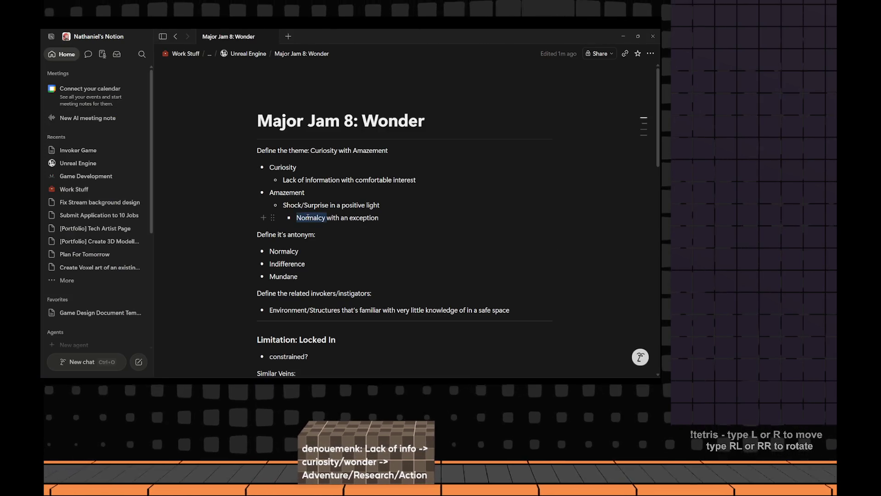
{"action": "key", "text": "alt+Tab"}
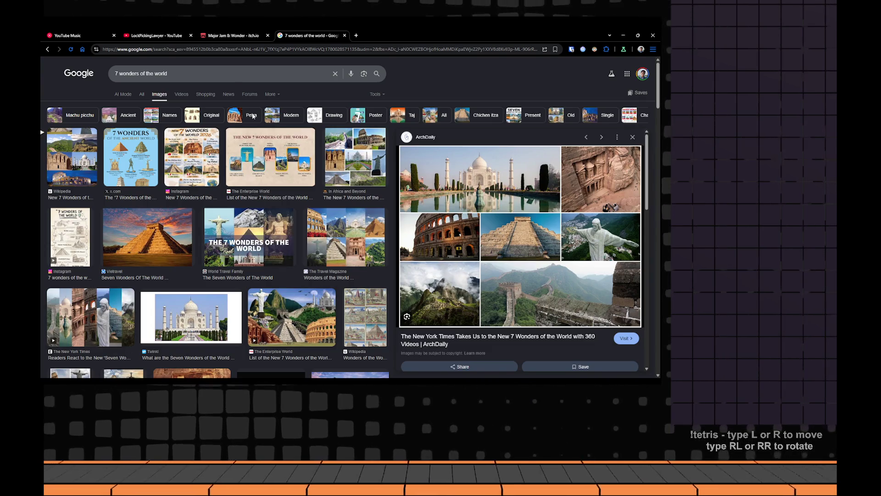
{"action": "key", "text": "alt+Tab"}
{"action": "left_click", "coordinate": [487, 211]}
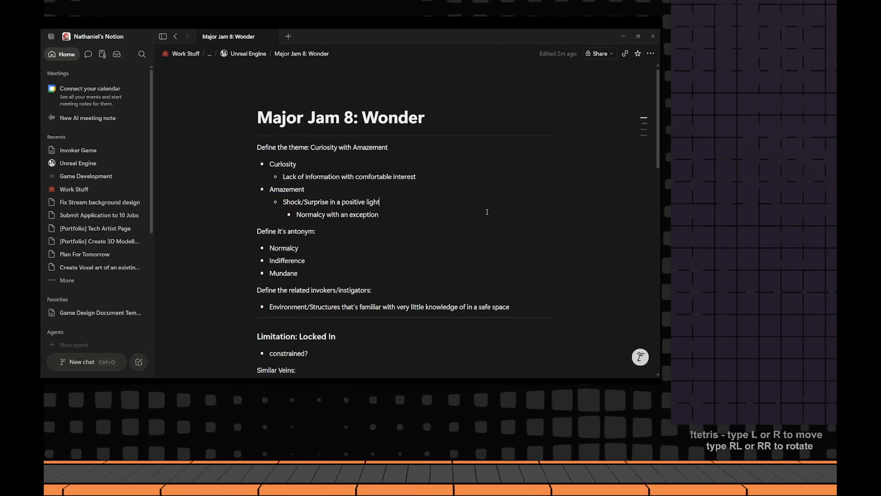
{"action": "scroll", "coordinate": [486, 212], "scroll_direction": "down", "scroll_amount": 3}
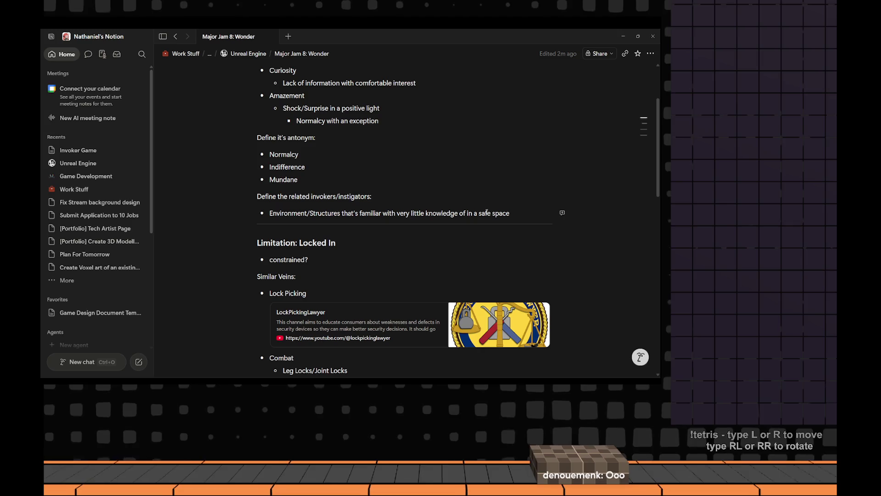
{"action": "scroll", "coordinate": [338, 134], "scroll_direction": "down", "scroll_amount": 2}
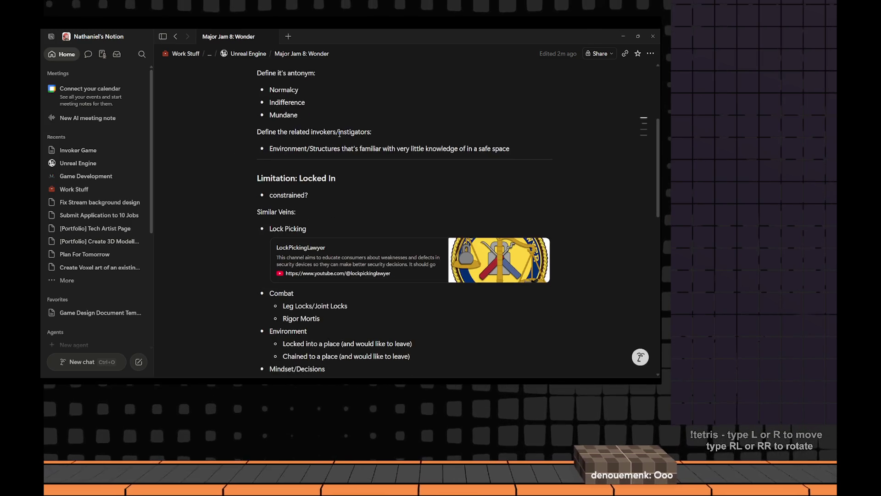
{"action": "scroll", "coordinate": [338, 134], "scroll_direction": "down", "scroll_amount": 2}
{"action": "scroll", "coordinate": [341, 135], "scroll_direction": "down", "scroll_amount": 1}
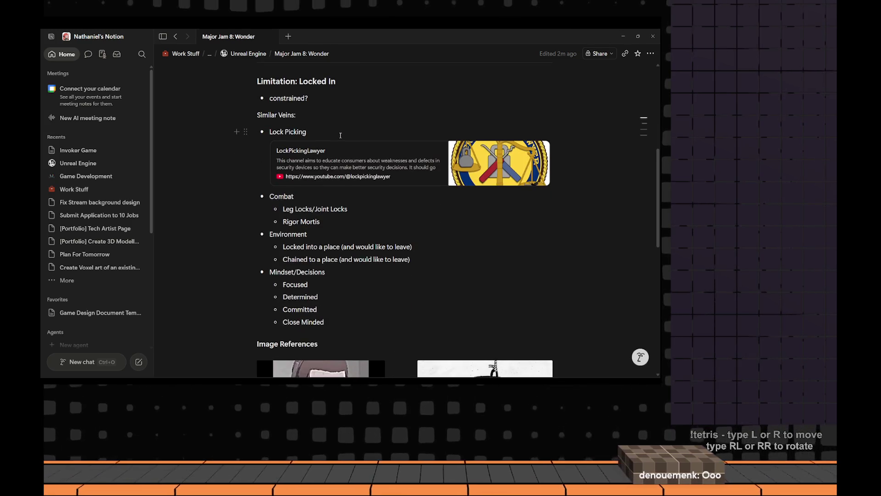
{"action": "scroll", "coordinate": [340, 135], "scroll_direction": "down", "scroll_amount": 2}
{"action": "scroll", "coordinate": [340, 135], "scroll_direction": "down", "scroll_amount": 2}
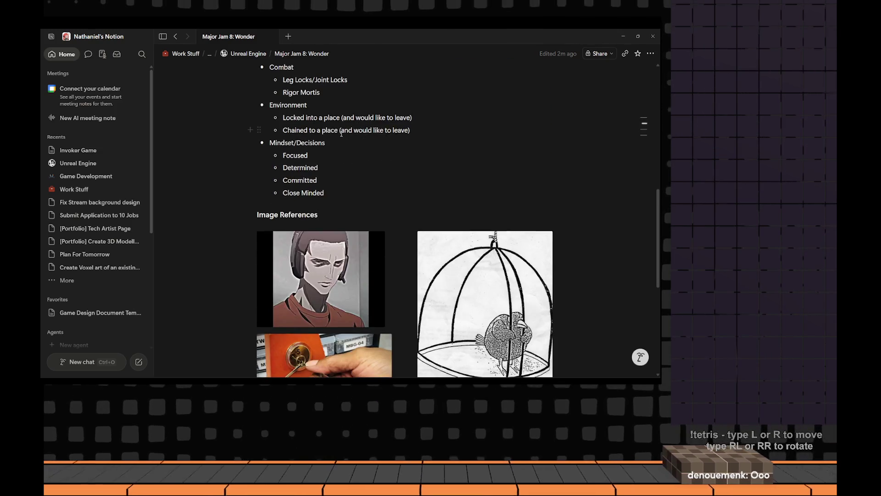
{"action": "scroll", "coordinate": [341, 133], "scroll_direction": "down", "scroll_amount": 3}
{"action": "scroll", "coordinate": [340, 134], "scroll_direction": "down", "scroll_amount": 2}
{"action": "scroll", "coordinate": [341, 136], "scroll_direction": "down", "scroll_amount": 1}
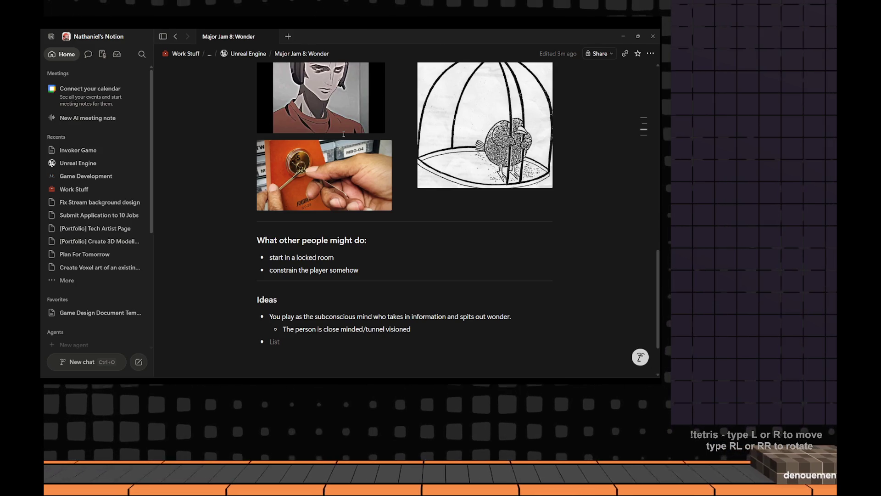
{"action": "mouse_move", "coordinate": [324, 176]}
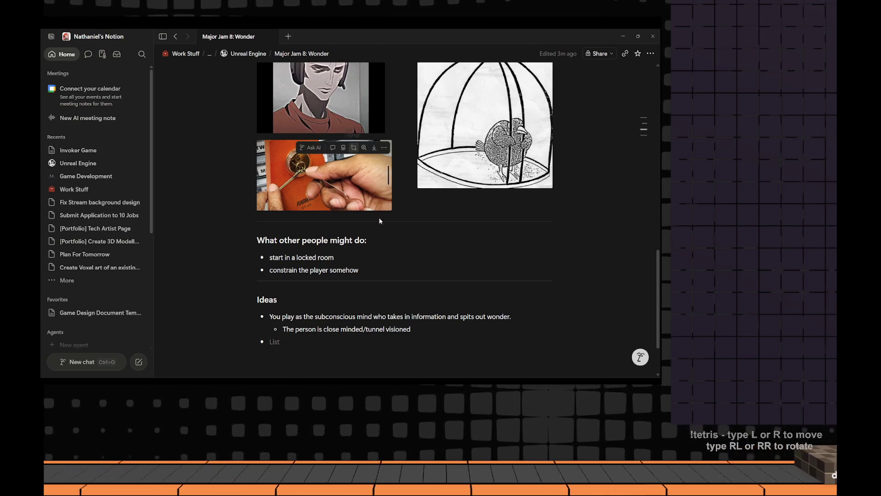
{"action": "scroll", "coordinate": [381, 229], "scroll_direction": "down", "scroll_amount": 1}
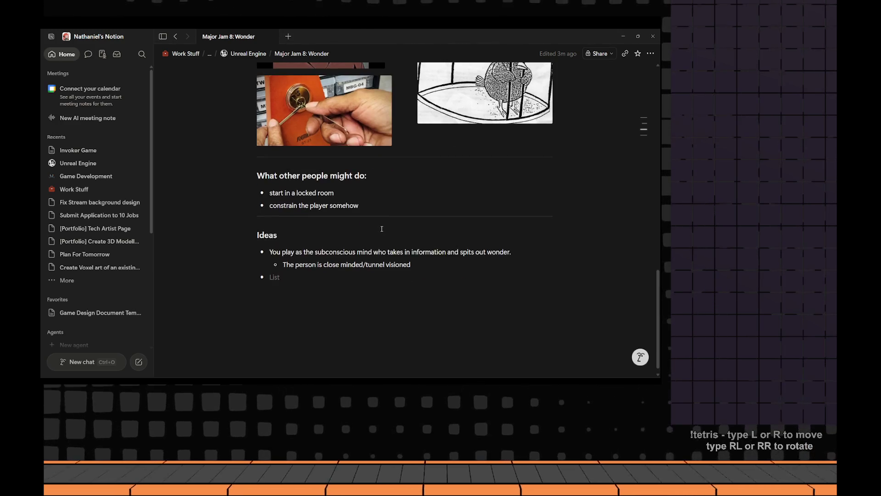
{"action": "scroll", "coordinate": [381, 227], "scroll_direction": "up", "scroll_amount": 5}
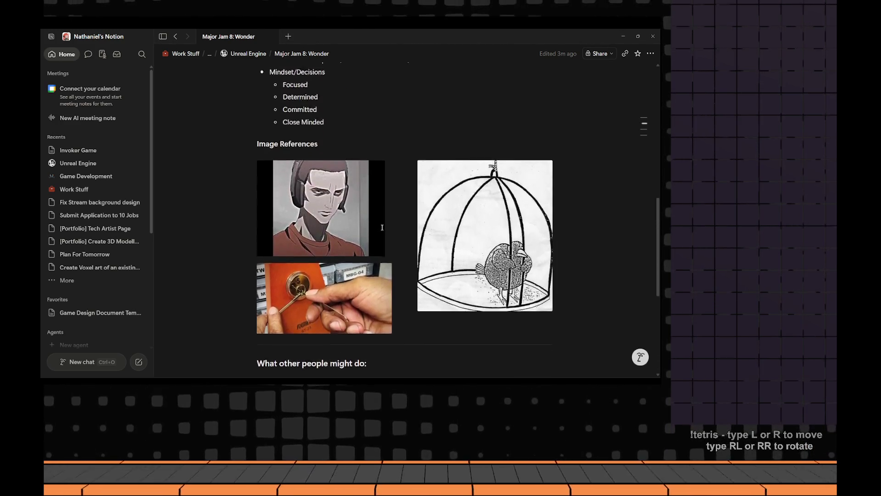
{"action": "scroll", "coordinate": [381, 228], "scroll_direction": "up", "scroll_amount": 5}
{"action": "scroll", "coordinate": [383, 228], "scroll_direction": "up", "scroll_amount": 2}
{"action": "scroll", "coordinate": [383, 229], "scroll_direction": "up", "scroll_amount": 3}
{"action": "scroll", "coordinate": [383, 230], "scroll_direction": "up", "scroll_amount": 1}
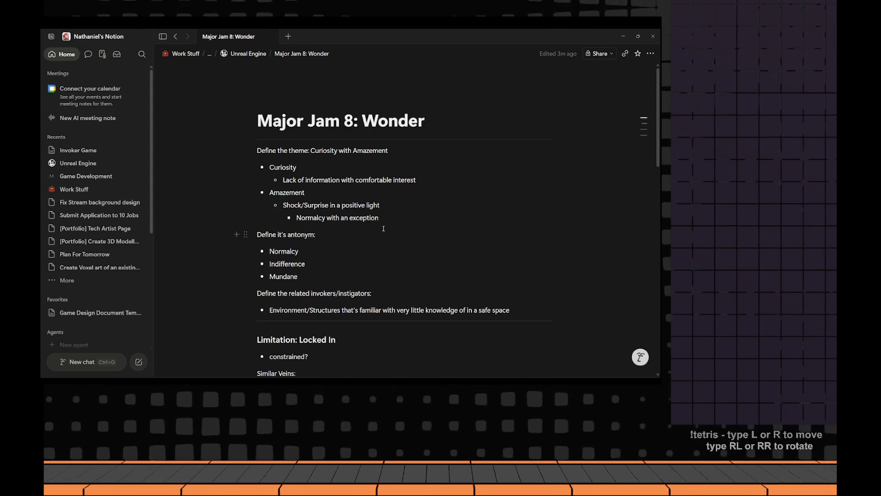
{"action": "scroll", "coordinate": [384, 229], "scroll_direction": "down", "scroll_amount": 3}
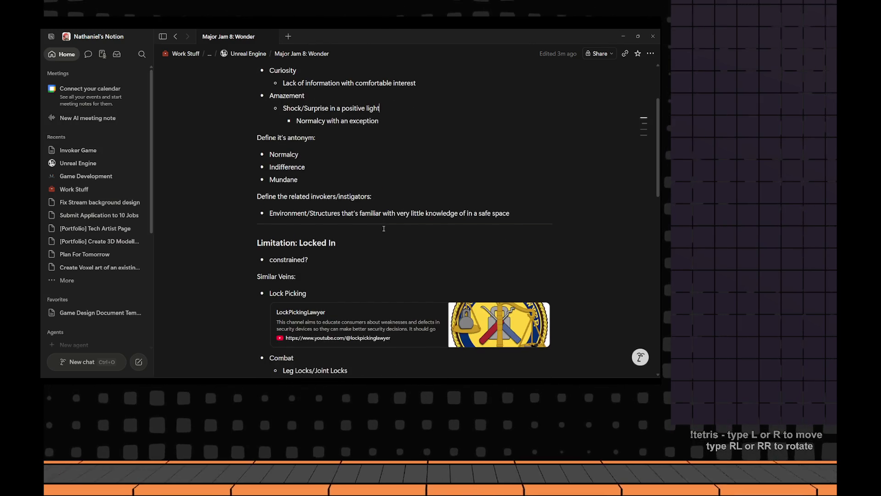
{"action": "scroll", "coordinate": [384, 229], "scroll_direction": "down", "scroll_amount": 2}
{"action": "scroll", "coordinate": [384, 229], "scroll_direction": "down", "scroll_amount": 1}
{"action": "scroll", "coordinate": [384, 228], "scroll_direction": "down", "scroll_amount": 3}
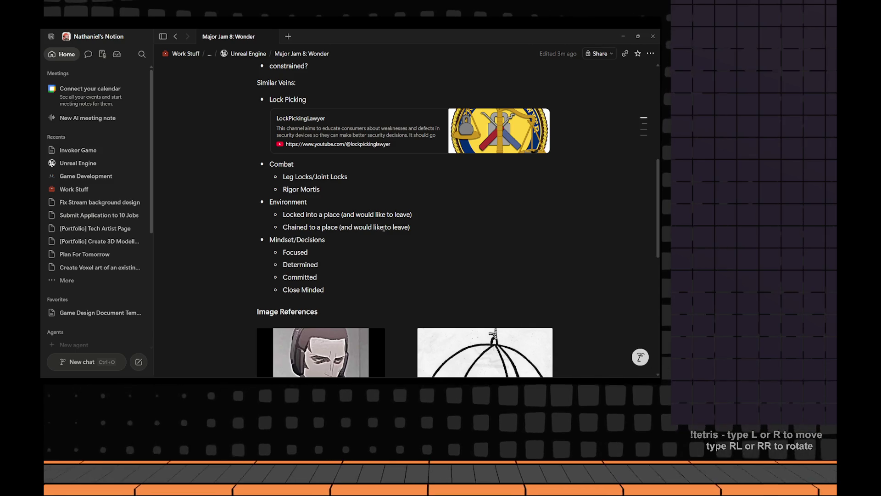
{"action": "key", "text": "alt+Tab"}
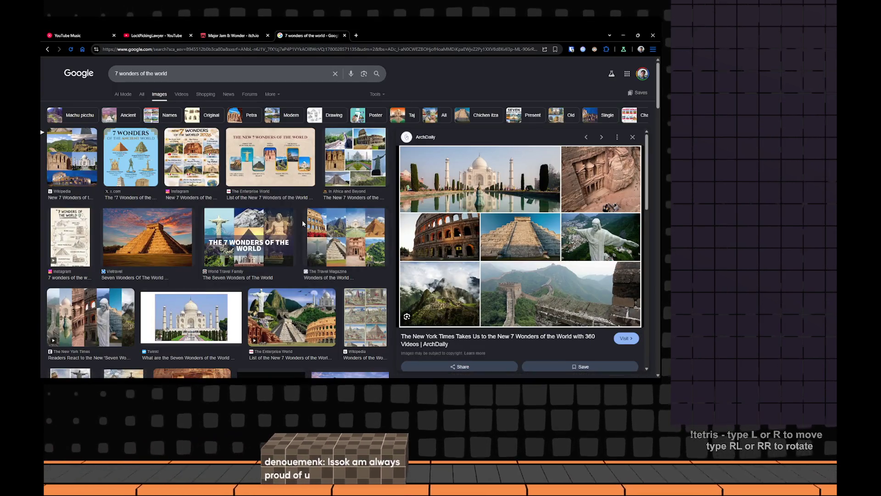
{"action": "scroll", "coordinate": [295, 248], "scroll_direction": "down", "scroll_amount": 2}
{"action": "scroll", "coordinate": [294, 253], "scroll_direction": "down", "scroll_amount": 1}
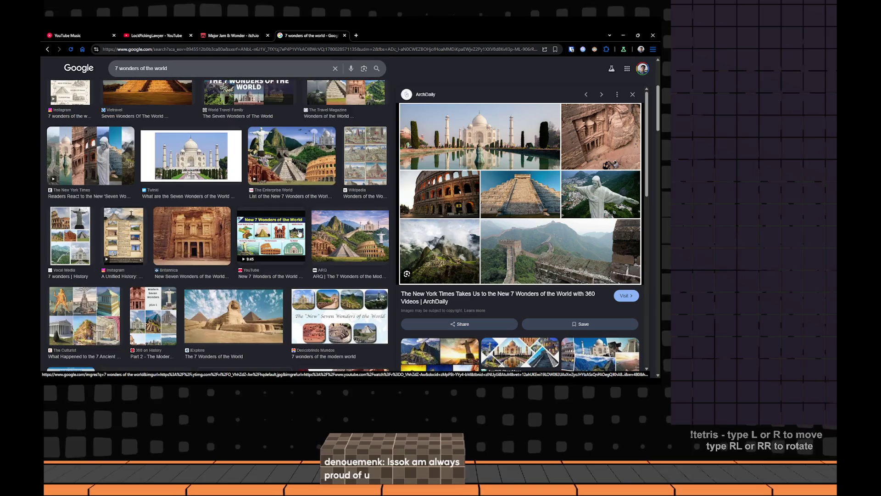
{"action": "scroll", "coordinate": [303, 238], "scroll_direction": "down", "scroll_amount": 2}
{"action": "scroll", "coordinate": [307, 231], "scroll_direction": "down", "scroll_amount": 1}
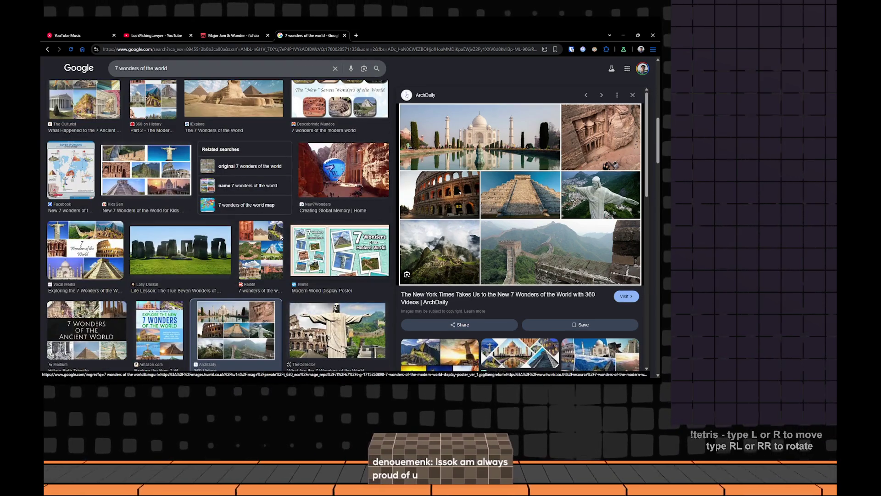
{"action": "scroll", "coordinate": [236, 253], "scroll_direction": "down", "scroll_amount": 1}
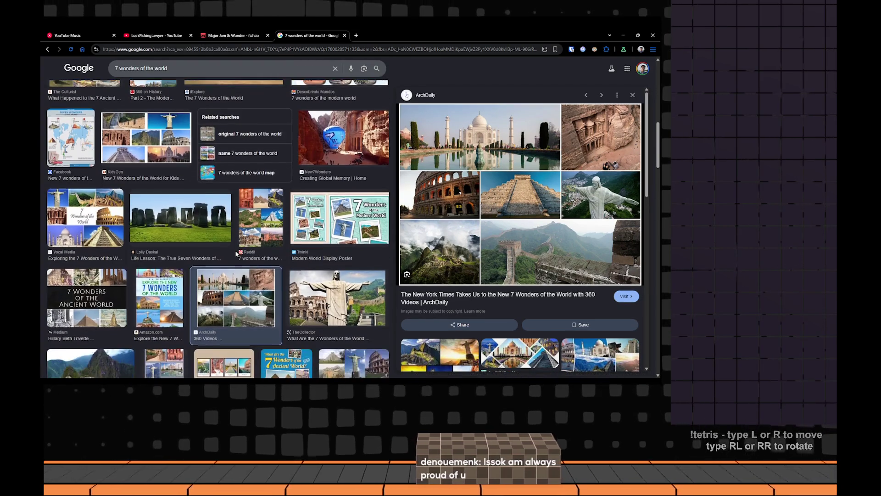
{"action": "scroll", "coordinate": [236, 254], "scroll_direction": "down", "scroll_amount": 2}
{"action": "scroll", "coordinate": [237, 255], "scroll_direction": "down", "scroll_amount": 2}
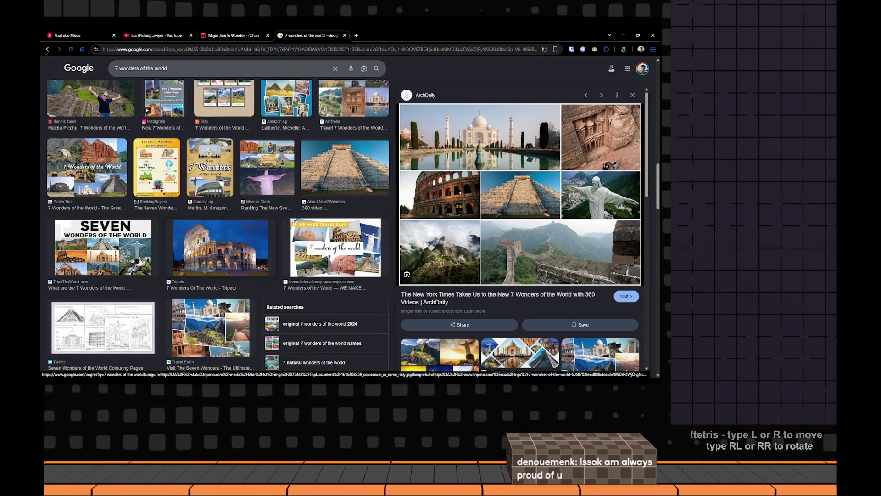
{"action": "scroll", "coordinate": [237, 255], "scroll_direction": "down", "scroll_amount": 2}
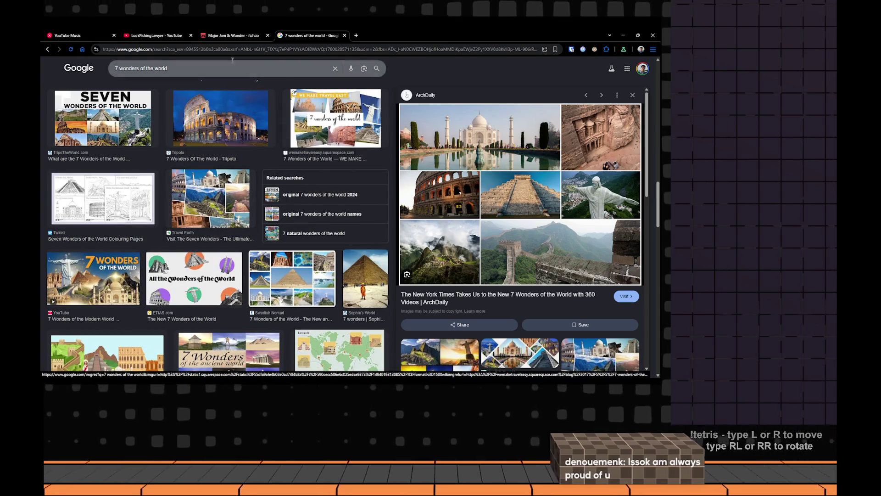
{"action": "left_click", "coordinate": [232, 35]}
{"action": "scroll", "coordinate": [275, 177], "scroll_direction": "down", "scroll_amount": 1}
{"action": "scroll", "coordinate": [276, 176], "scroll_direction": "down", "scroll_amount": 2}
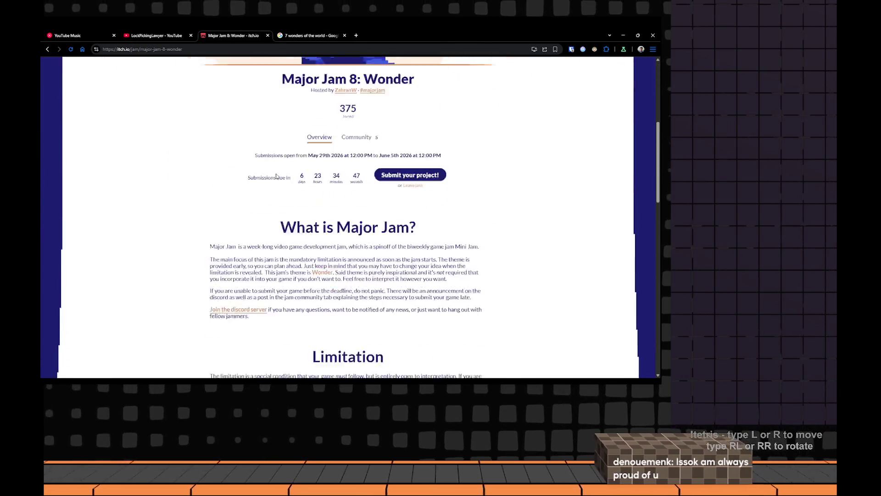
{"action": "scroll", "coordinate": [275, 177], "scroll_direction": "down", "scroll_amount": 3}
{"action": "scroll", "coordinate": [264, 165], "scroll_direction": "down", "scroll_amount": 1}
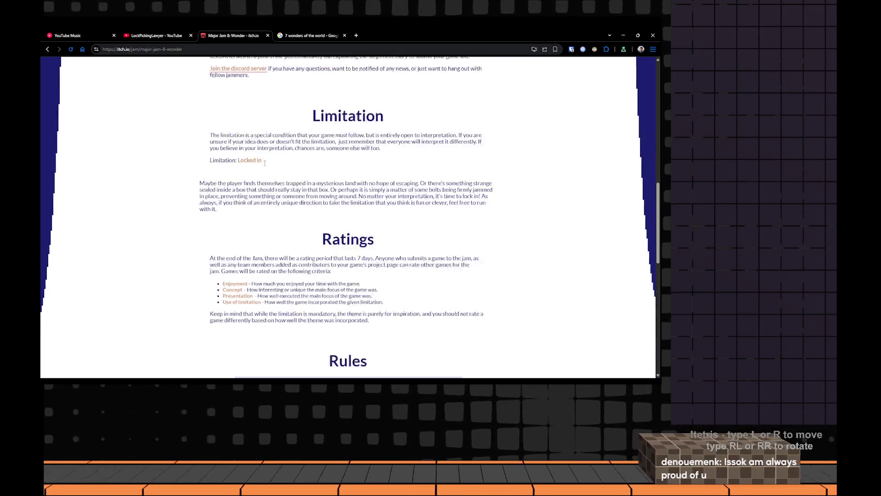
{"action": "scroll", "coordinate": [264, 165], "scroll_direction": "down", "scroll_amount": 1}
{"action": "scroll", "coordinate": [264, 165], "scroll_direction": "down", "scroll_amount": 1}
{"action": "key", "text": "alt+Tab"}
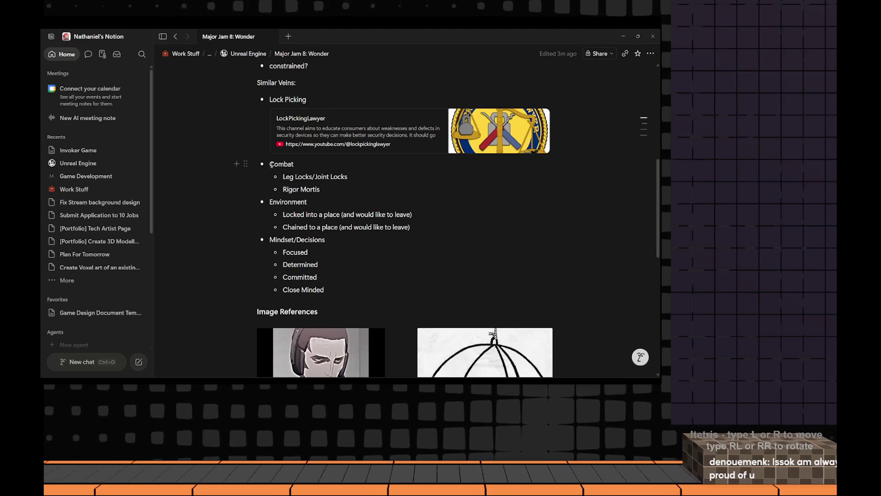
Read the Mini Jam #jam-discussion channel, looking at the 'Making a horror game' message
{"action": "key", "text": "alt+Tab"}
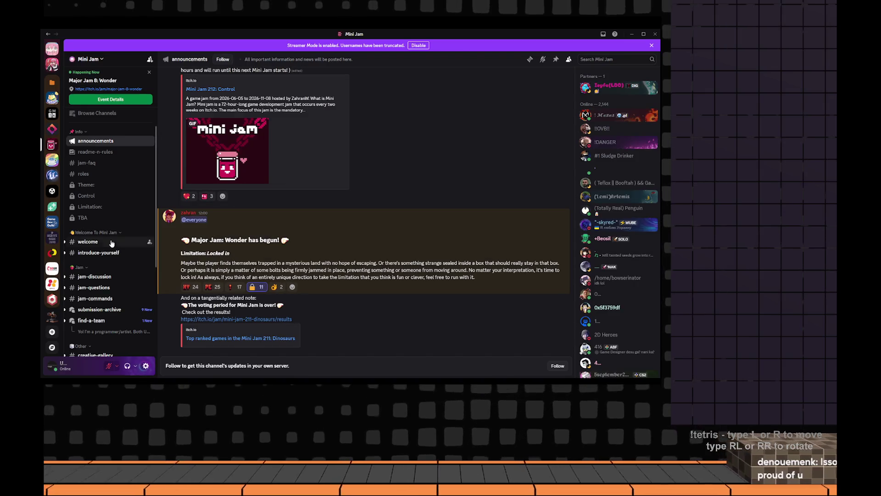
{"action": "left_click", "coordinate": [97, 276]}
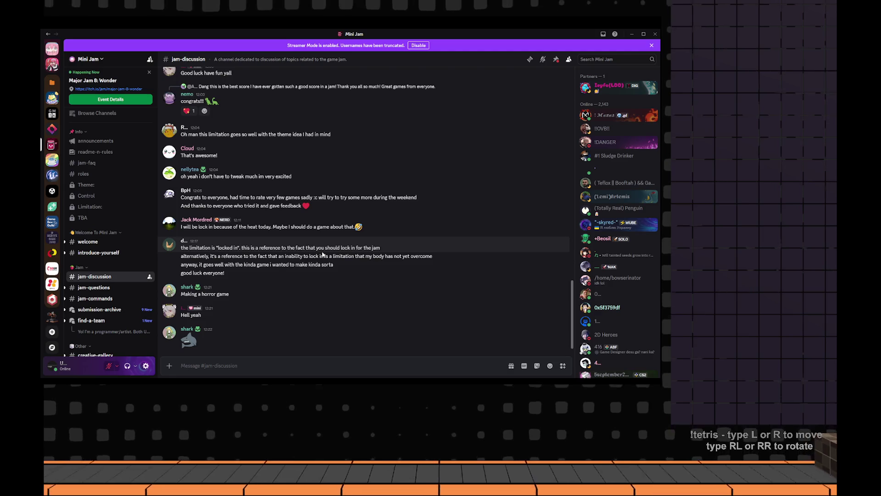
{"action": "left_click_drag", "start_coordinate": [234, 295], "coordinate": [169, 296]}
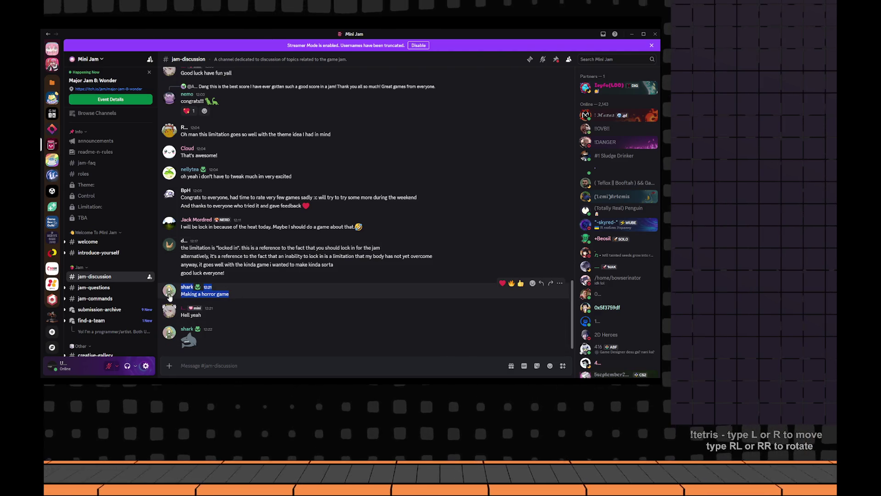
{"action": "left_click_drag", "start_coordinate": [265, 291], "coordinate": [181, 296]}
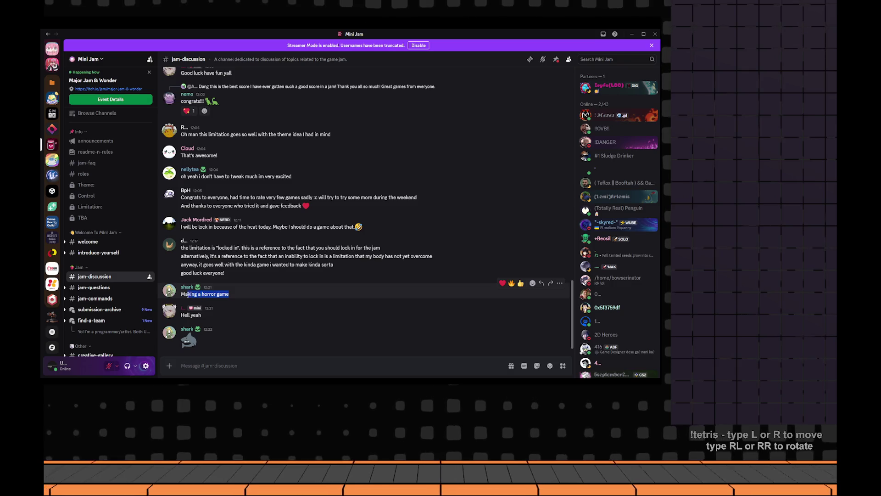
{"action": "left_click", "coordinate": [267, 296]}
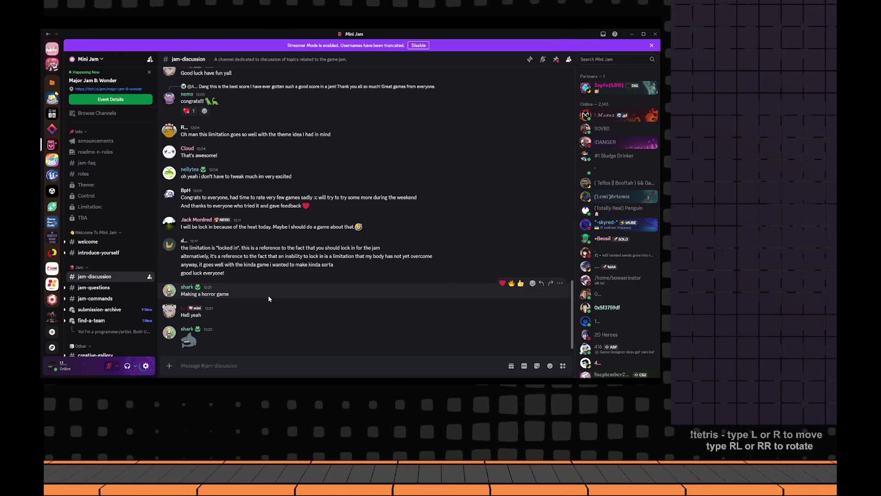
{"action": "scroll", "coordinate": [268, 296], "scroll_direction": "up", "scroll_amount": 1}
{"action": "scroll", "coordinate": [268, 298], "scroll_direction": "up", "scroll_amount": 3}
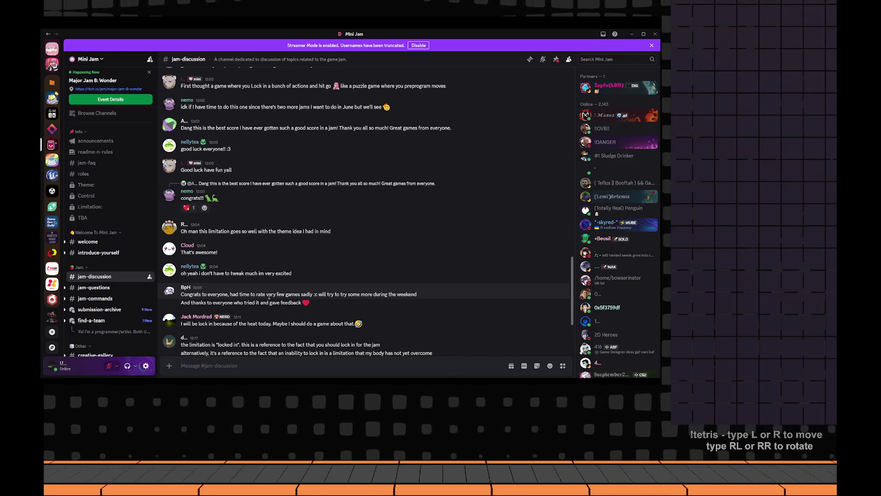
{"action": "mouse_move", "coordinate": [297, 298]}
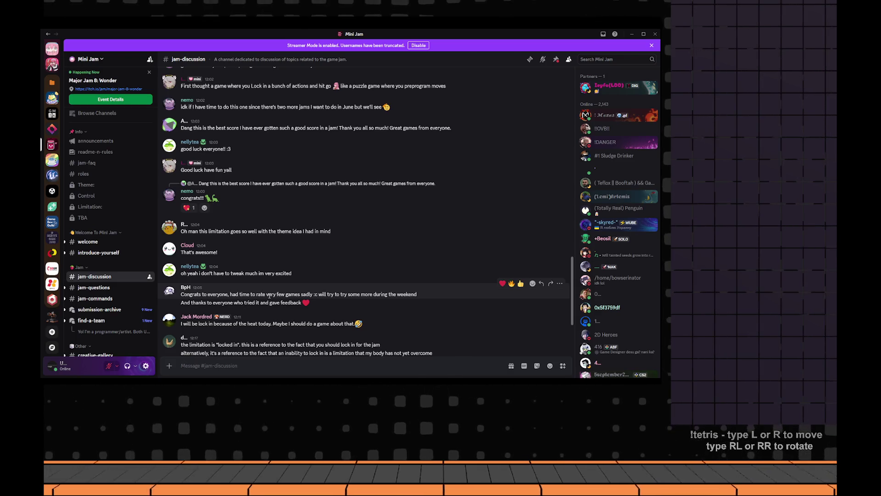
{"action": "scroll", "coordinate": [268, 296], "scroll_direction": "down", "scroll_amount": 3}
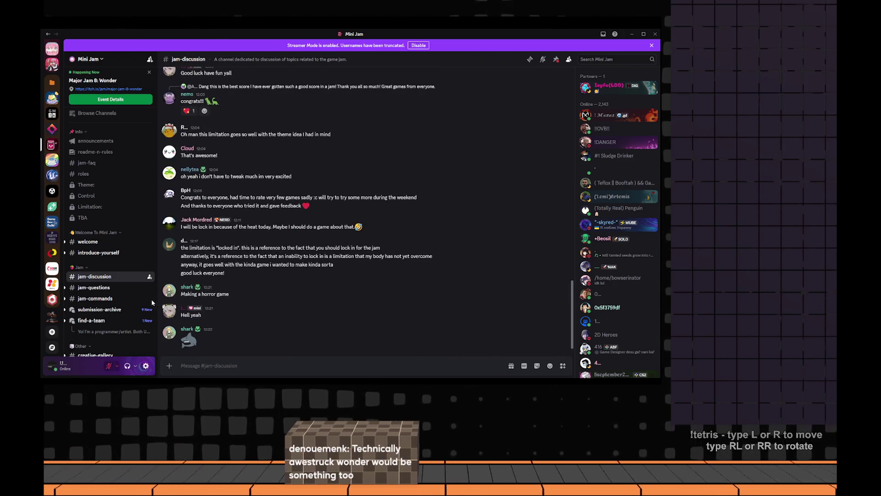
Move to the #jam-questions channel, then return to the Notion jam page
{"action": "left_click", "coordinate": [130, 290]}
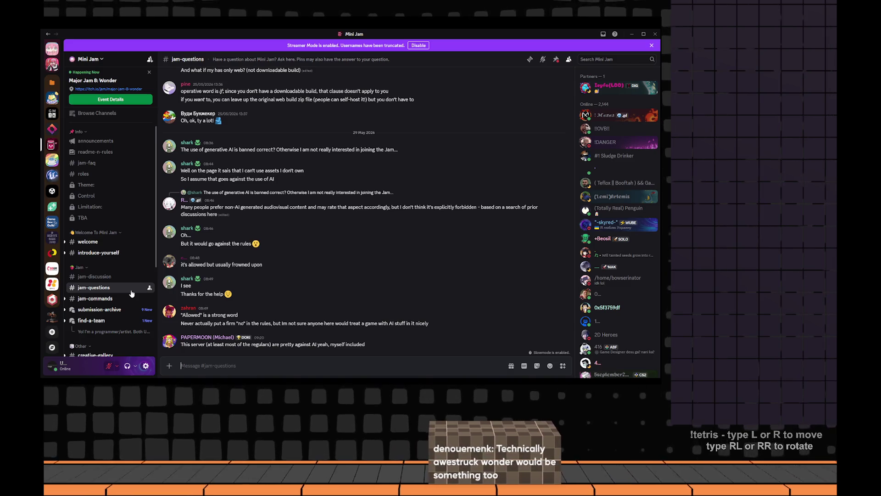
{"action": "key", "text": "alt+Tab"}
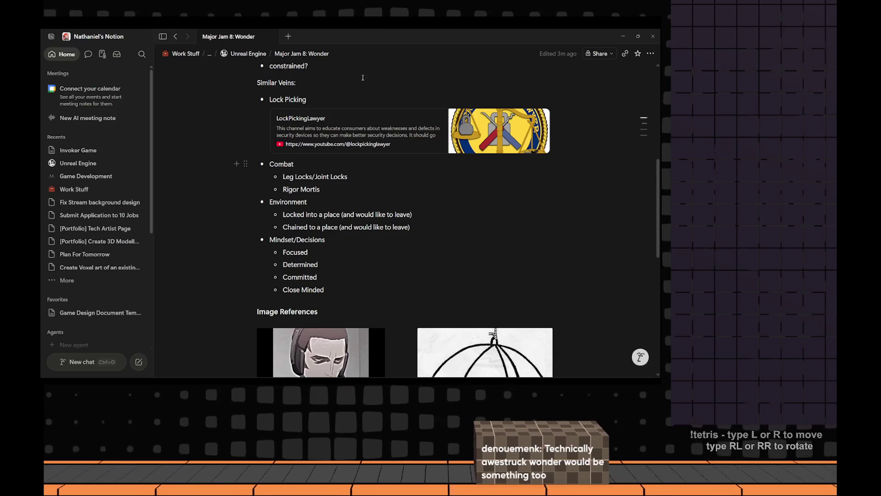
Search Google for 'awestruck' in a new browser tab, then return to Notion
{"action": "key", "text": "alt+Tab"}
{"action": "left_click", "coordinate": [327, 36]}
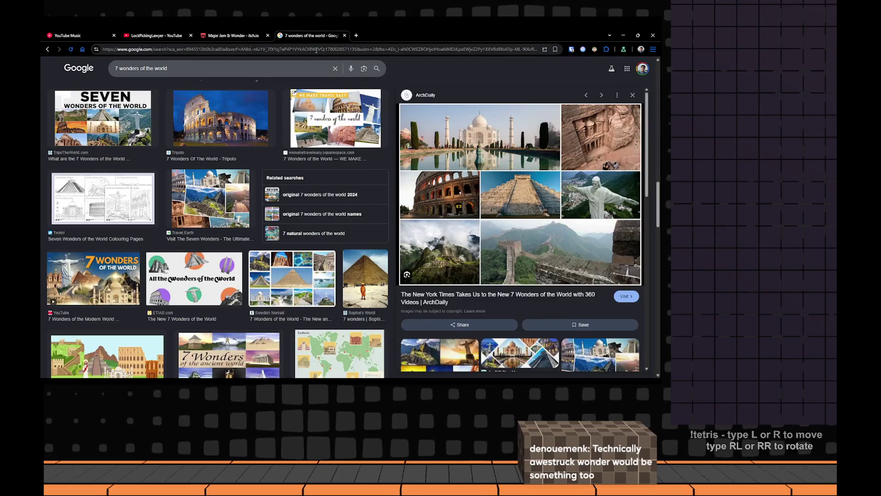
{"action": "left_click", "coordinate": [356, 35]}
{"action": "type", "text": "aw"}
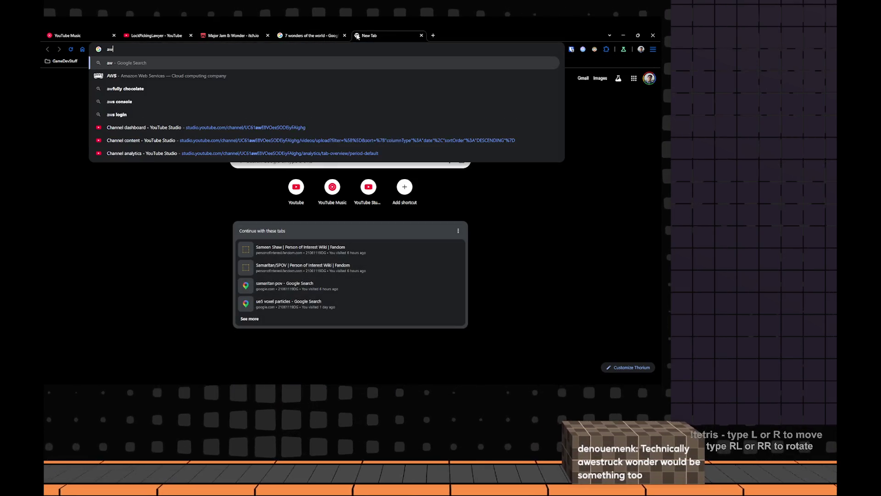
{"action": "type", "text": "estruck"}
{"action": "key", "text": "Return"}
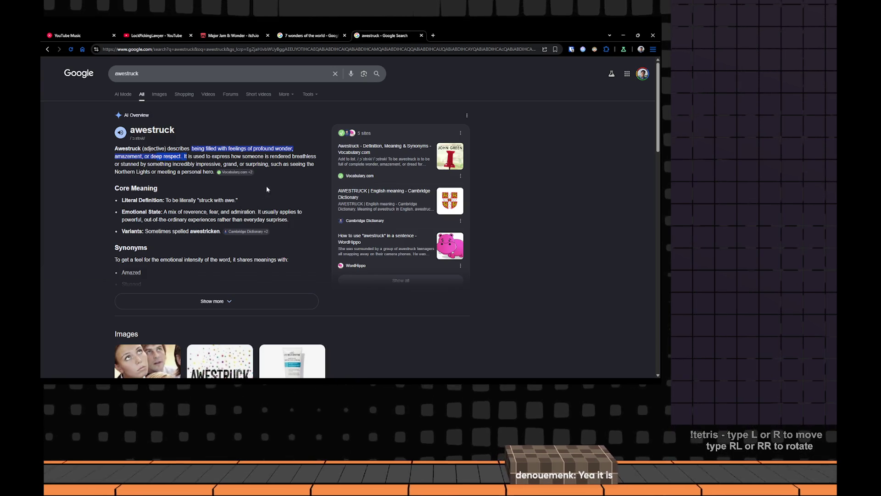
{"action": "key", "text": "alt+Tab"}
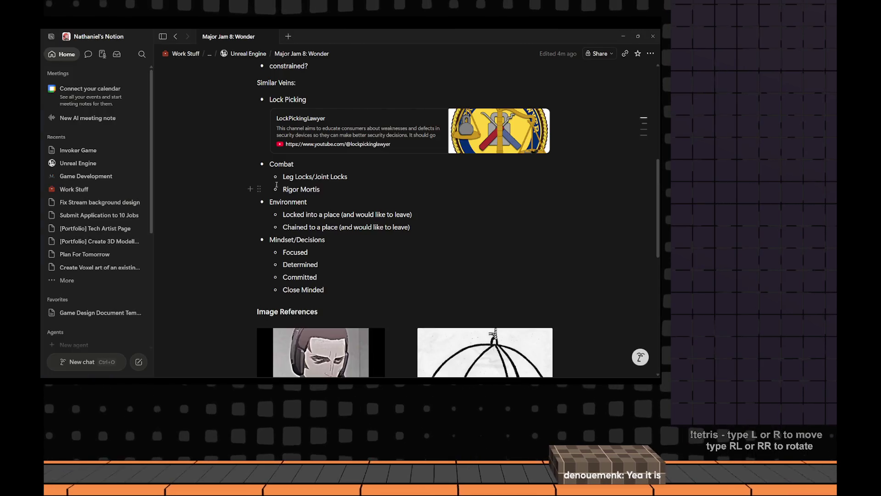
{"action": "scroll", "coordinate": [276, 184], "scroll_direction": "up", "scroll_amount": 2}
{"action": "scroll", "coordinate": [275, 185], "scroll_direction": "up", "scroll_amount": 1}
{"action": "scroll", "coordinate": [276, 185], "scroll_direction": "up", "scroll_amount": 2}
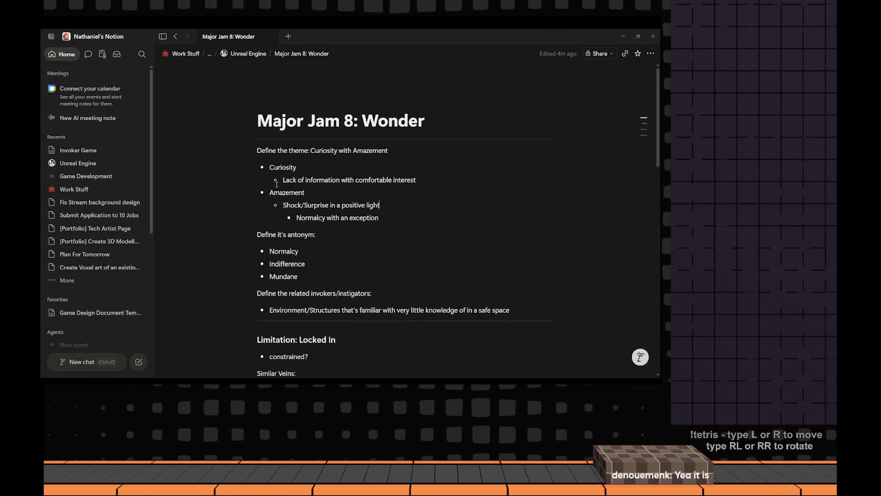
Compare the Amazement and Curiosity theme notes in Notion against the awestruck results
{"action": "key", "text": "alt+Tab"}
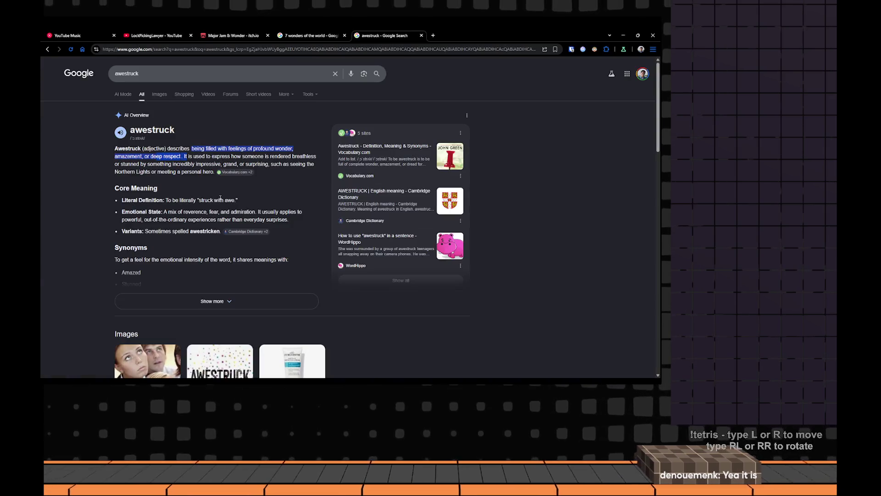
{"action": "key", "text": "alt+Tab"}
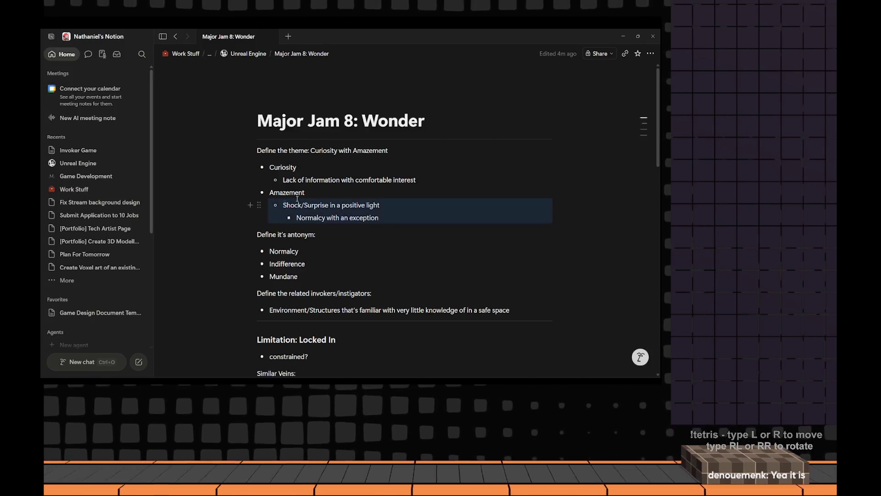
{"action": "left_click_drag", "start_coordinate": [338, 202], "coordinate": [304, 193]}
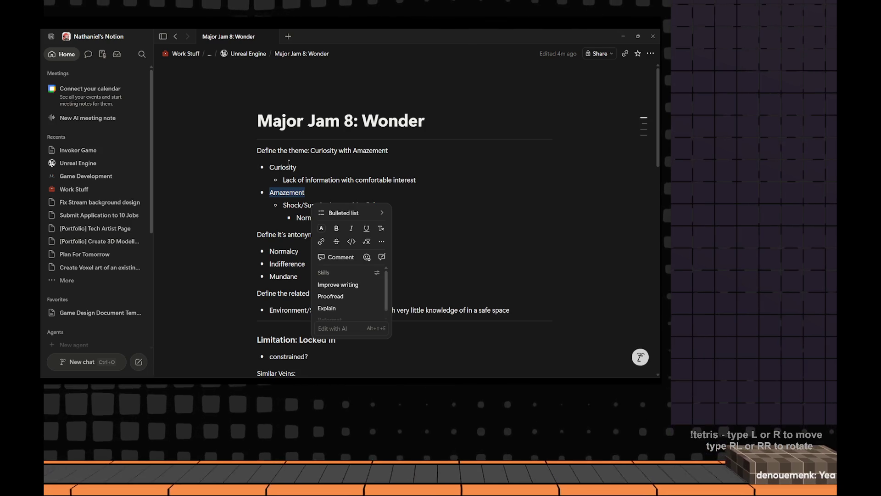
{"action": "left_click", "coordinate": [289, 165]}
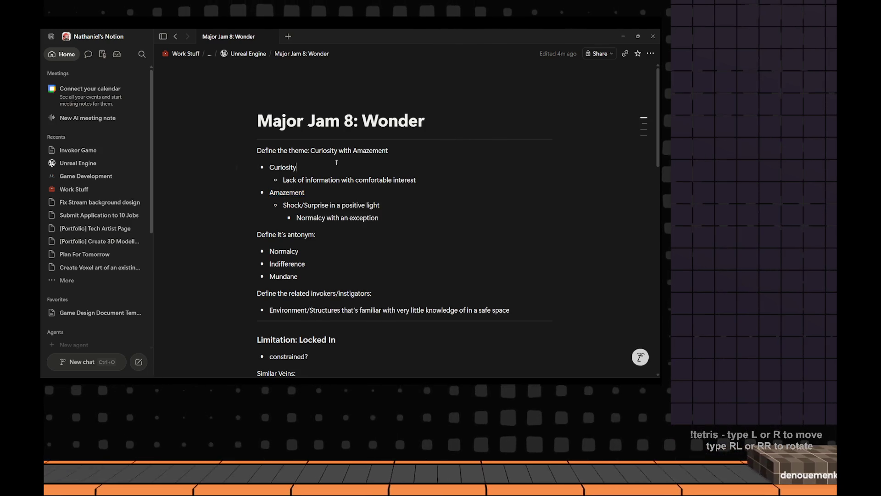
{"action": "double_click", "coordinate": [284, 168]}
{"action": "key", "text": "alt+Tab"}
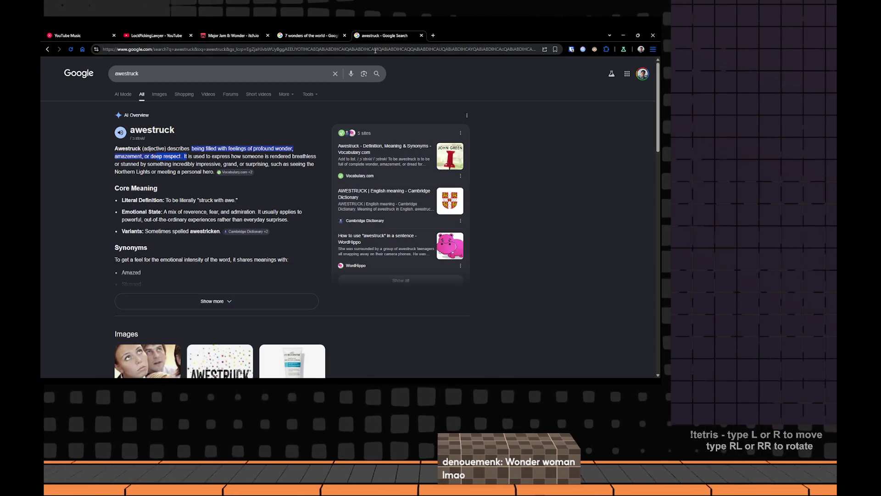
Search Google for 'wonderwoman' in a new tab and check its image results
{"action": "left_click", "coordinate": [419, 50]}
{"action": "key", "text": "ctrl+t"}
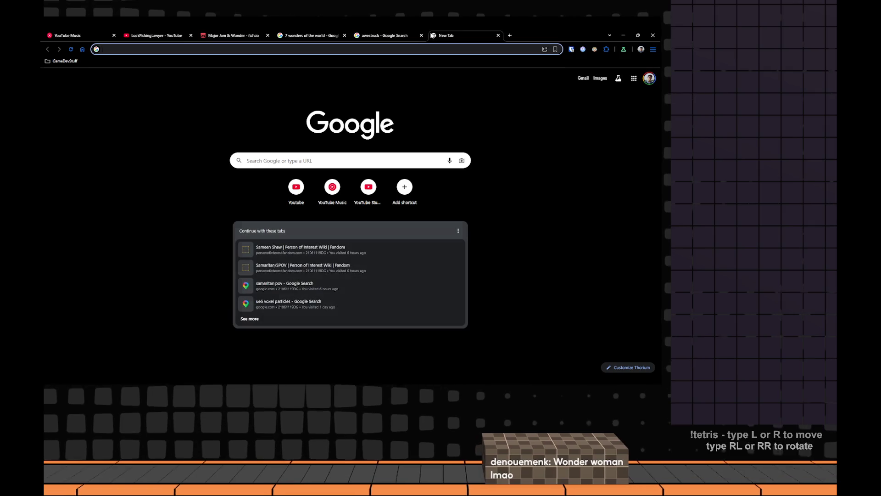
{"action": "type", "text": "wonderwoman"}
{"action": "key", "text": "Return"}
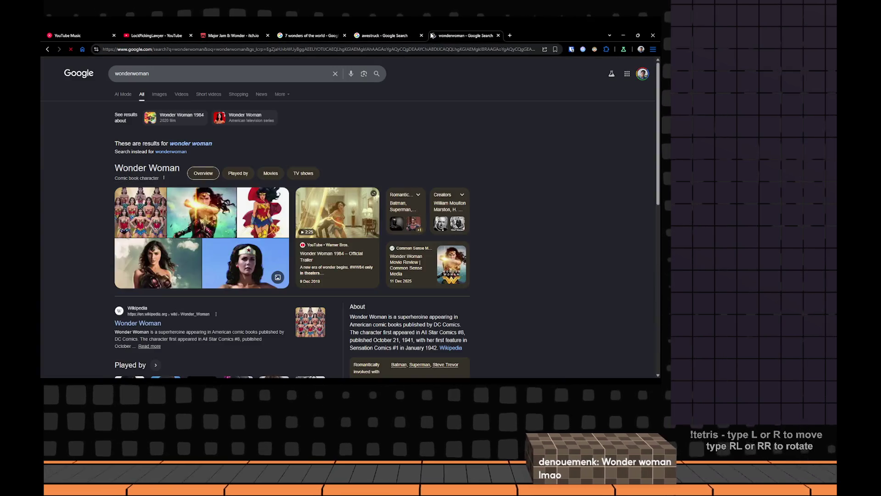
{"action": "left_click", "coordinate": [159, 94]}
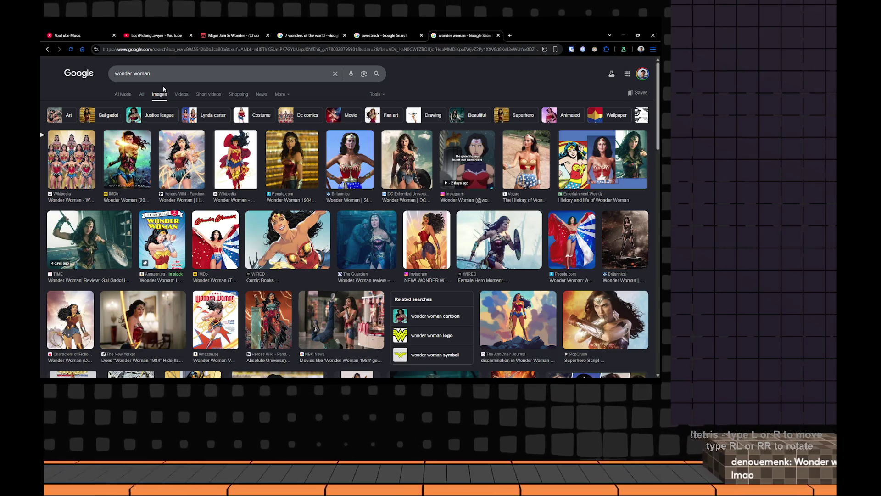
{"action": "scroll", "coordinate": [249, 193], "scroll_direction": "down", "scroll_amount": 3}
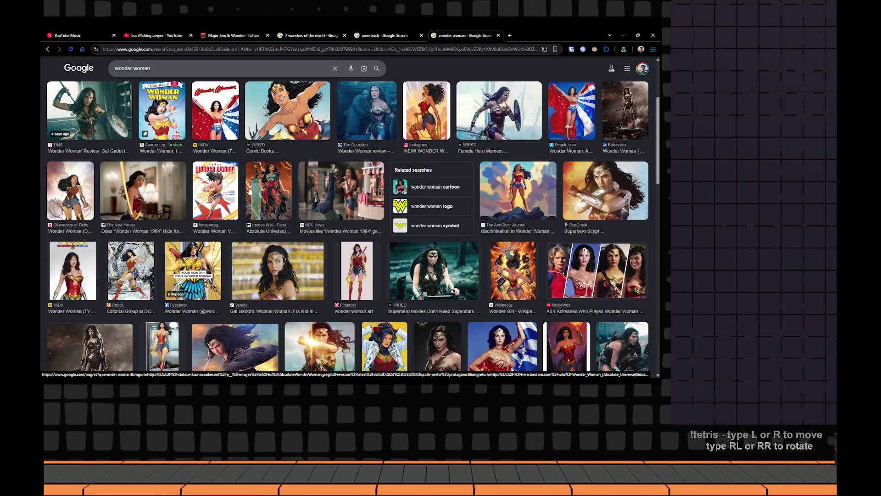
{"action": "scroll", "coordinate": [249, 192], "scroll_direction": "up", "scroll_amount": 3}
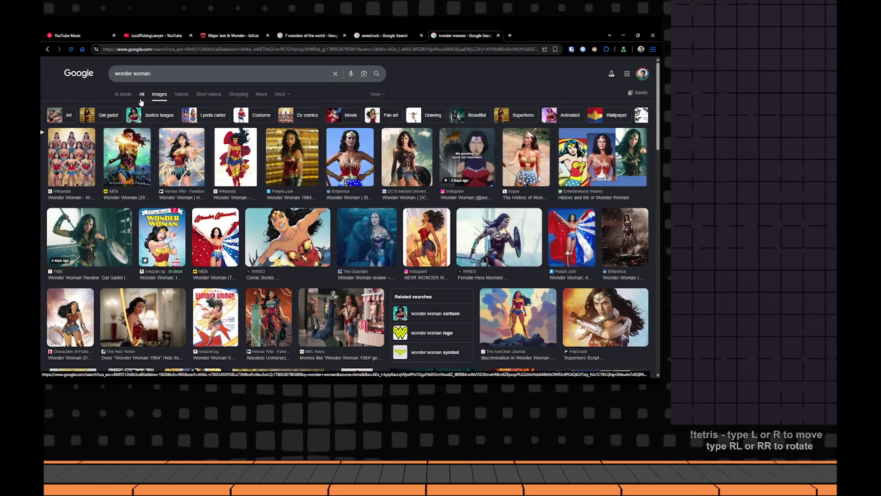
{"action": "left_click", "coordinate": [143, 94]}
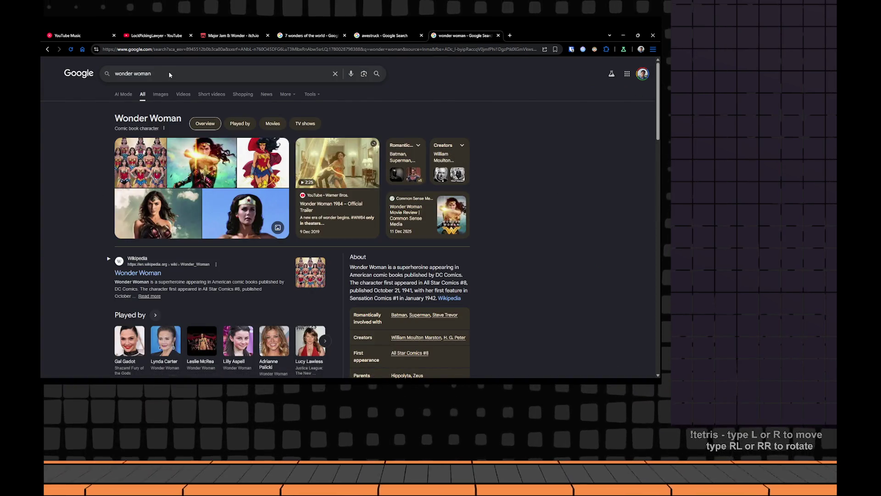
Search 'why is wonder woman called wonder woman' and open the Reddit thread on the name's origin
{"action": "key", "text": "ctrl+a"}
{"action": "left_click", "coordinate": [222, 72]}
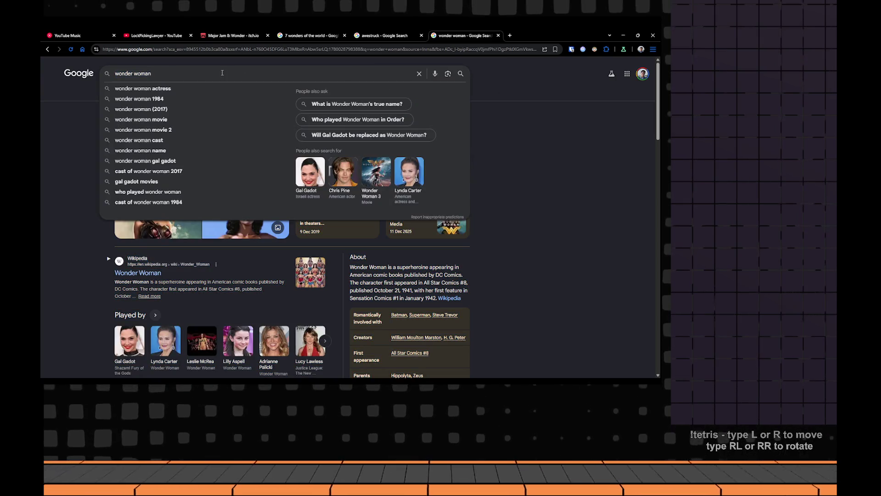
{"action": "key", "text": "ctrl+a"}
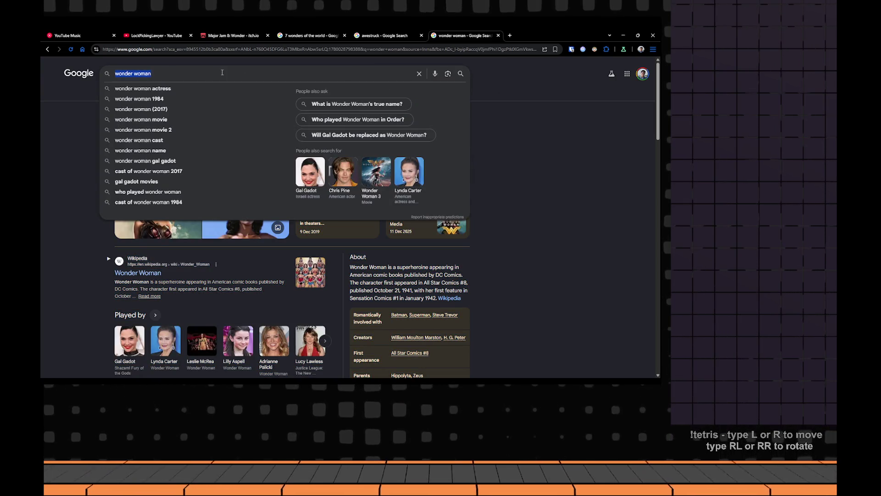
{"action": "type", "text": "why is wonder w"}
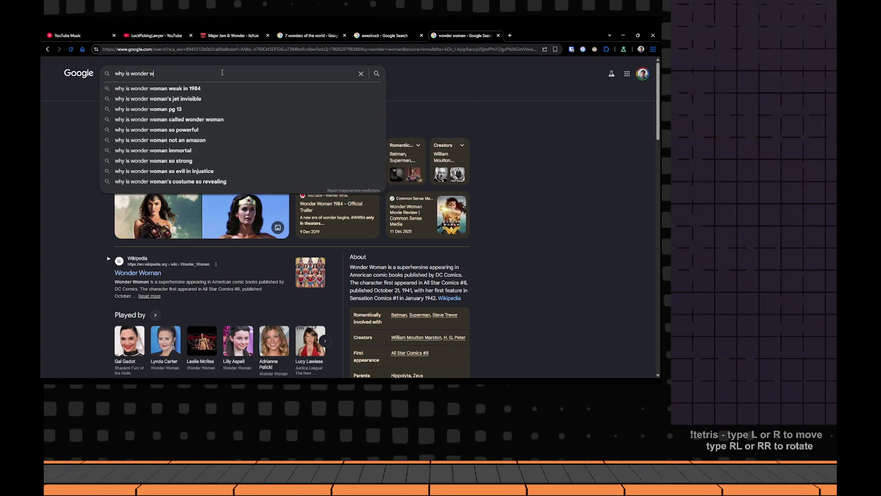
{"action": "type", "text": "oman called"}
{"action": "key", "text": "Down"}
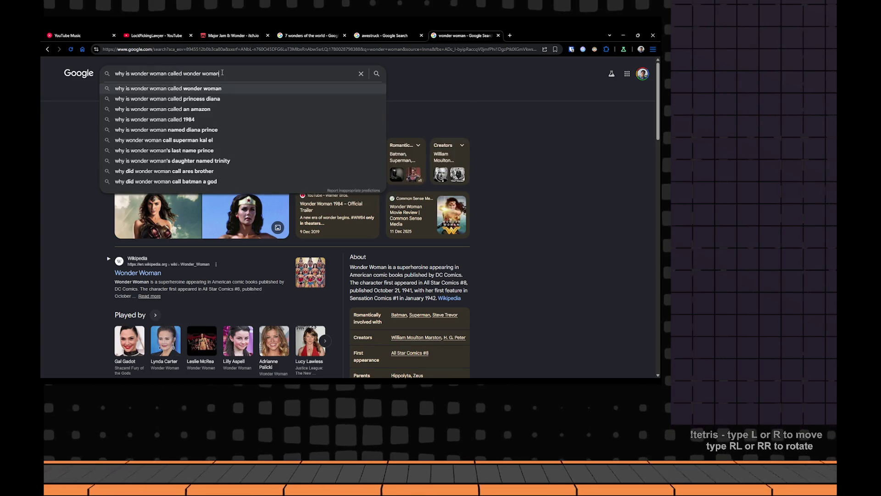
{"action": "key", "text": "Return"}
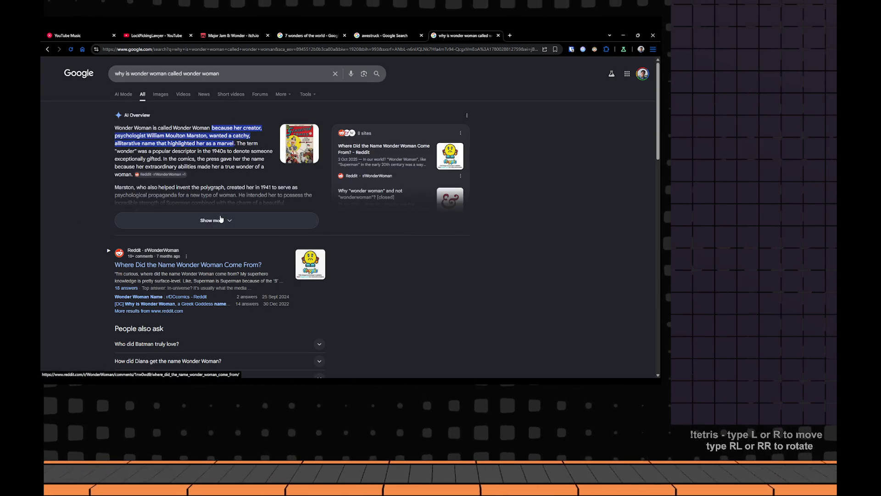
{"action": "left_click", "coordinate": [217, 265]}
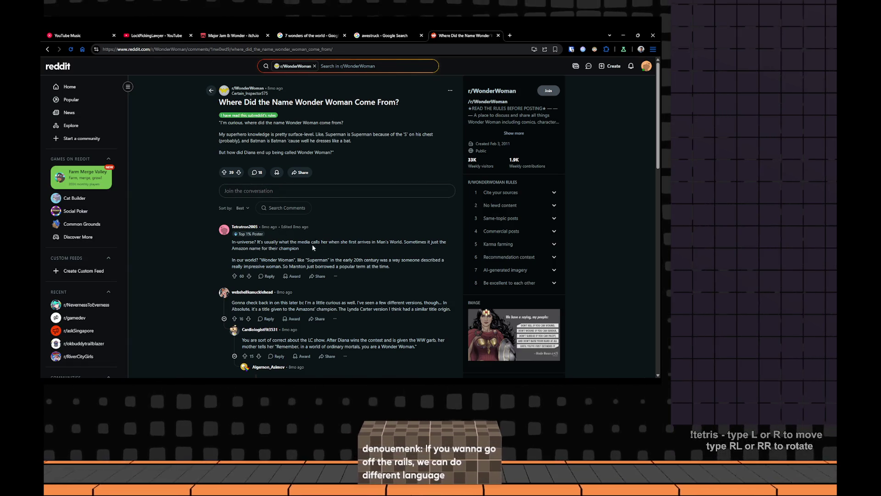
Read the top comment of the Reddit Wonder Woman name thread, then return to Notion
{"action": "left_click_drag", "start_coordinate": [268, 242], "coordinate": [344, 243]}
{"action": "left_click", "coordinate": [365, 243]}
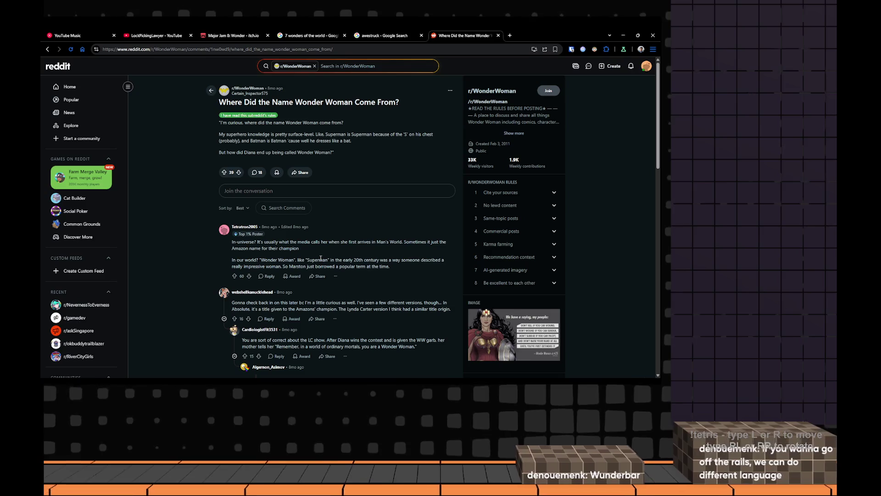
{"action": "scroll", "coordinate": [320, 258], "scroll_direction": "down", "scroll_amount": 1}
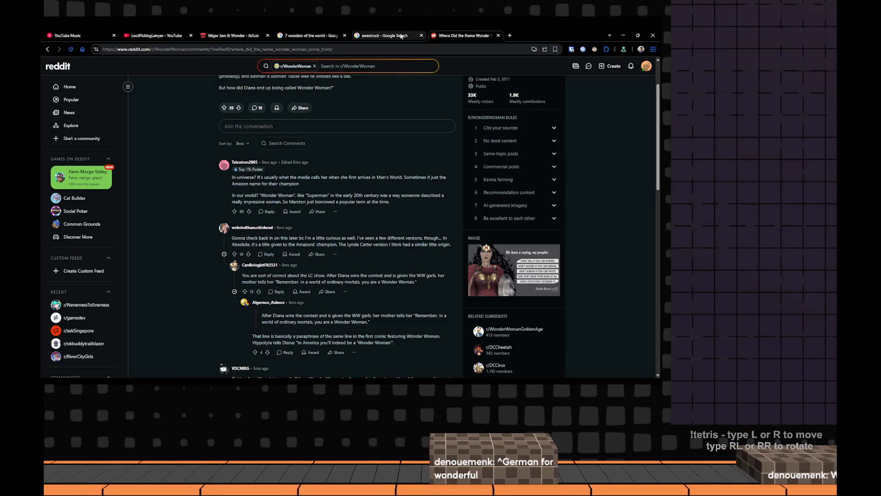
{"action": "key", "text": "alt+Tab"}
{"action": "scroll", "coordinate": [463, 252], "scroll_direction": "down", "scroll_amount": 3}
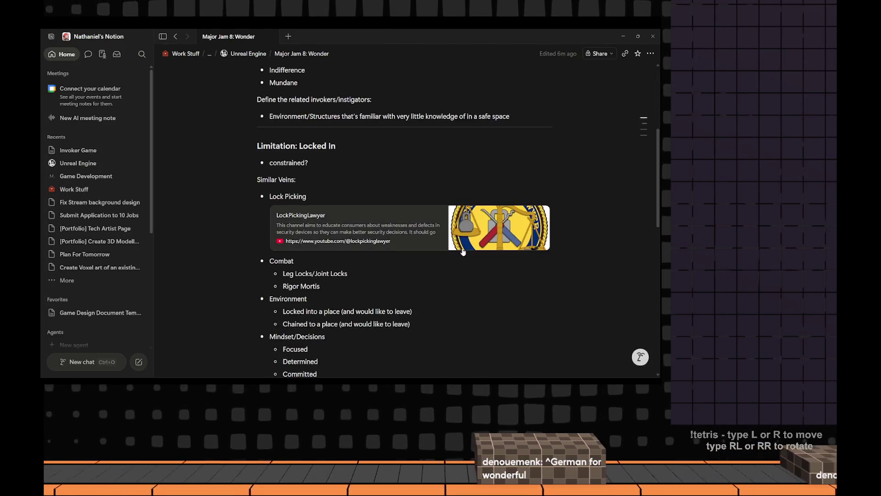
{"action": "scroll", "coordinate": [463, 252], "scroll_direction": "down", "scroll_amount": 3}
{"action": "scroll", "coordinate": [462, 252], "scroll_direction": "down", "scroll_amount": 3}
{"action": "scroll", "coordinate": [335, 290], "scroll_direction": "down", "scroll_amount": 3}
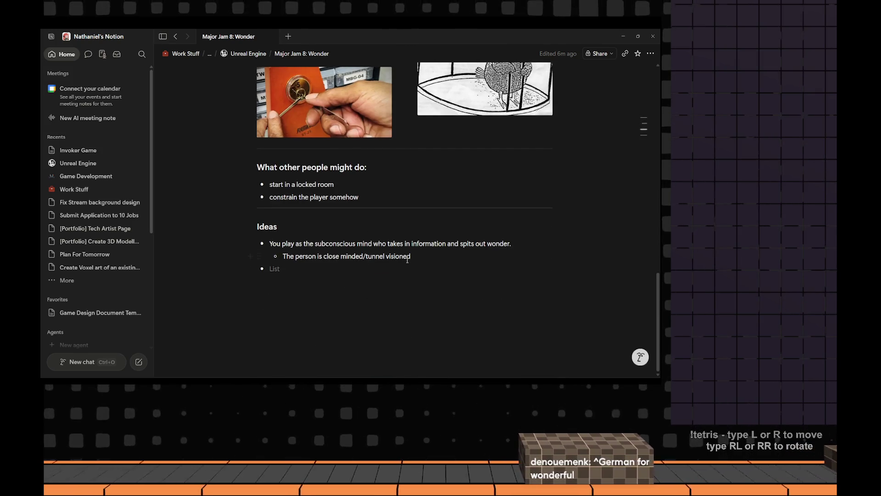
{"action": "scroll", "coordinate": [407, 259], "scroll_direction": "up", "scroll_amount": 1}
{"action": "scroll", "coordinate": [340, 305], "scroll_direction": "up", "scroll_amount": 5}
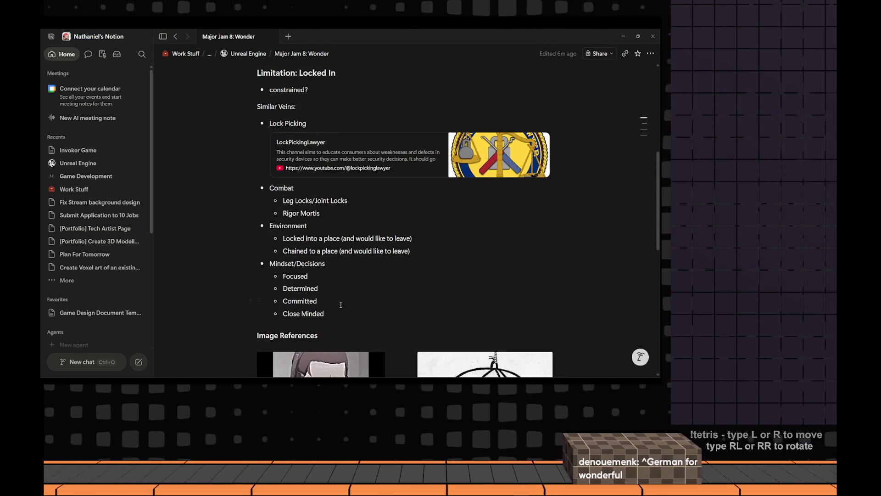
{"action": "scroll", "coordinate": [319, 235], "scroll_direction": "up", "scroll_amount": 1}
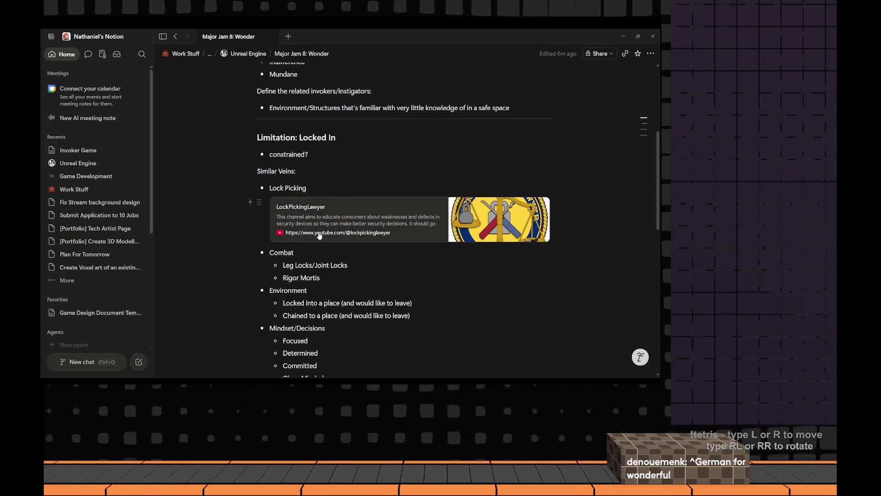
{"action": "scroll", "coordinate": [319, 235], "scroll_direction": "down", "scroll_amount": 1}
{"action": "scroll", "coordinate": [317, 214], "scroll_direction": "up", "scroll_amount": 1}
{"action": "scroll", "coordinate": [315, 193], "scroll_direction": "up", "scroll_amount": 2}
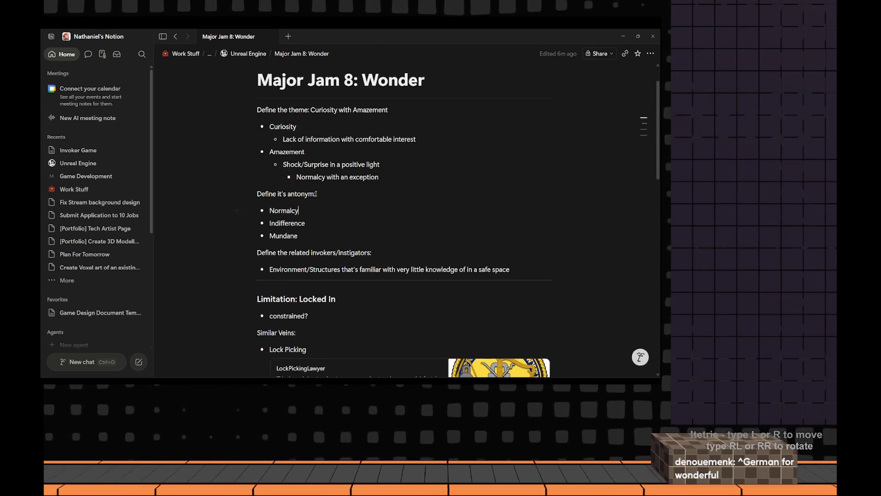
{"action": "mouse_move", "coordinate": [286, 194]}
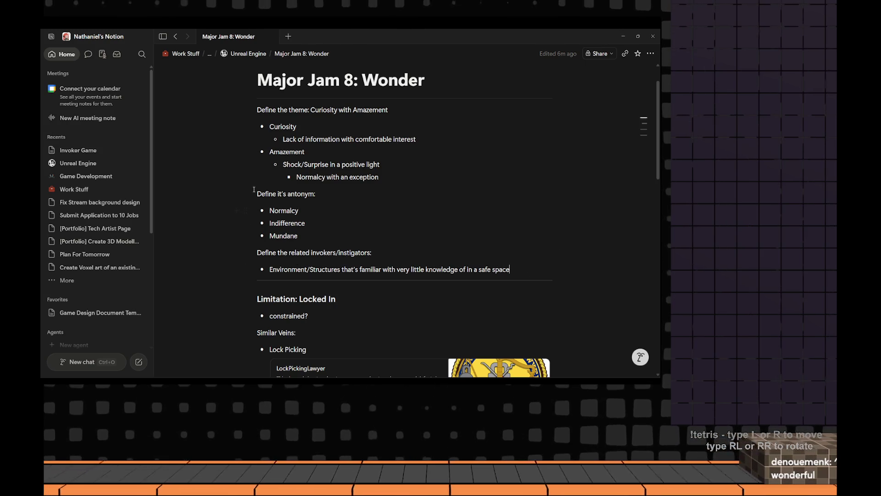
{"action": "scroll", "coordinate": [310, 248], "scroll_direction": "up", "scroll_amount": 1}
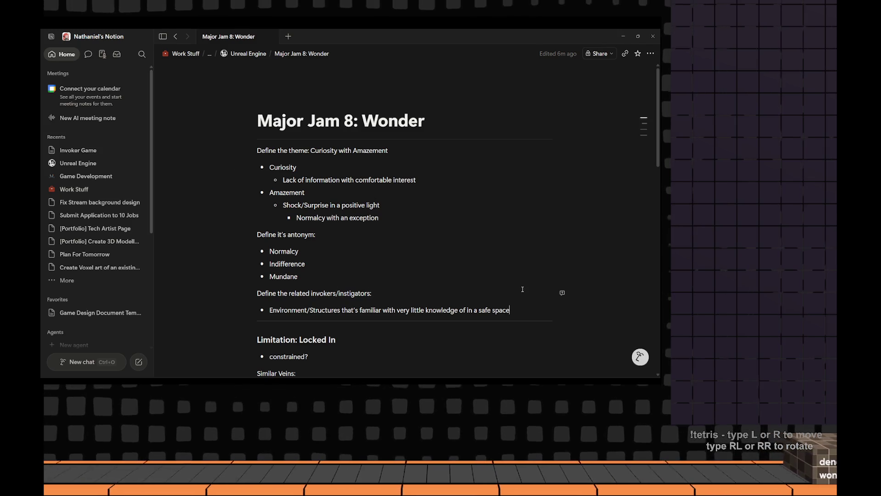
Start a new line below the safe space bullet in the theme definitions
{"action": "key", "text": "Return"}
Add an Others section with the bullet 'German translation: Wunderbar'
{"action": "key", "text": "Return"}
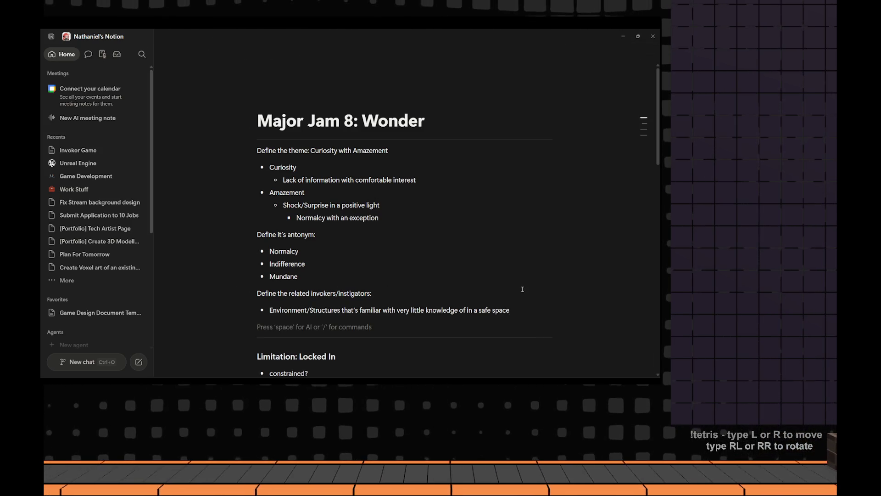
{"action": "type", "text": "Others:"}
{"action": "key", "text": "Return"}
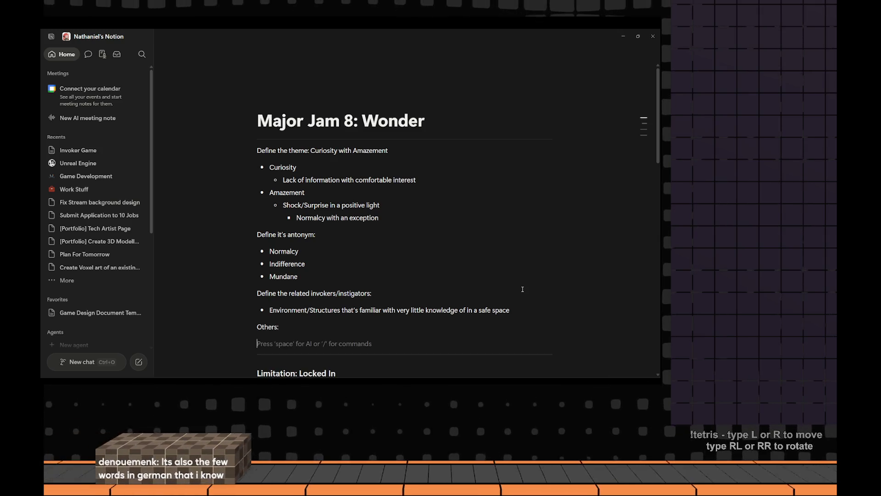
{"action": "type", "text": "- Ger"}
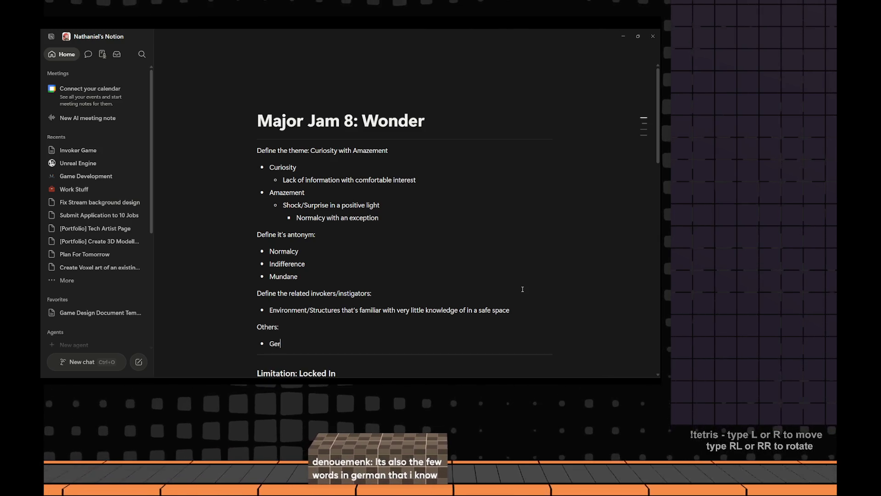
{"action": "type", "text": "man transl"}
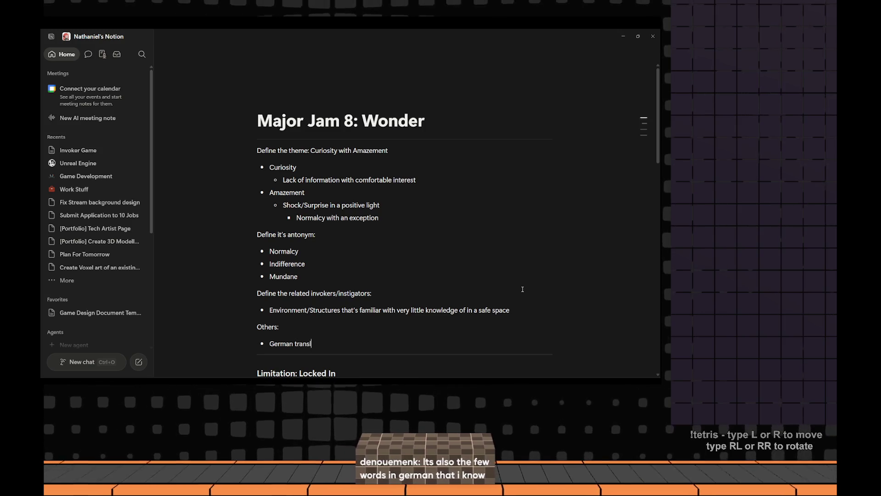
{"action": "type", "text": "ation: Wunder"}
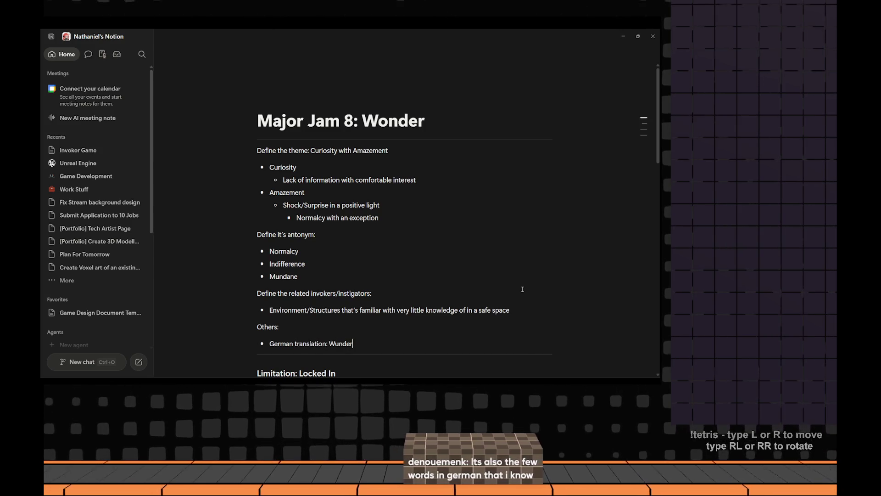
{"action": "type", "text": "bar"}
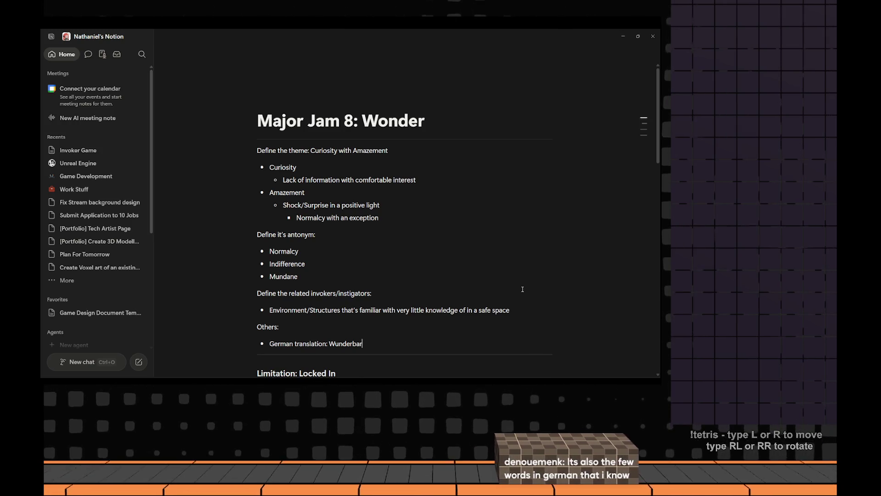
{"action": "scroll", "coordinate": [527, 293], "scroll_direction": "down", "scroll_amount": 1}
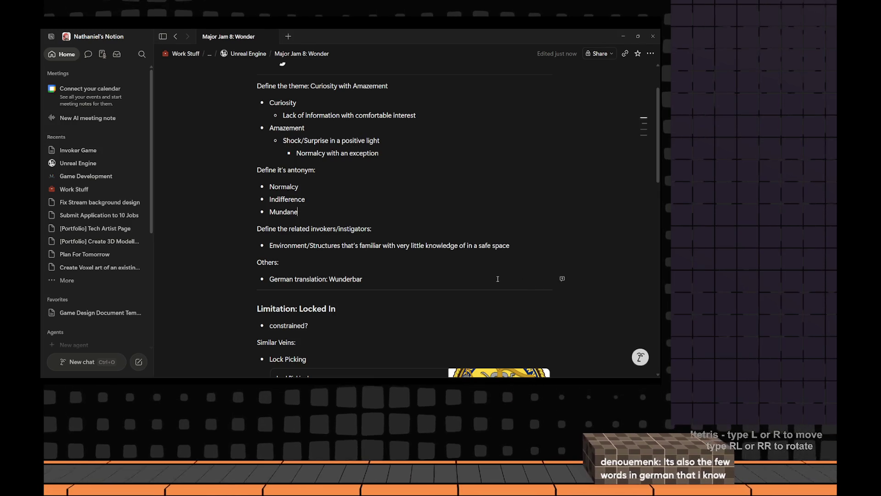
{"action": "double_click", "coordinate": [351, 277]}
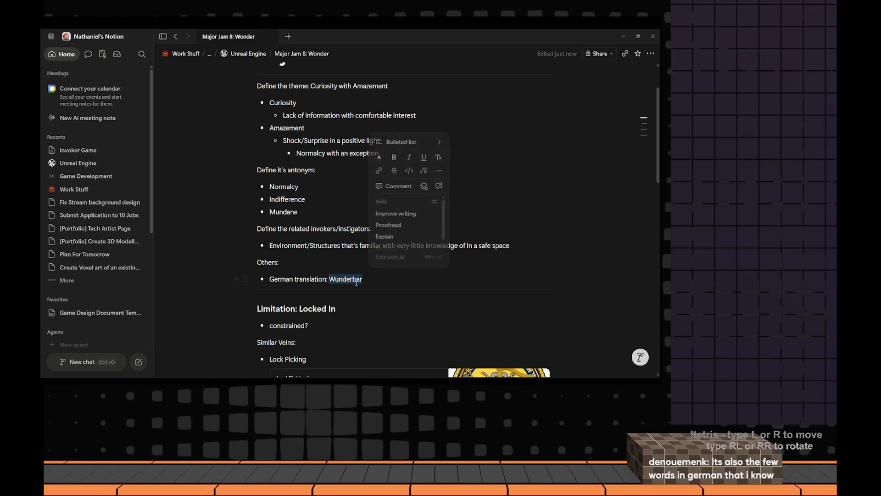
{"action": "left_click", "coordinate": [367, 280]}
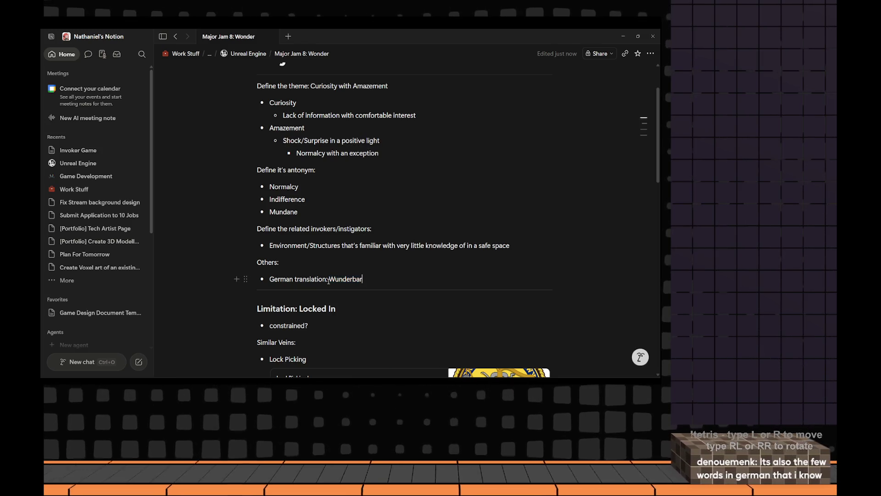
{"action": "left_click_drag", "start_coordinate": [328, 280], "coordinate": [363, 279]}
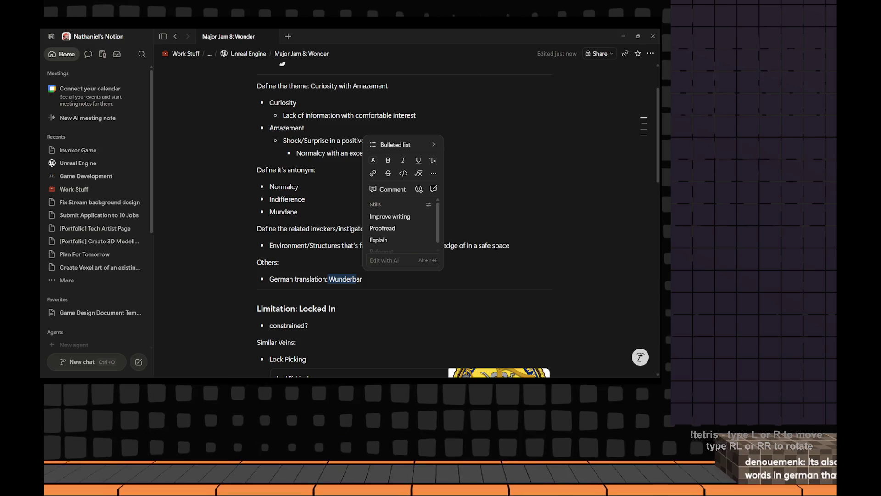
{"action": "left_click", "coordinate": [340, 278]}
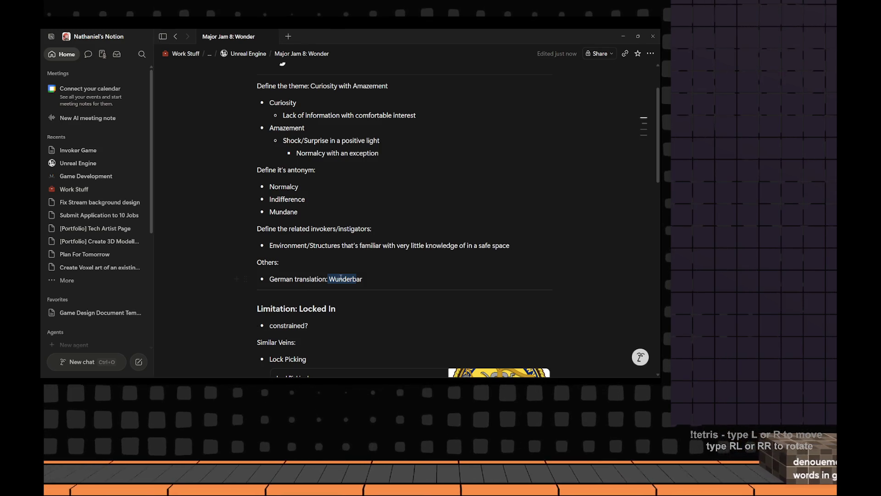
Review the Wunderbar bullet, then switch back to the Reddit Wonder Woman thread
{"action": "double_click", "coordinate": [353, 278]}
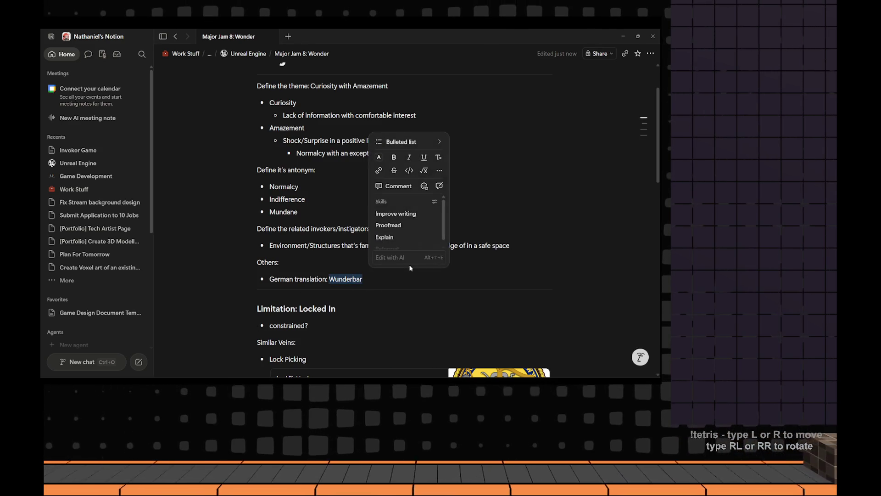
{"action": "key", "text": "Escape"}
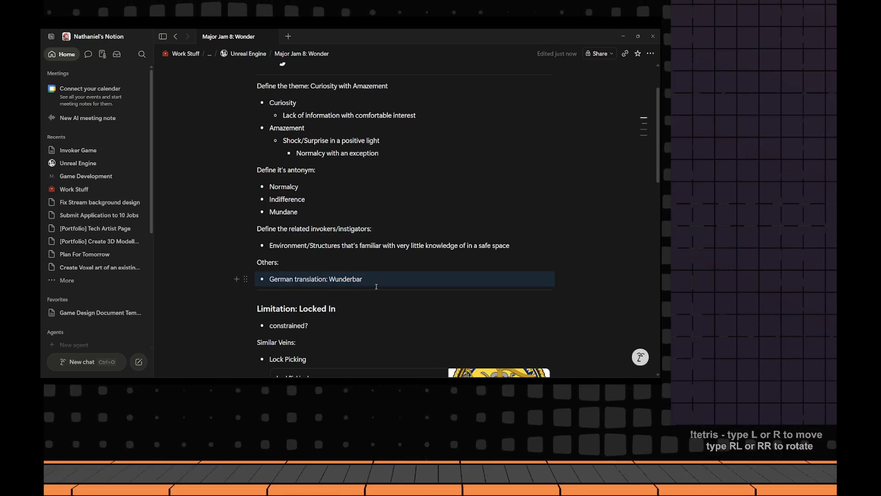
{"action": "double_click", "coordinate": [348, 280]}
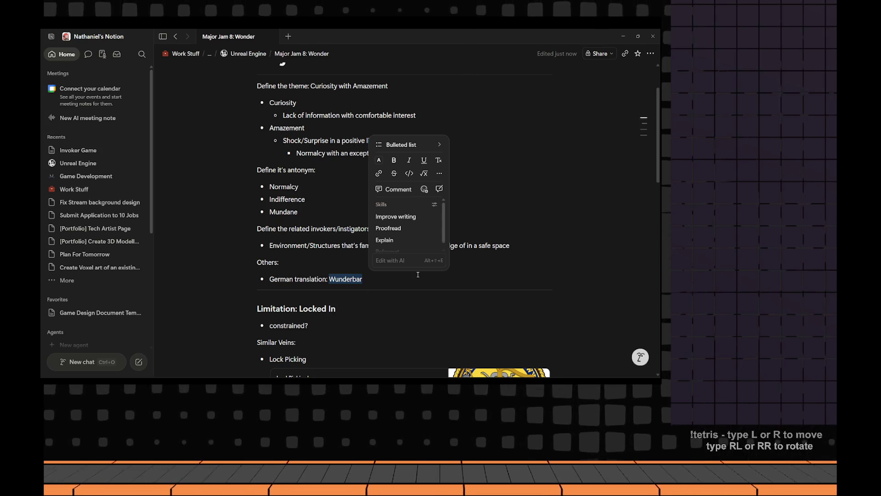
{"action": "key", "text": "alt+Tab"}
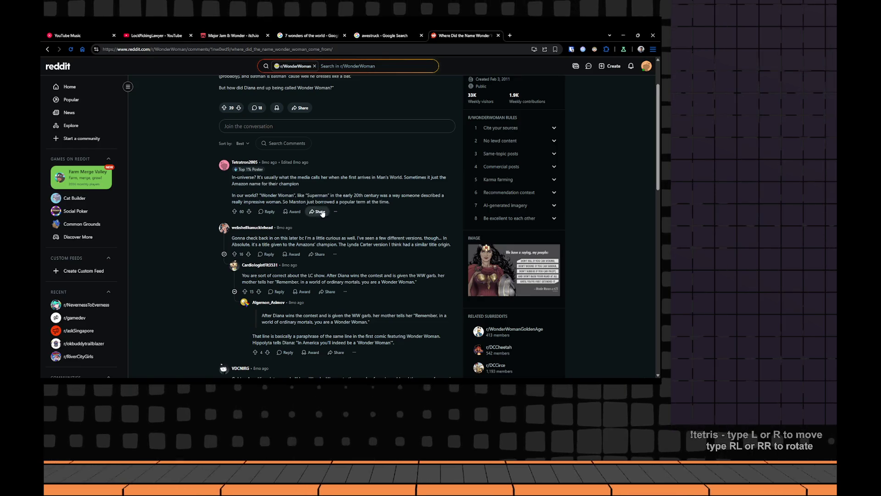
{"action": "scroll", "coordinate": [369, 197], "scroll_direction": "down", "scroll_amount": 3}
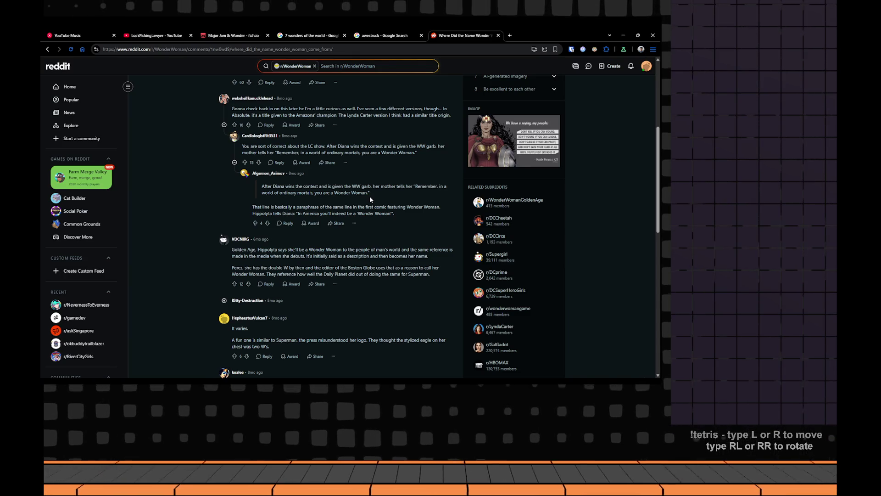
{"action": "scroll", "coordinate": [370, 196], "scroll_direction": "down", "scroll_amount": 2}
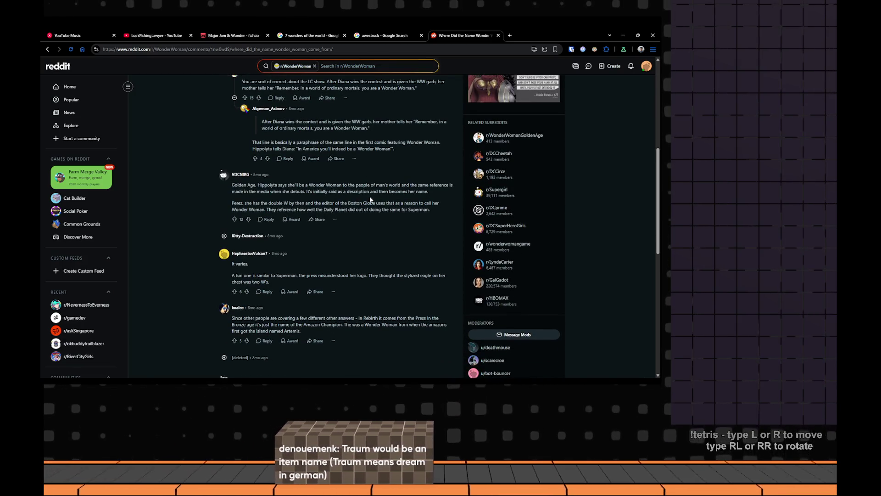
Read the logo, Rebirth and Amazon Champion comments, highlighting lines while reading
{"action": "left_click_drag", "start_coordinate": [313, 276], "coordinate": [369, 275]}
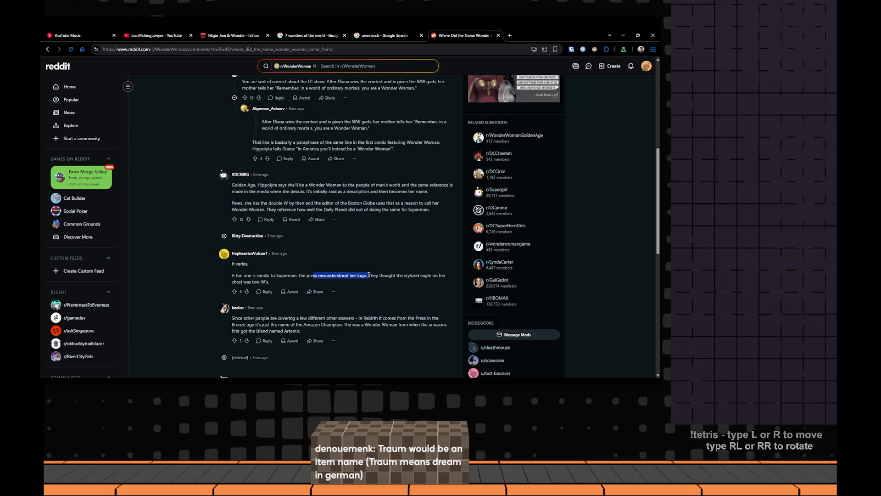
{"action": "left_click", "coordinate": [396, 276]}
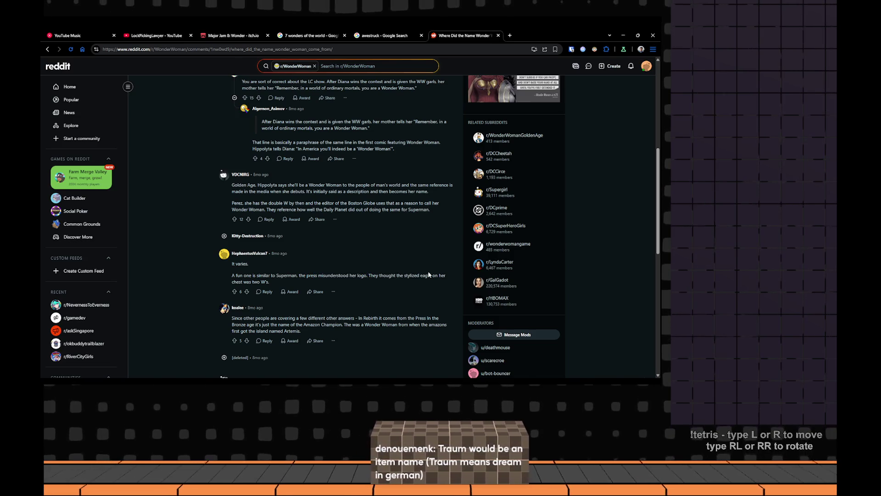
{"action": "scroll", "coordinate": [428, 274], "scroll_direction": "down", "scroll_amount": 1}
{"action": "left_click_drag", "start_coordinate": [284, 286], "coordinate": [371, 284]}
{"action": "left_click", "coordinate": [352, 295]}
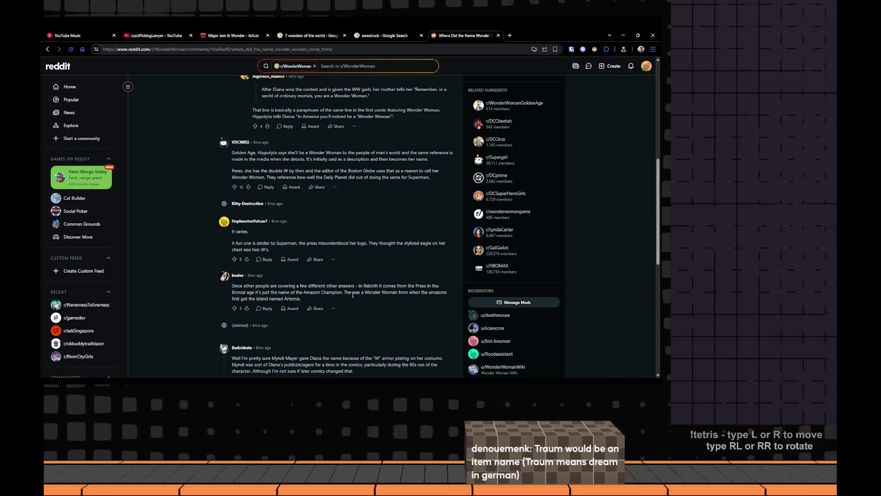
{"action": "scroll", "coordinate": [353, 295], "scroll_direction": "down", "scroll_amount": 2}
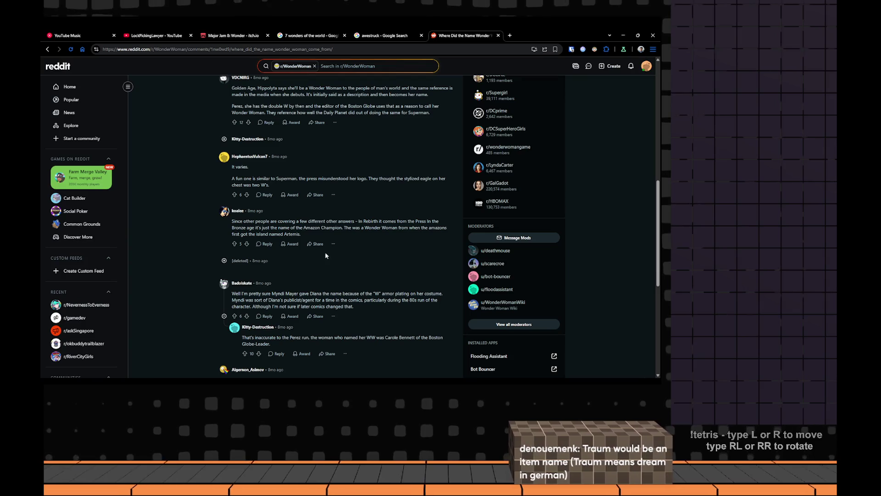
{"action": "left_click_drag", "start_coordinate": [309, 228], "coordinate": [349, 230]}
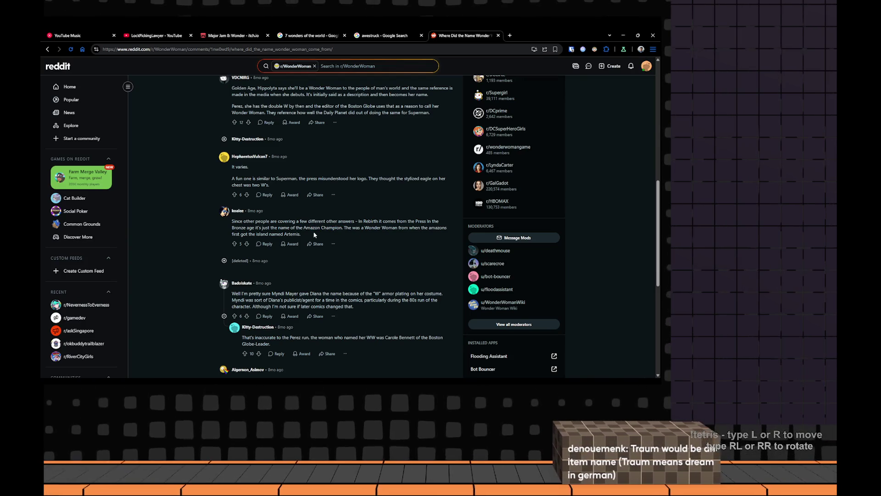
Expand the collapsed deleted comment's replies, then switch back to the Notion page
{"action": "left_click", "coordinate": [375, 256]}
{"action": "scroll", "coordinate": [376, 257], "scroll_direction": "down", "scroll_amount": 3}
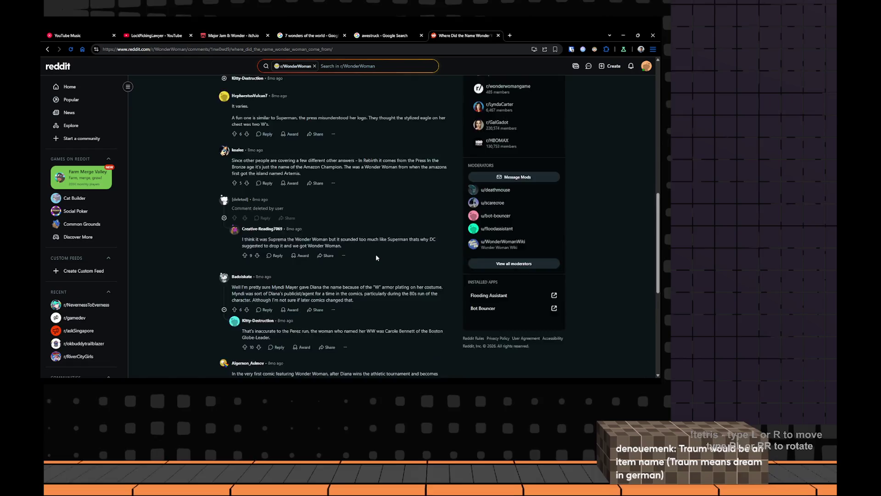
{"action": "scroll", "coordinate": [376, 258], "scroll_direction": "down", "scroll_amount": 2}
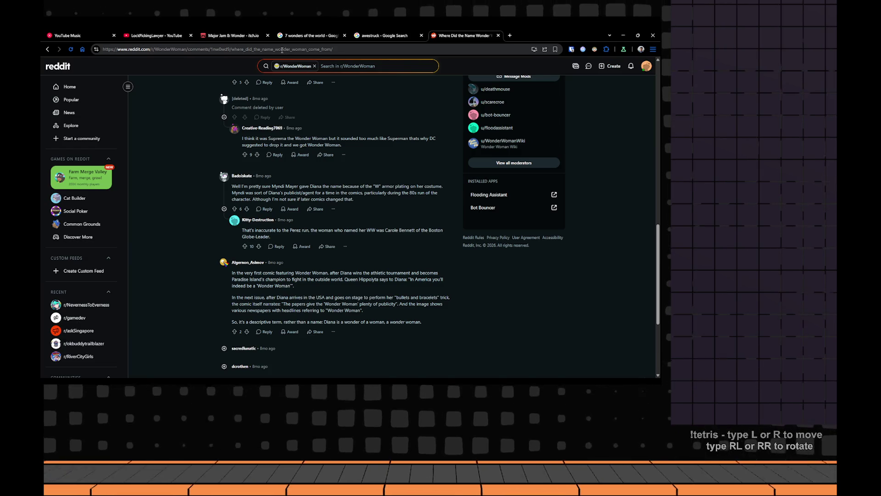
{"action": "key", "text": "alt+Tab"}
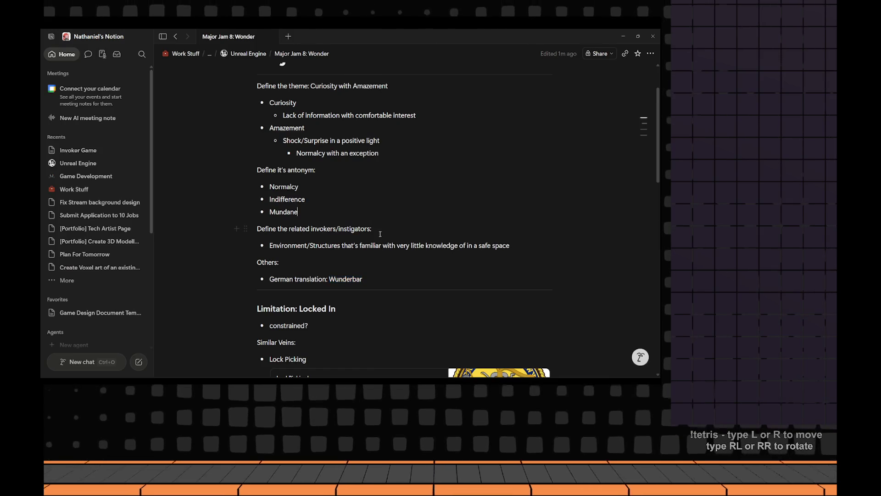
Add a 'To Dream of Wonders' bullet under Environment, then return to the Reddit thread
{"action": "left_click", "coordinate": [538, 245]}
{"action": "key", "text": "Return"}
{"action": "type", "text": "To Dream "}
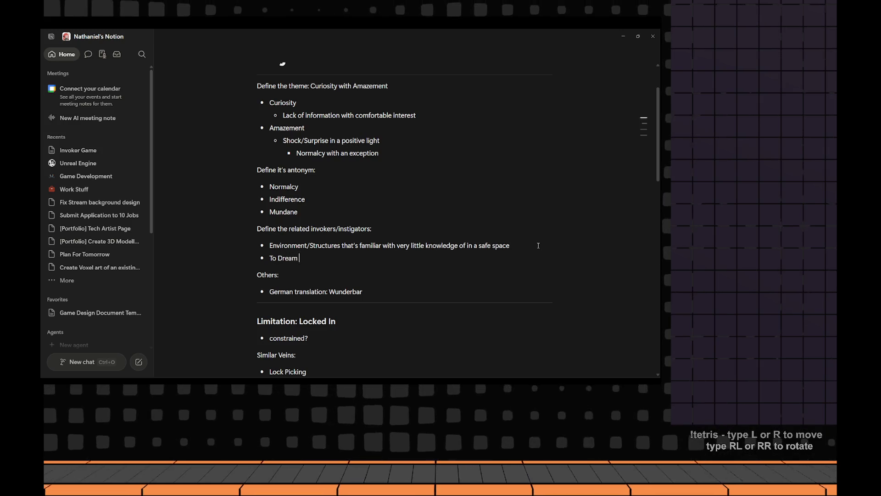
{"action": "type", "text": "of Wonders"}
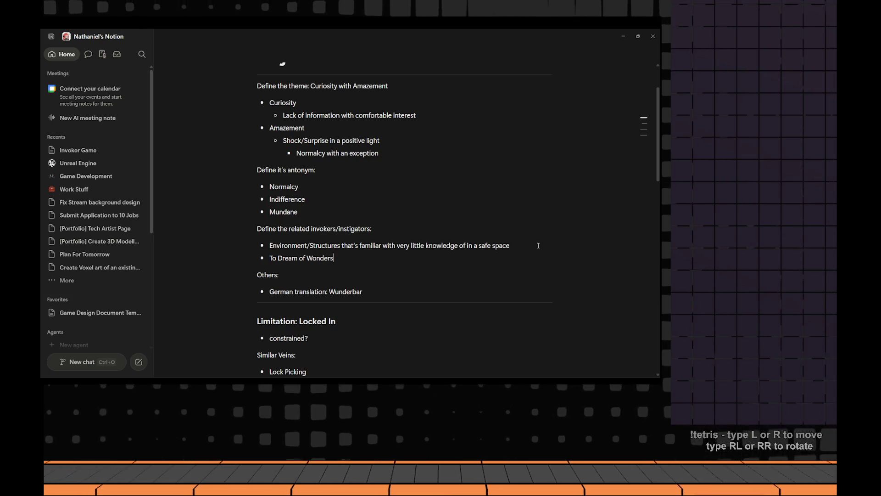
{"action": "key", "text": "alt+Tab"}
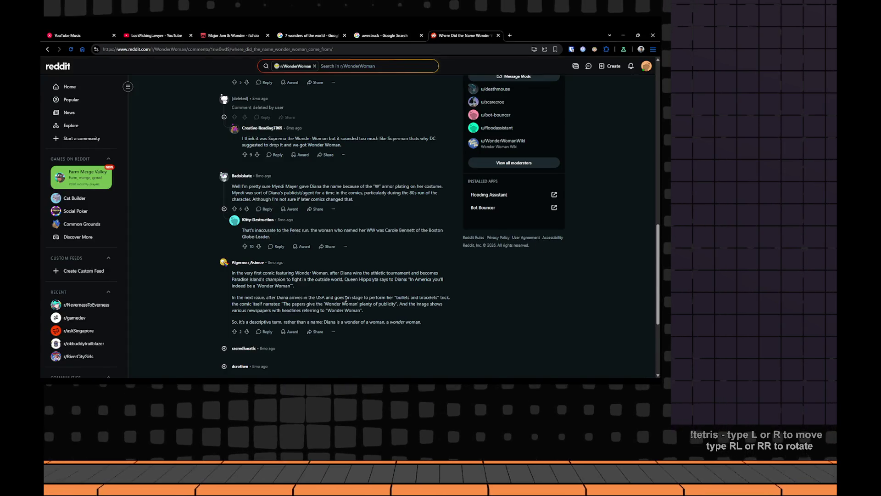
{"action": "scroll", "coordinate": [358, 295], "scroll_direction": "up", "scroll_amount": 1}
{"action": "scroll", "coordinate": [357, 295], "scroll_direction": "up", "scroll_amount": 1}
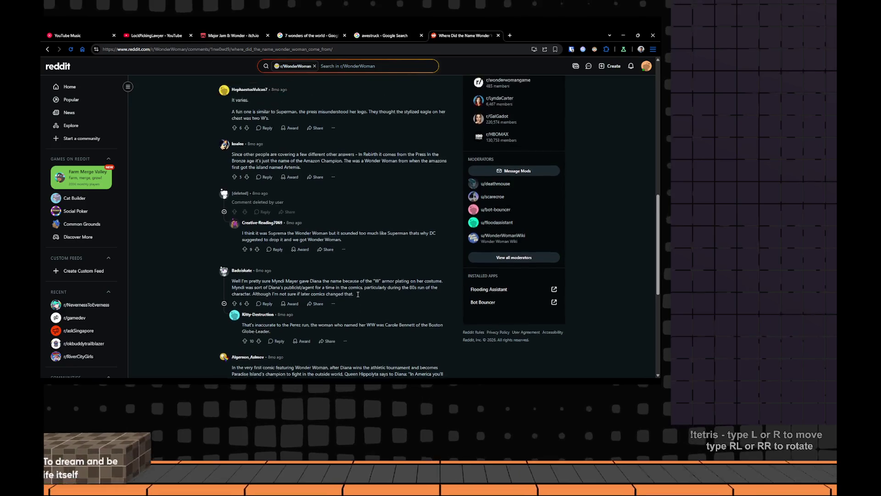
{"action": "scroll", "coordinate": [358, 295], "scroll_direction": "up", "scroll_amount": 1}
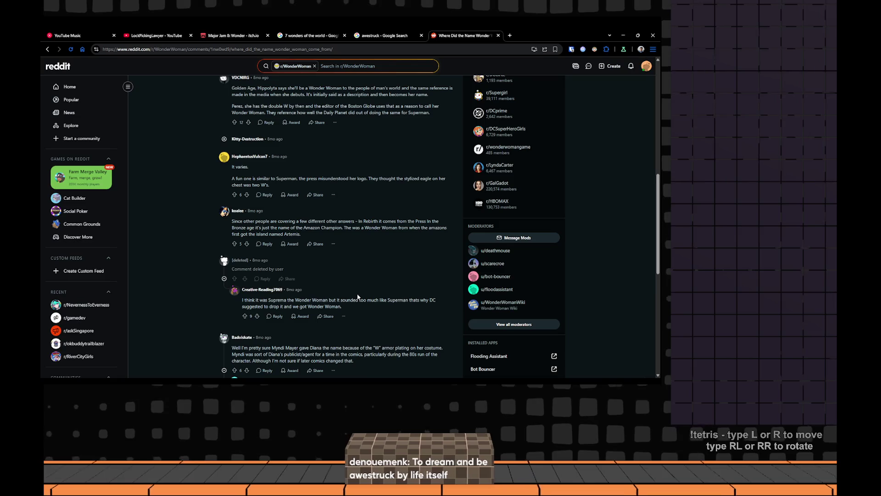
Switch from the Reddit thread back to the Notion jam notes page
{"action": "key", "text": "alt+Tab"}
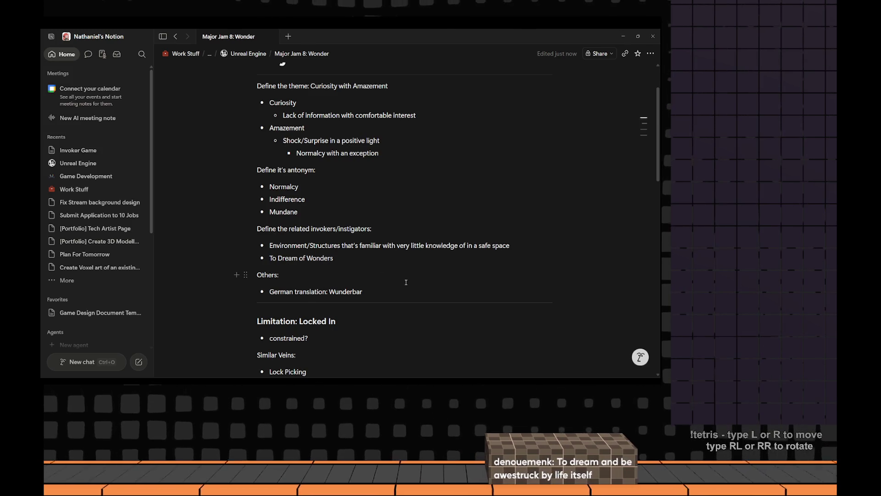
{"action": "key", "text": "alt+Tab"}
{"action": "key", "text": "alt+Tab"}
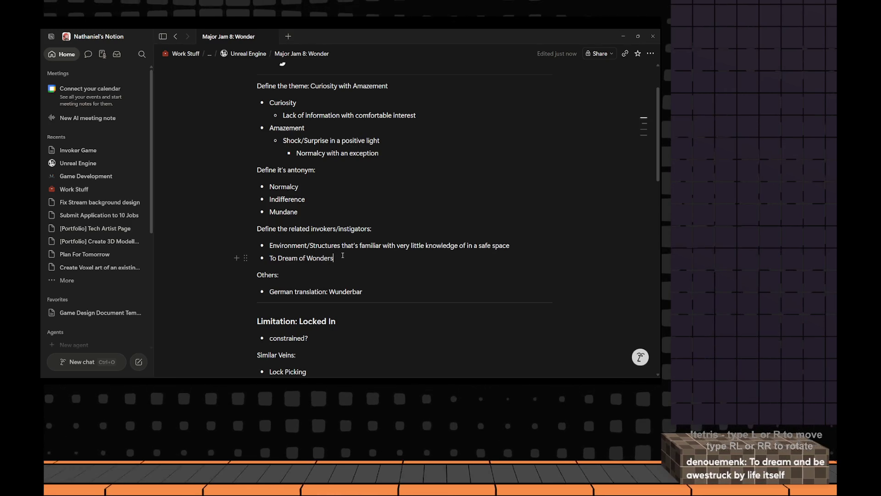
{"action": "key", "text": "alt+Tab"}
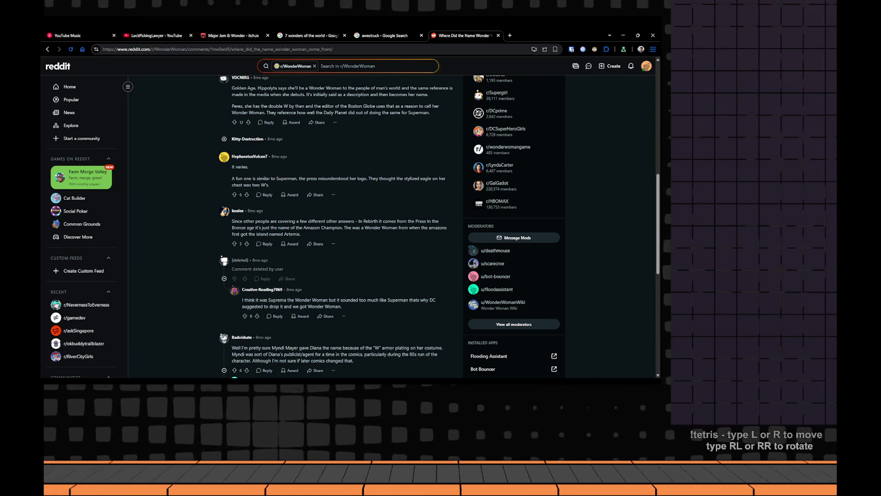
{"action": "left_click", "coordinate": [382, 35]}
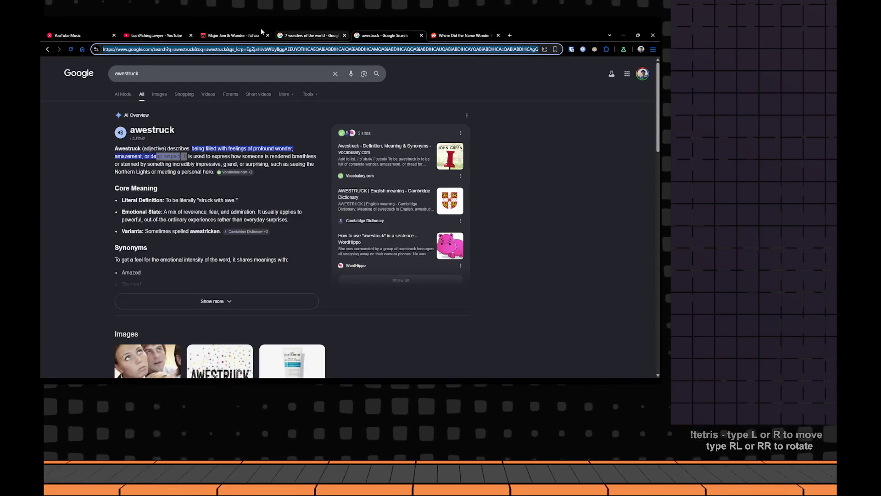
{"action": "key", "text": "alt+Tab"}
{"action": "scroll", "coordinate": [328, 163], "scroll_direction": "down", "scroll_amount": 3}
{"action": "scroll", "coordinate": [327, 162], "scroll_direction": "down", "scroll_amount": 5}
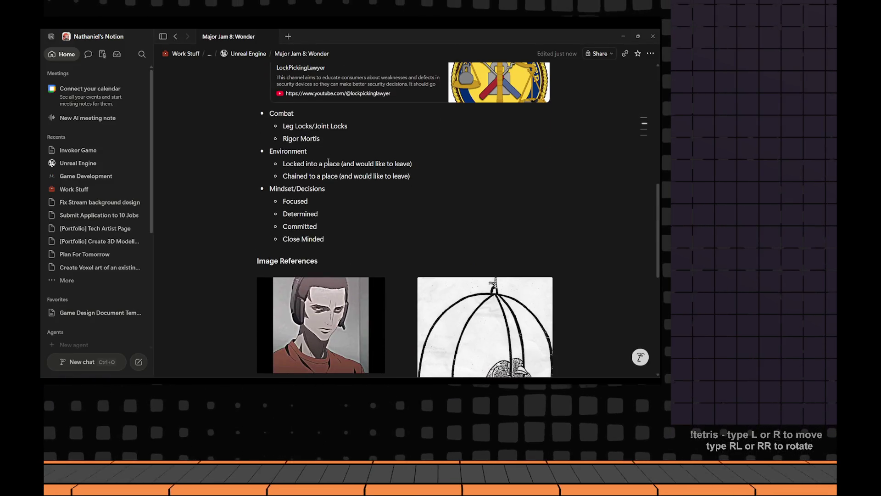
{"action": "scroll", "coordinate": [327, 163], "scroll_direction": "down", "scroll_amount": 3}
{"action": "scroll", "coordinate": [317, 167], "scroll_direction": "down", "scroll_amount": 1}
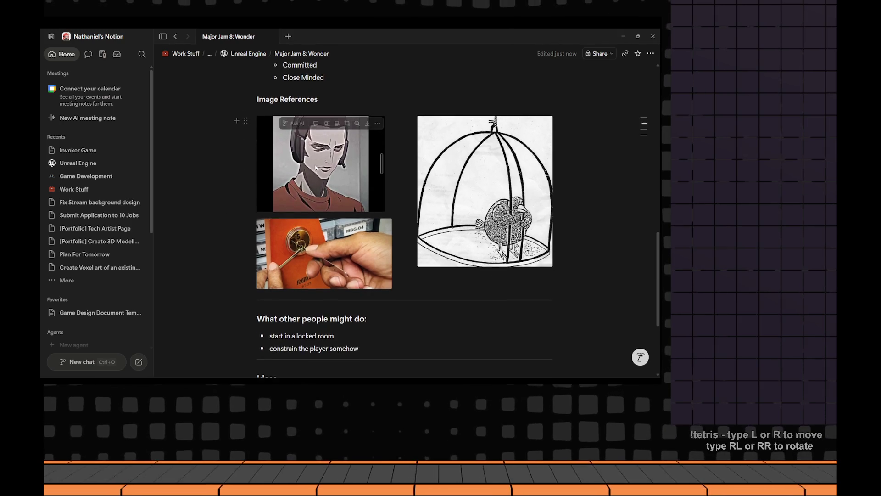
Reposition the character reference image, then switch to the awestruck Google results
{"action": "left_click", "coordinate": [317, 168]}
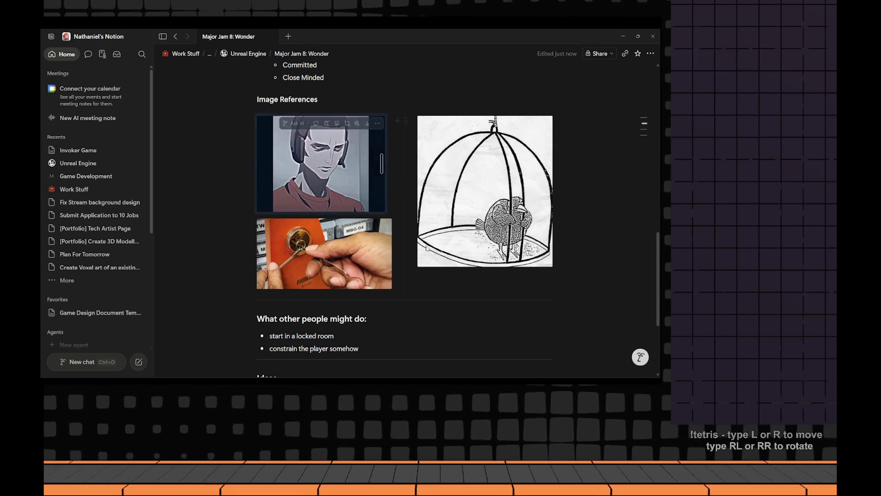
{"action": "left_click_drag", "start_coordinate": [316, 172], "coordinate": [314, 159]}
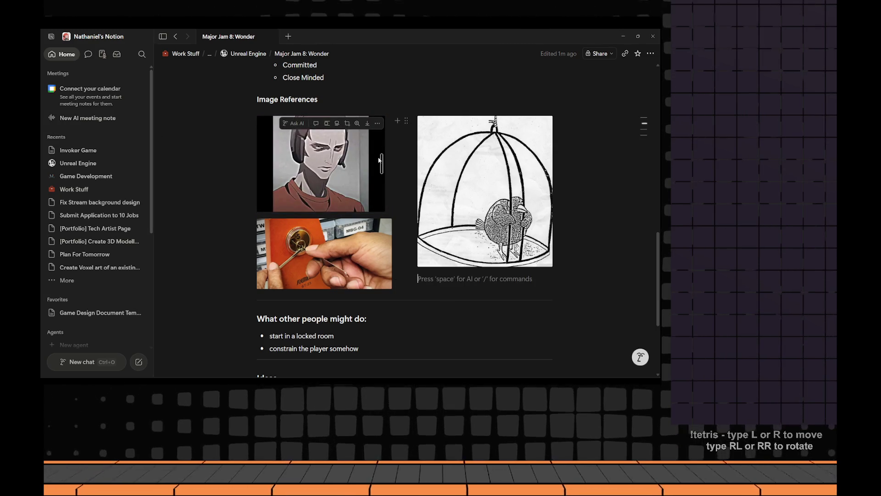
{"action": "key", "text": "alt+Tab"}
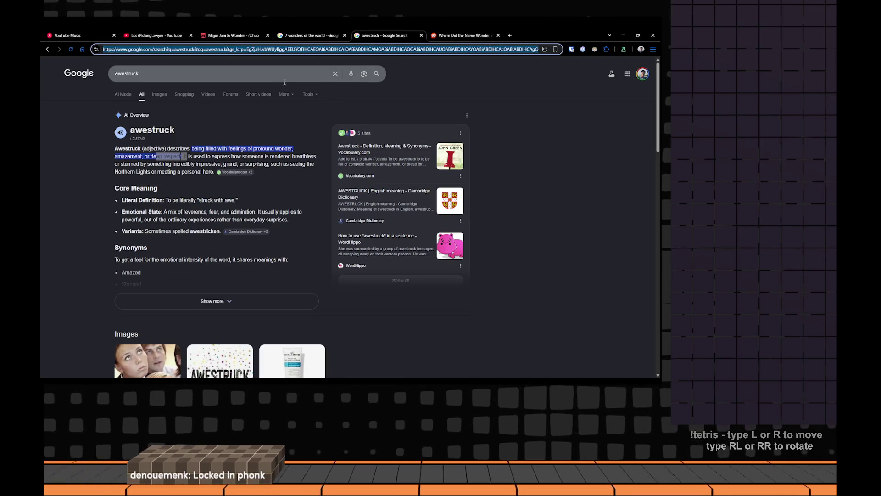
Switch from Chrome back to the Notion Wonder page
{"action": "key", "text": "alt+Tab"}
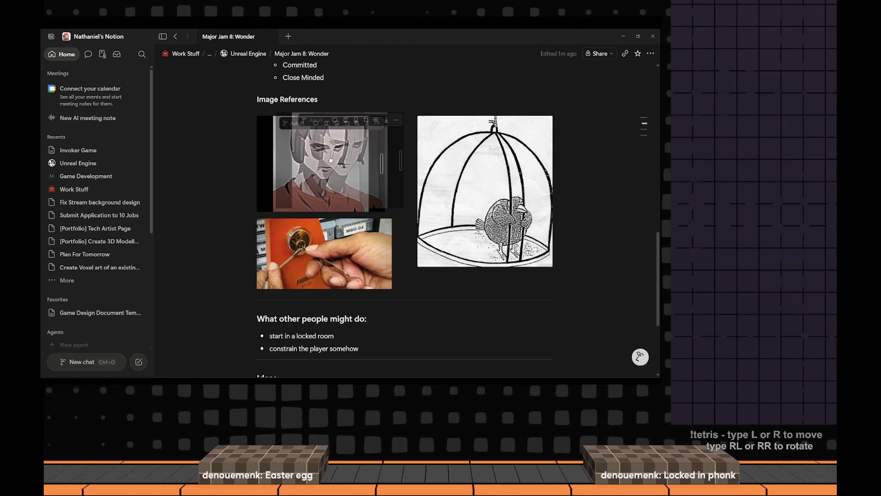
{"action": "mouse_move", "coordinate": [321, 164]}
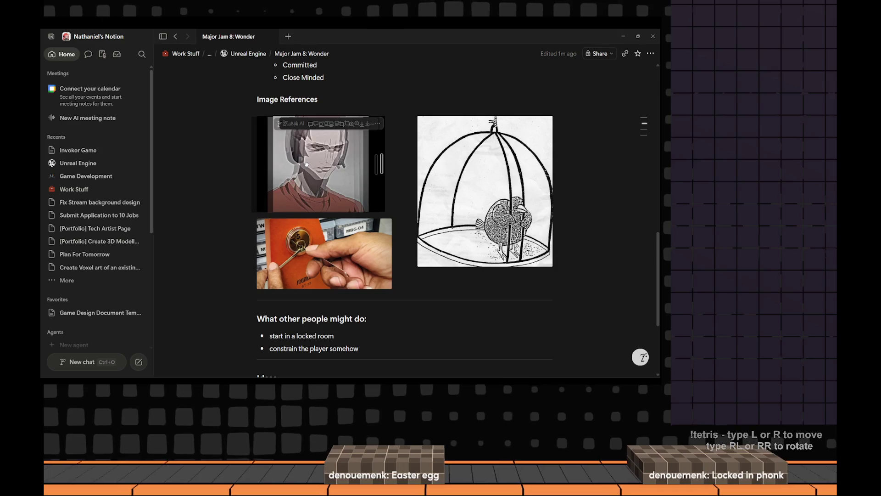
Select the two-column image block, then switch to the awestruck Google results
{"action": "left_click", "coordinate": [402, 172]}
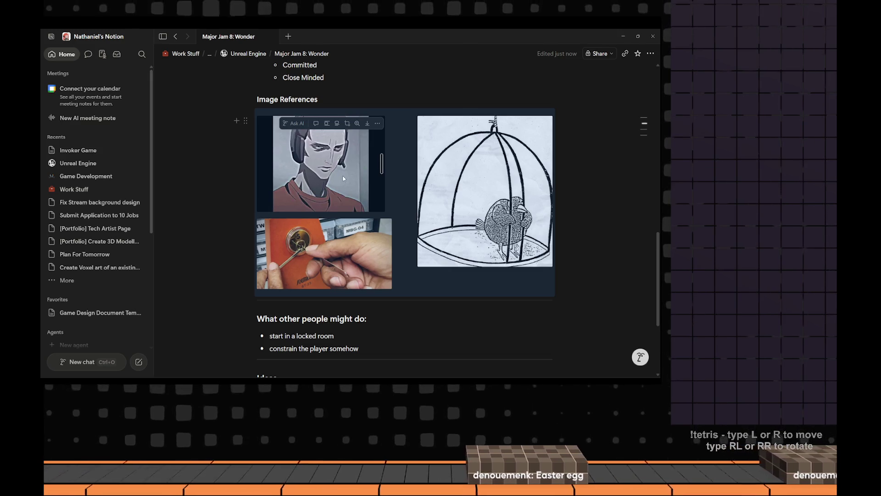
{"action": "scroll", "coordinate": [343, 178], "scroll_direction": "down", "scroll_amount": 3}
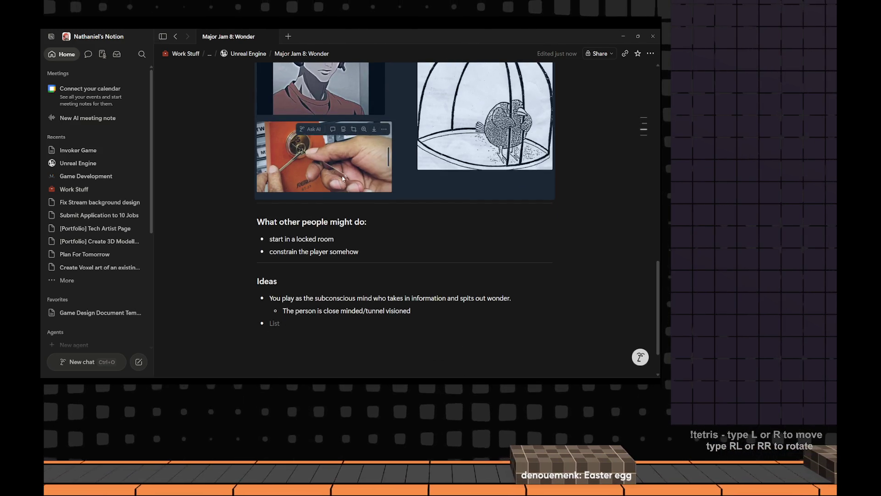
{"action": "scroll", "coordinate": [342, 179], "scroll_direction": "up", "scroll_amount": 3}
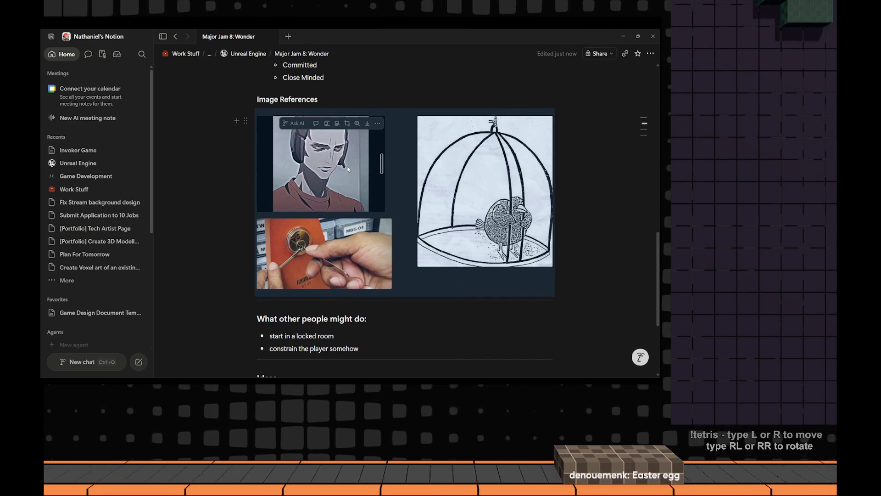
{"action": "key", "text": "alt+Tab"}
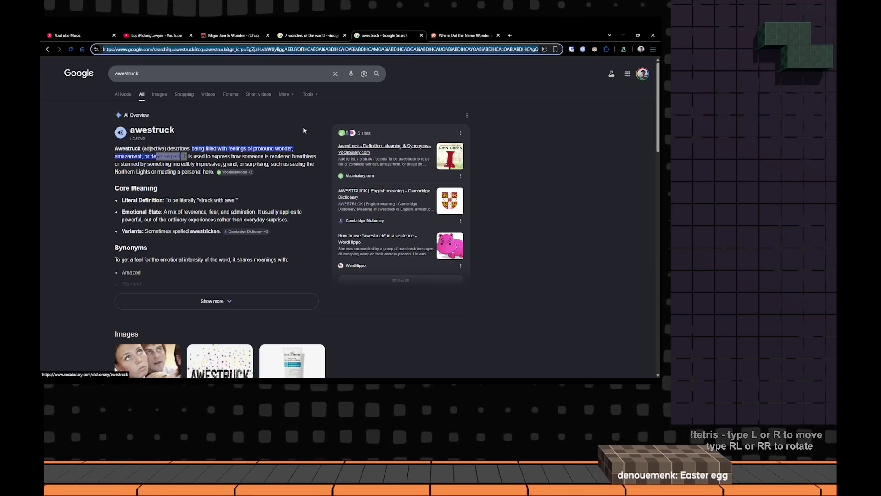
Bring up the itch.io jam page, check the submission countdown, then return to Notion
{"action": "key", "text": "ctrl+2"}
{"action": "key", "text": "ctrl+3"}
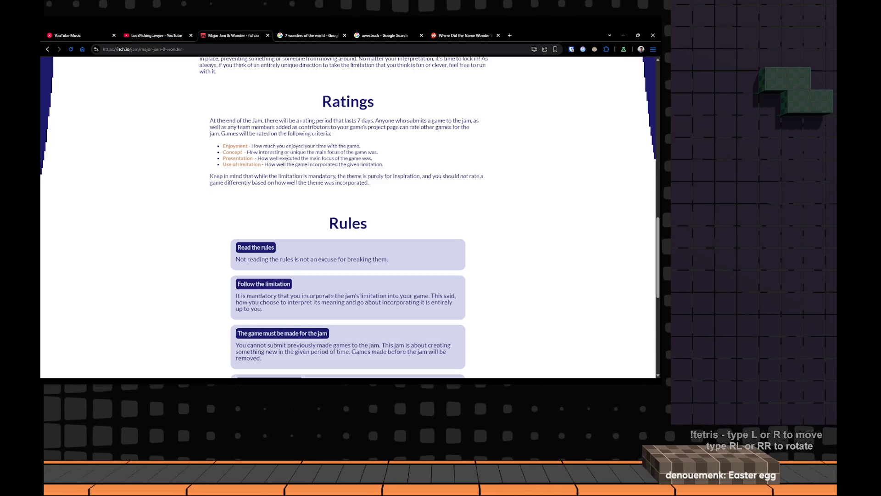
{"action": "scroll", "coordinate": [287, 158], "scroll_direction": "up", "scroll_amount": 10}
{"action": "scroll", "coordinate": [301, 216], "scroll_direction": "down", "scroll_amount": 1}
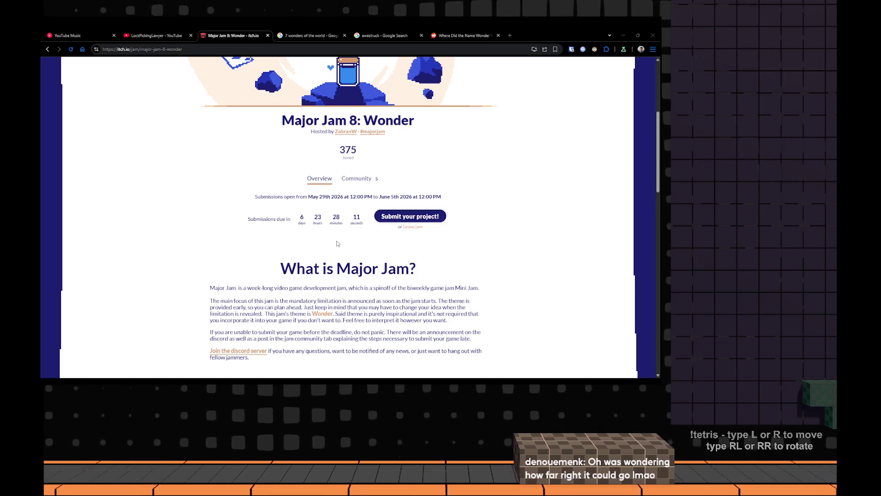
{"action": "scroll", "coordinate": [340, 254], "scroll_direction": "down", "scroll_amount": 3}
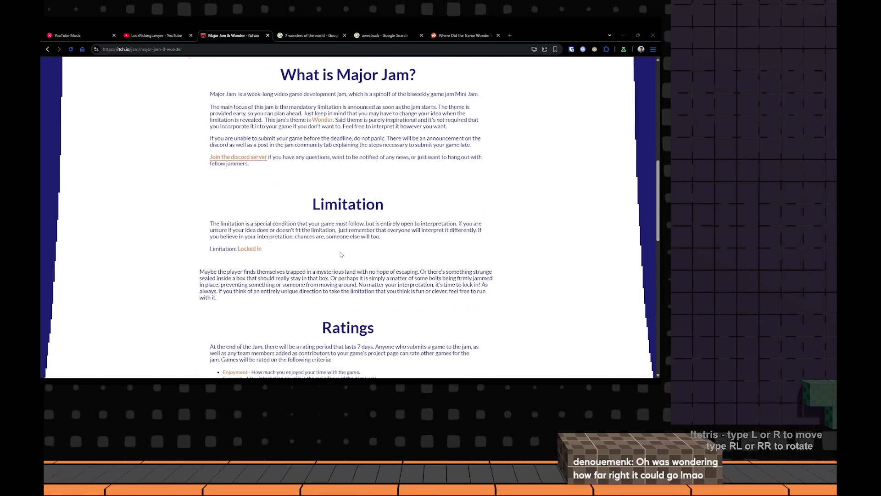
{"action": "scroll", "coordinate": [343, 234], "scroll_direction": "up", "scroll_amount": 2}
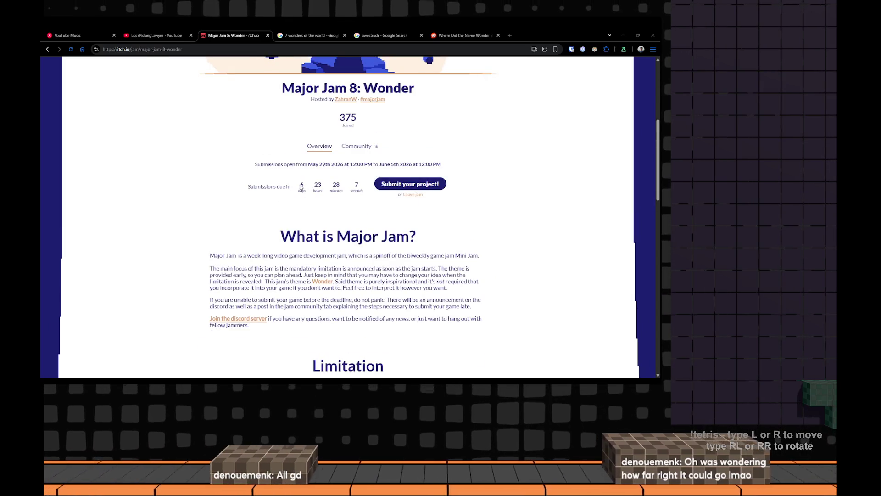
{"action": "left_click_drag", "start_coordinate": [296, 186], "coordinate": [351, 183]}
{"action": "left_click", "coordinate": [468, 234]}
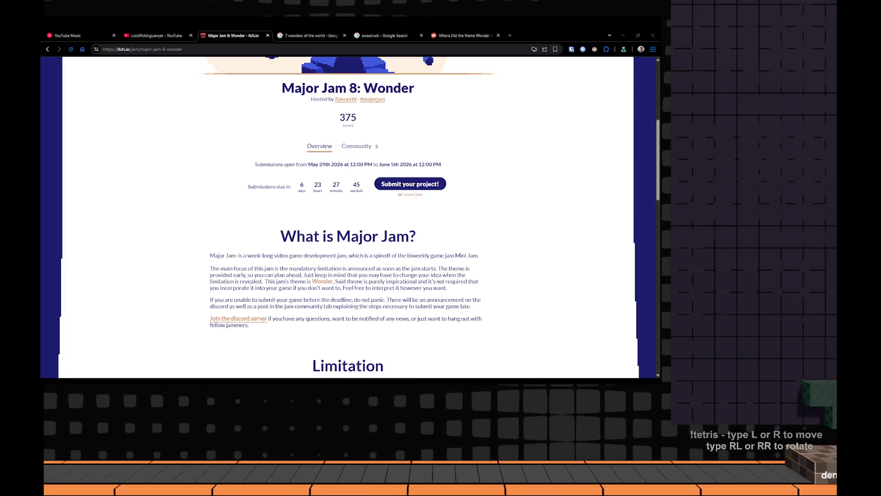
{"action": "key", "text": "alt+Tab"}
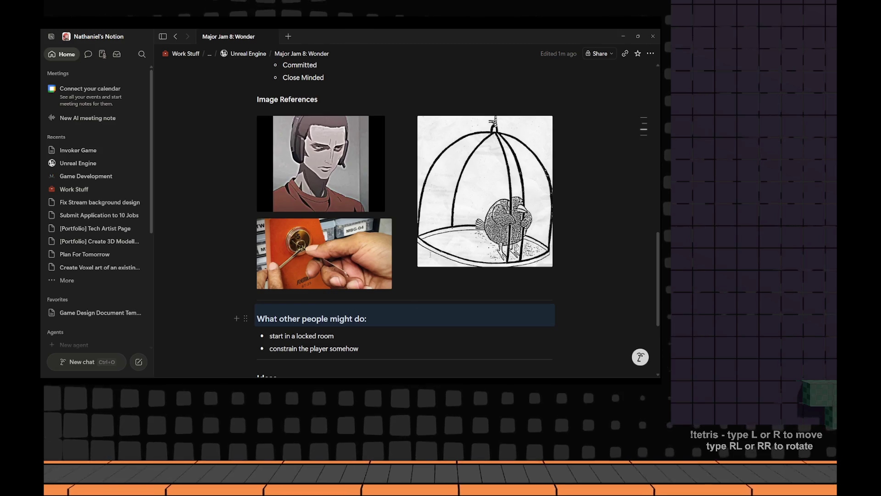
{"action": "scroll", "coordinate": [417, 312], "scroll_direction": "down", "scroll_amount": 3}
Highlight part of the first idea and move into the empty bullet below
{"action": "left_click_drag", "start_coordinate": [295, 244], "coordinate": [387, 244]}
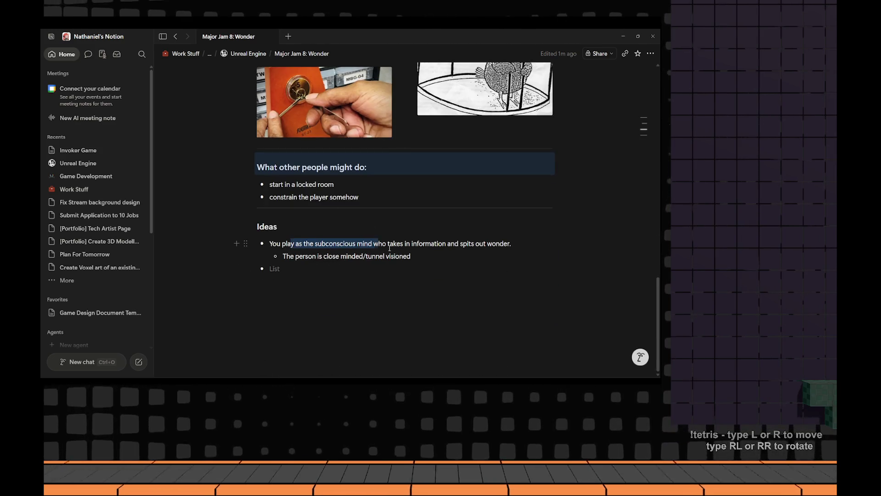
{"action": "left_click", "coordinate": [344, 271]}
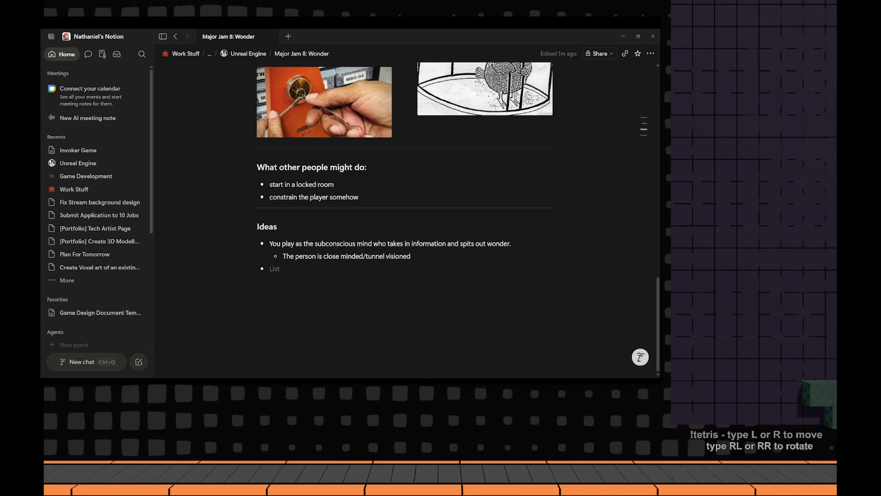
Cycle through Rider and Notion to the browser and start a new tab
{"action": "key", "text": "alt+Tab"}
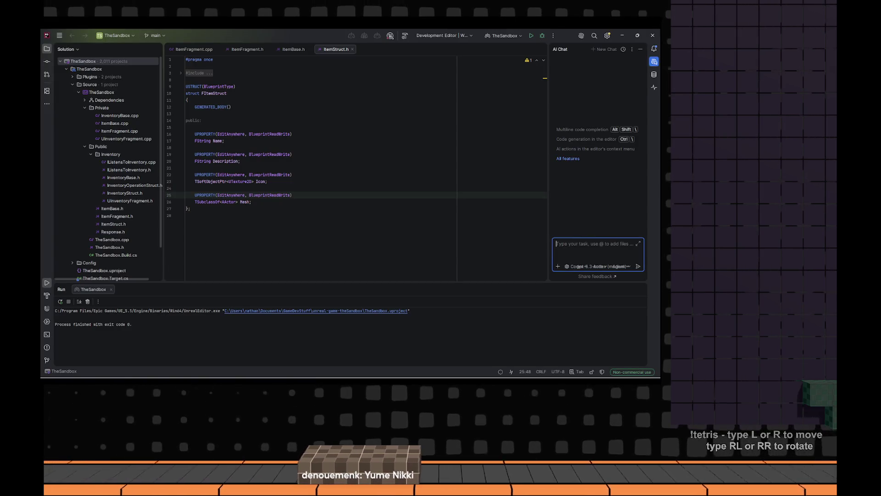
{"action": "key", "text": "alt+Tab"}
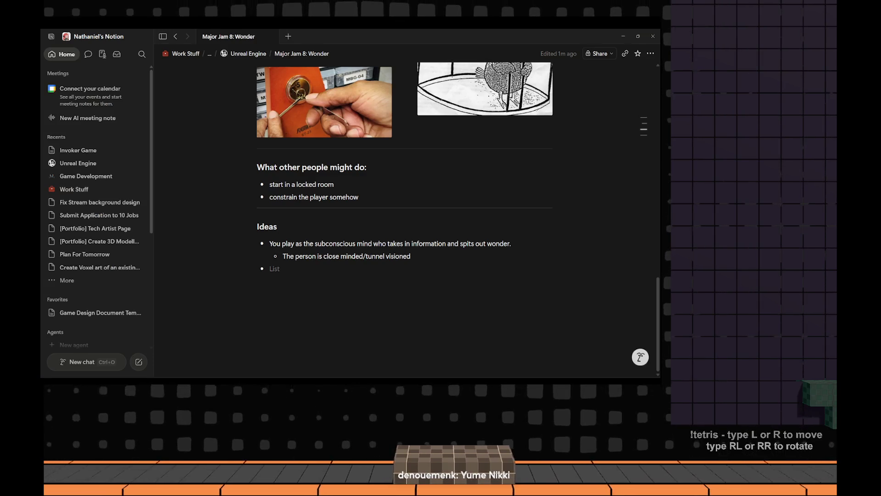
{"action": "key", "text": "alt+Tab"}
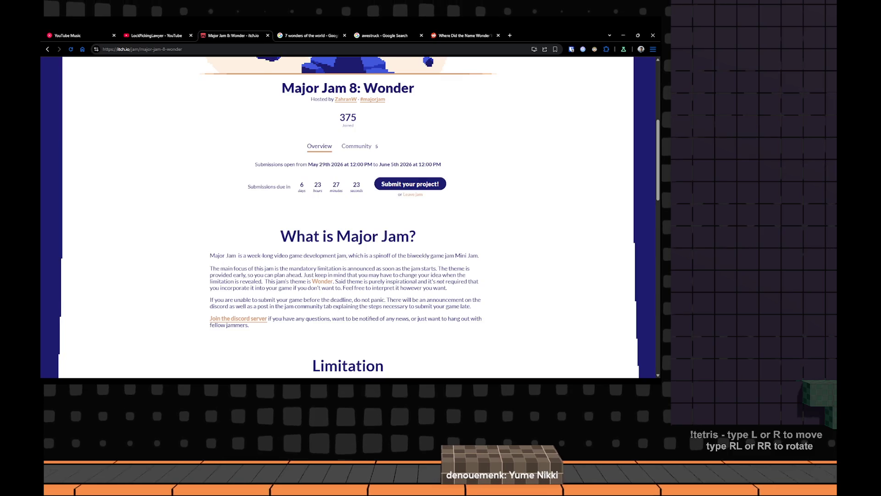
{"action": "key", "text": "ctrl+t"}
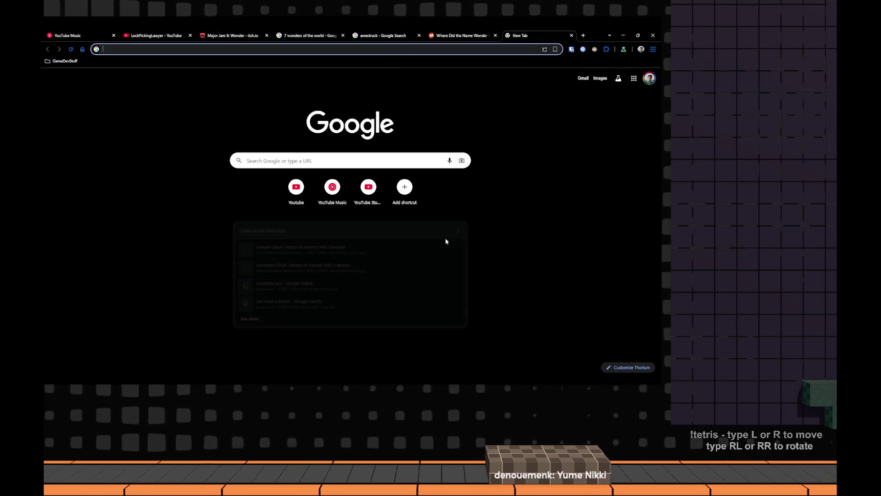
{"action": "type", "text": "yume ni"}
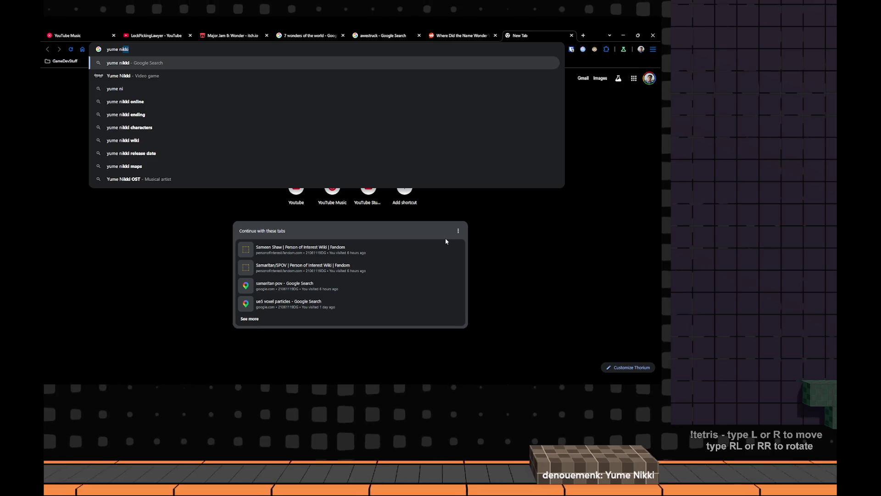
{"action": "type", "text": "kki"}
Search Yume Nikki, browse its image results, then close that tab
{"action": "key", "text": "Return"}
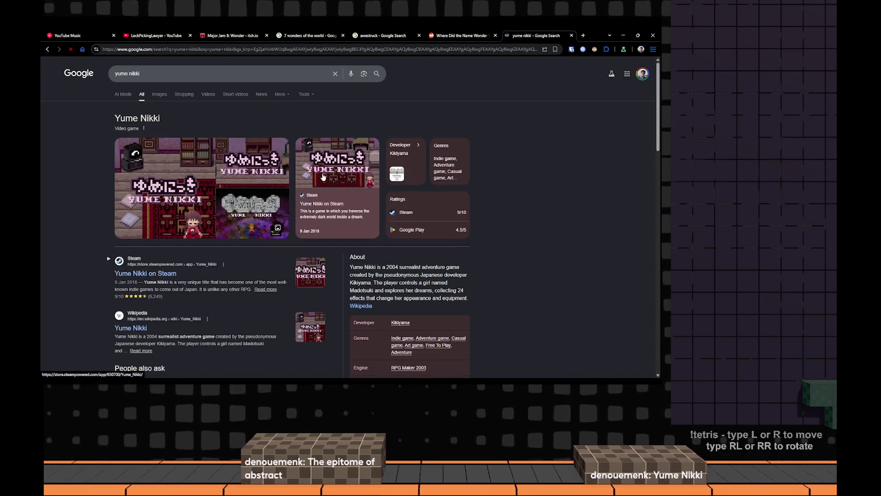
{"action": "left_click", "coordinate": [157, 95]}
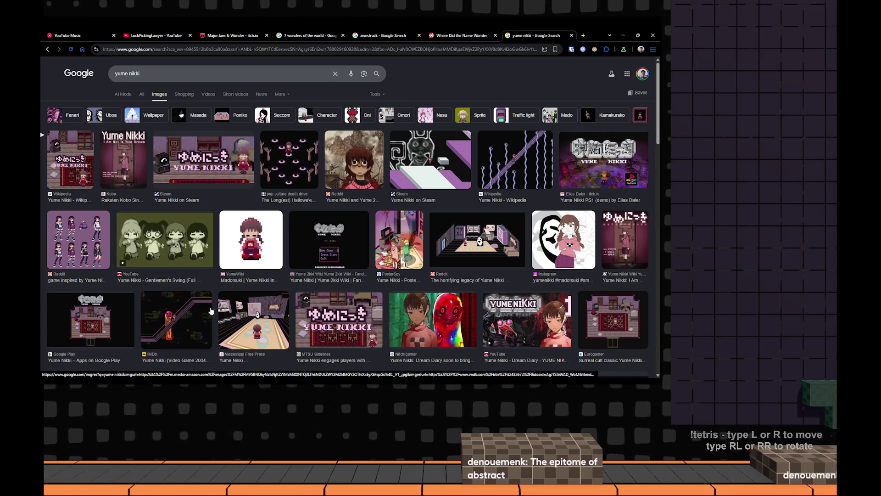
{"action": "scroll", "coordinate": [241, 197], "scroll_direction": "down", "scroll_amount": 2}
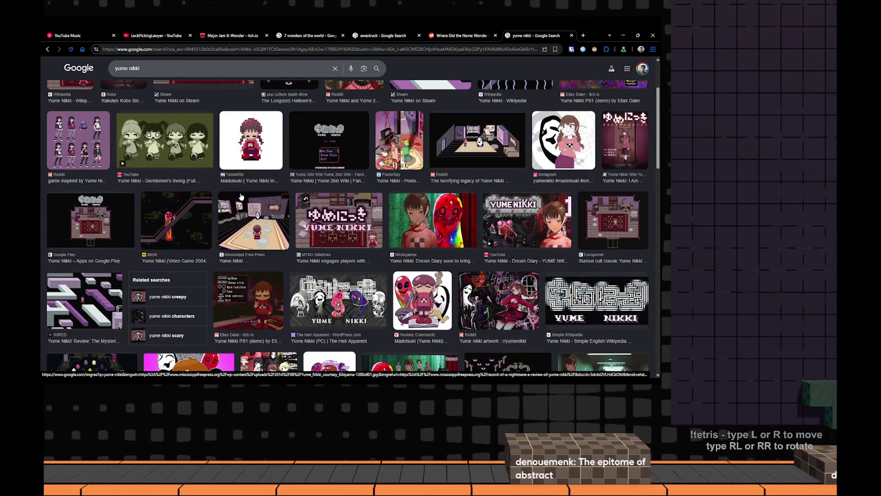
{"action": "scroll", "coordinate": [240, 197], "scroll_direction": "up", "scroll_amount": 2}
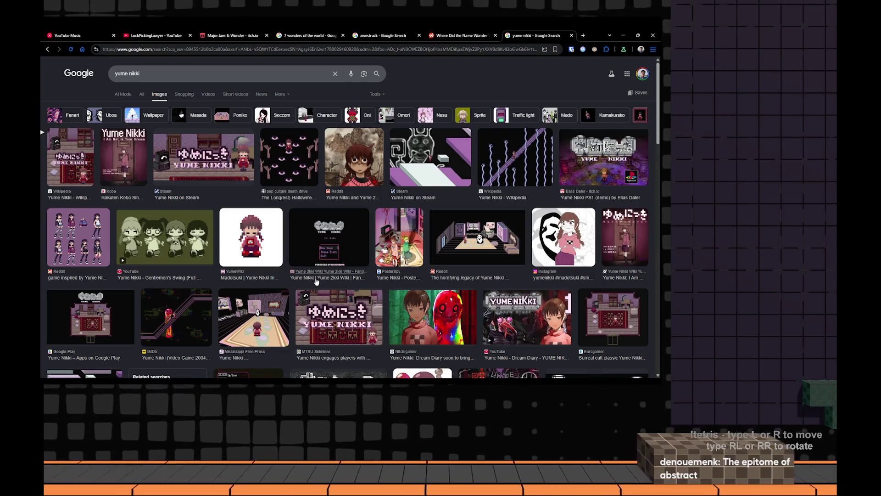
{"action": "scroll", "coordinate": [347, 234], "scroll_direction": "down", "scroll_amount": 3}
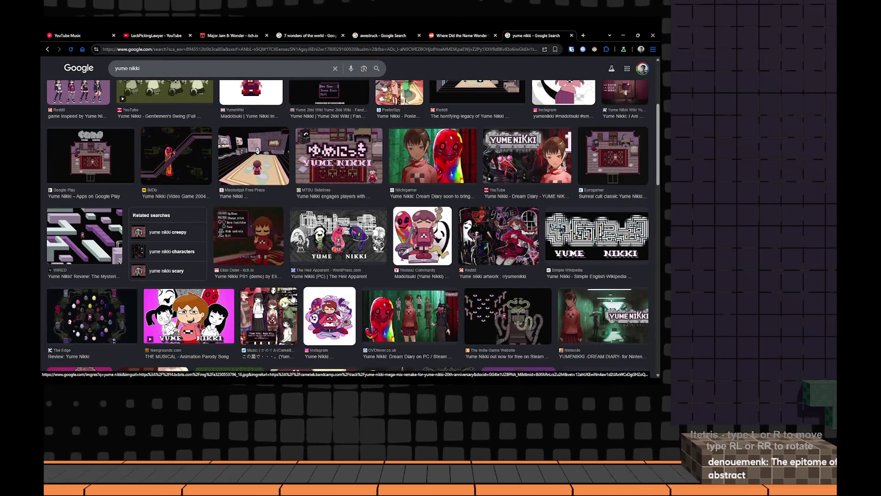
{"action": "scroll", "coordinate": [282, 305], "scroll_direction": "up", "scroll_amount": 1}
{"action": "scroll", "coordinate": [281, 305], "scroll_direction": "up", "scroll_amount": 2}
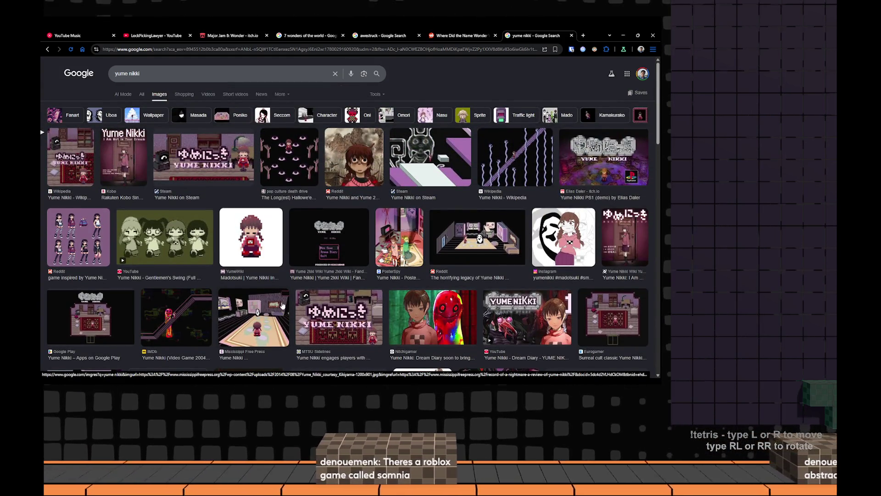
{"action": "scroll", "coordinate": [281, 305], "scroll_direction": "down", "scroll_amount": 1}
{"action": "scroll", "coordinate": [153, 223], "scroll_direction": "down", "scroll_amount": 2}
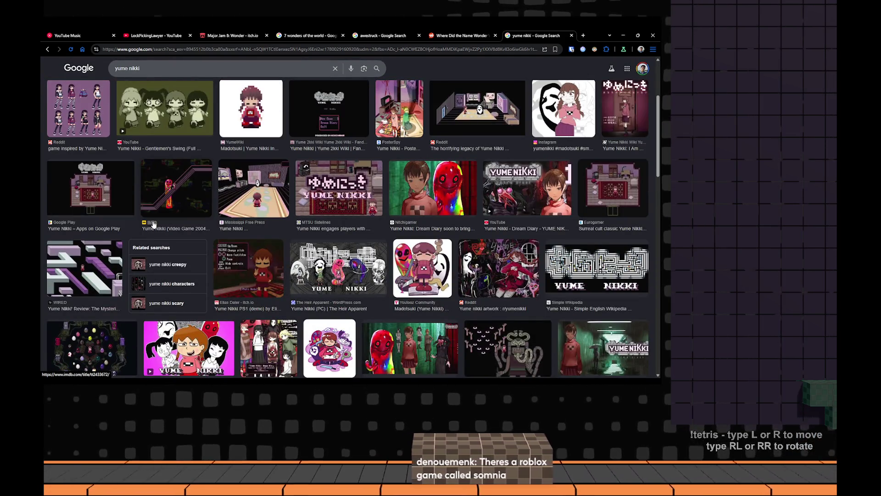
{"action": "scroll", "coordinate": [153, 224], "scroll_direction": "up", "scroll_amount": 3}
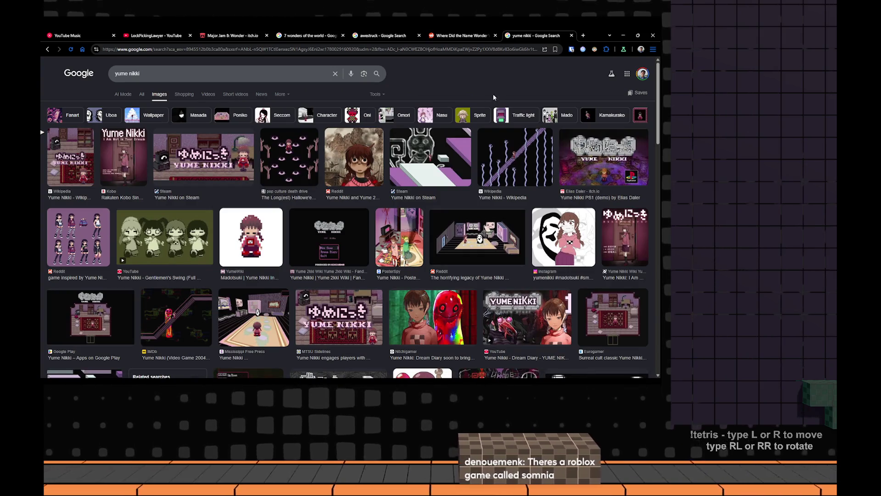
{"action": "key", "text": "ctrl+w"}
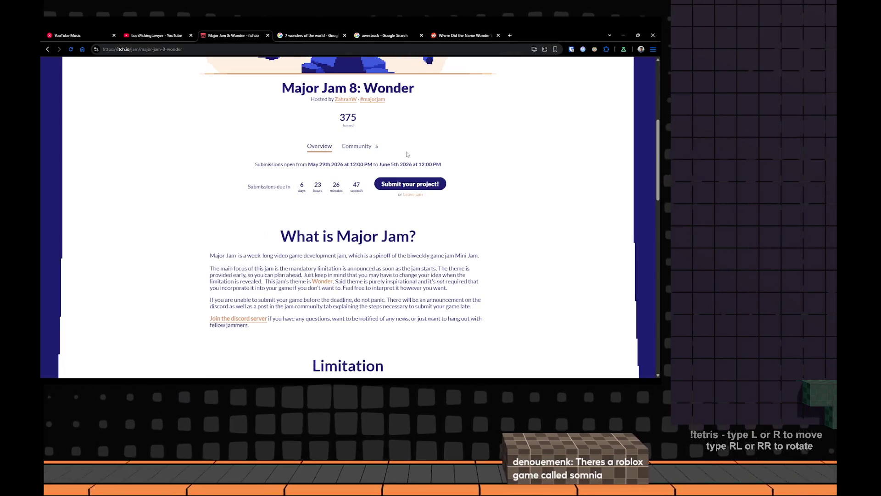
Search 'somnia' in a new tab, then refine it to 'somnia roblox'
{"action": "left_click", "coordinate": [511, 37]}
{"action": "type", "text": "somnia"}
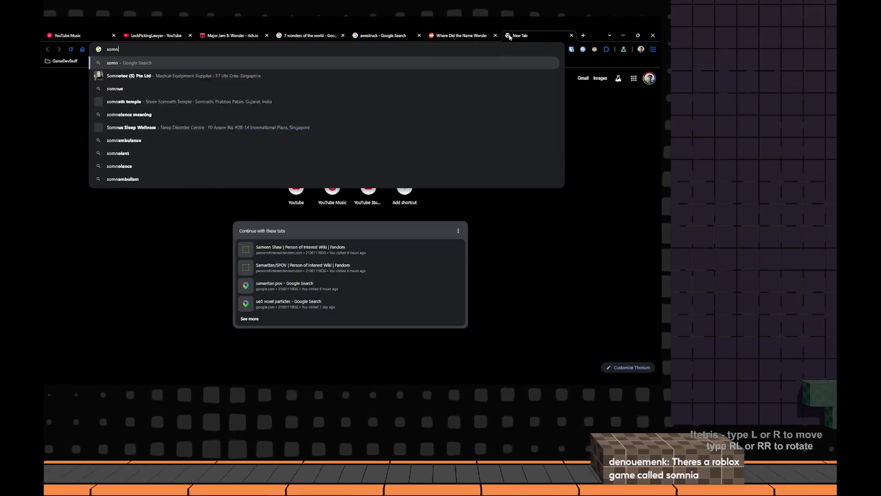
{"action": "key", "text": "Return"}
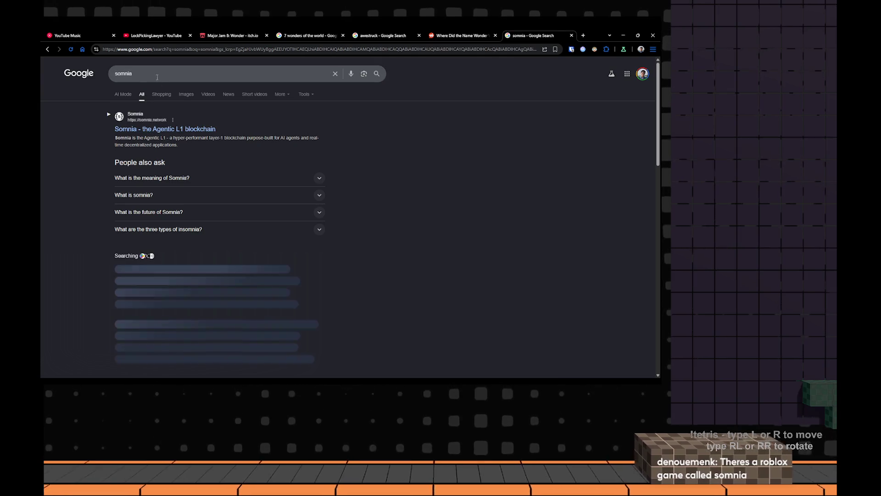
{"action": "left_click", "coordinate": [156, 74]}
{"action": "type", "text": "roblox"}
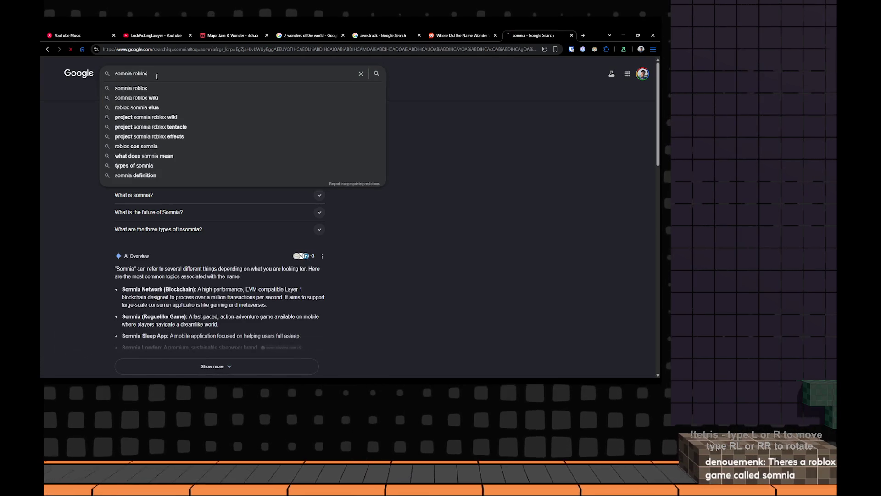
{"action": "key", "text": "Return"}
Browse the somnia roblox images and web results, then switch back to Notion
{"action": "left_click", "coordinate": [159, 94]}
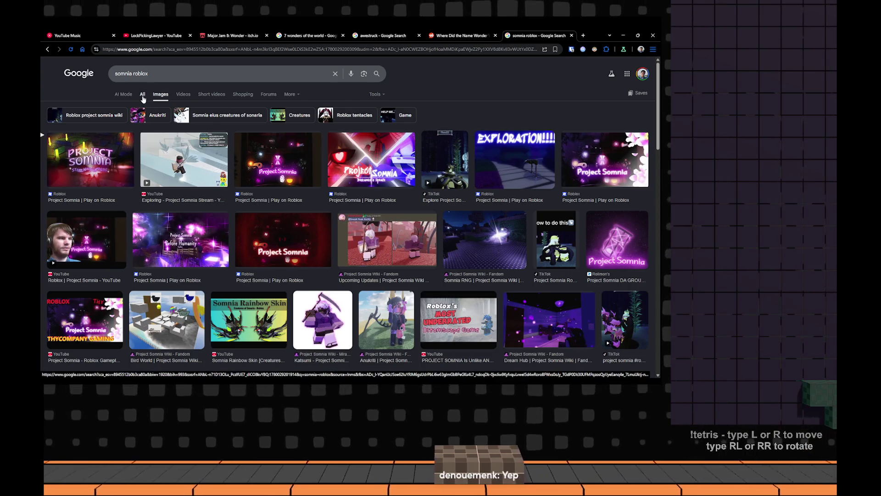
{"action": "left_click", "coordinate": [143, 95]}
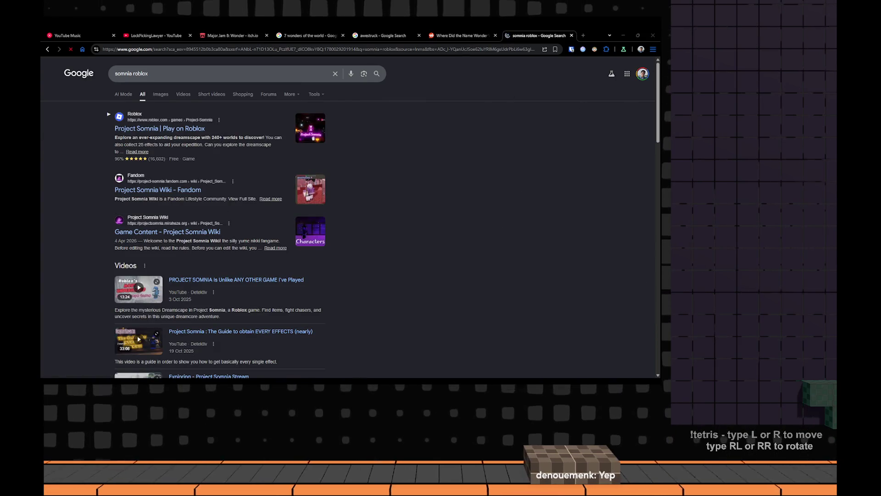
{"action": "key", "text": "alt+Tab"}
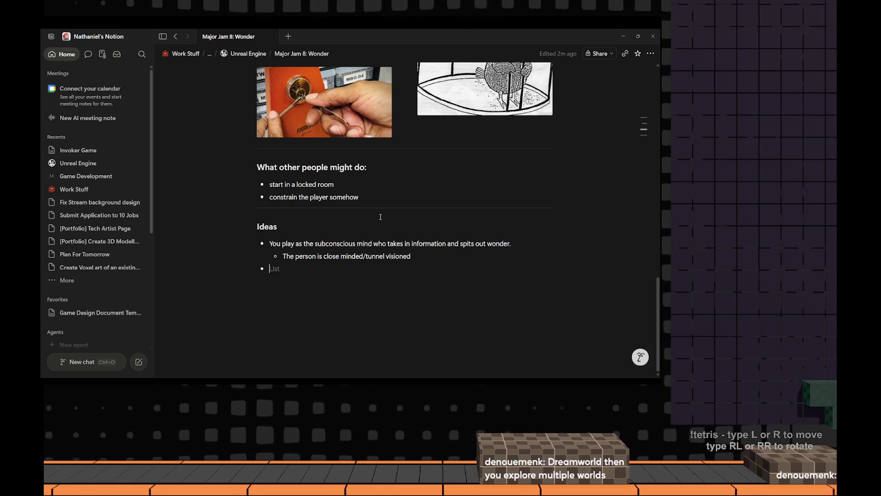
{"action": "mouse_move", "coordinate": [380, 217]}
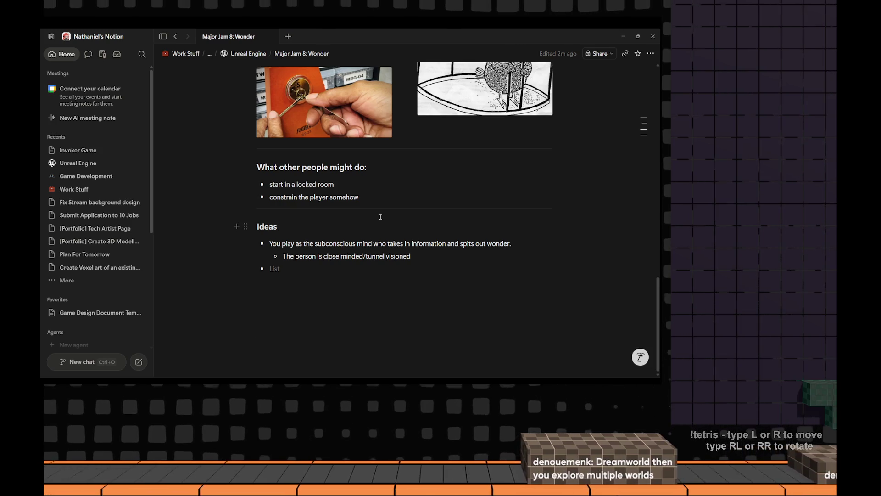
Build and launch TheSandbox from Rider, check the Notion jam page, then switch to the Unreal editor
{"action": "key", "text": "alt+Tab"}
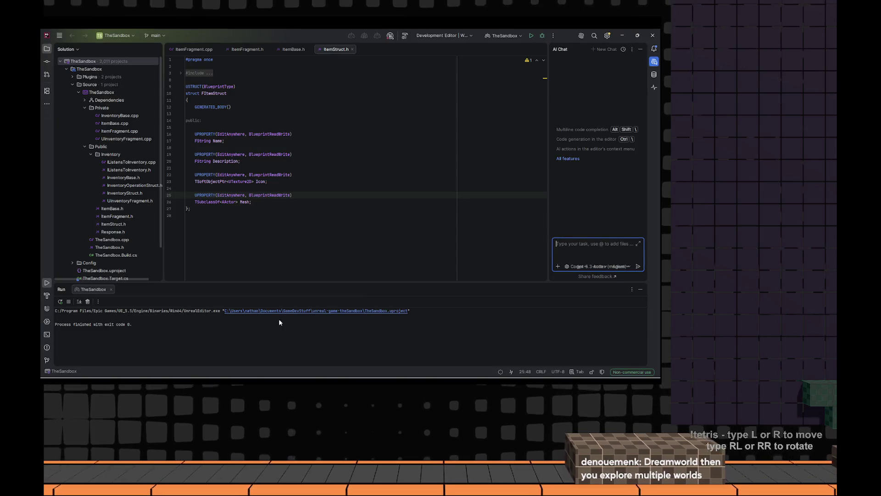
{"action": "left_click", "coordinate": [531, 36]}
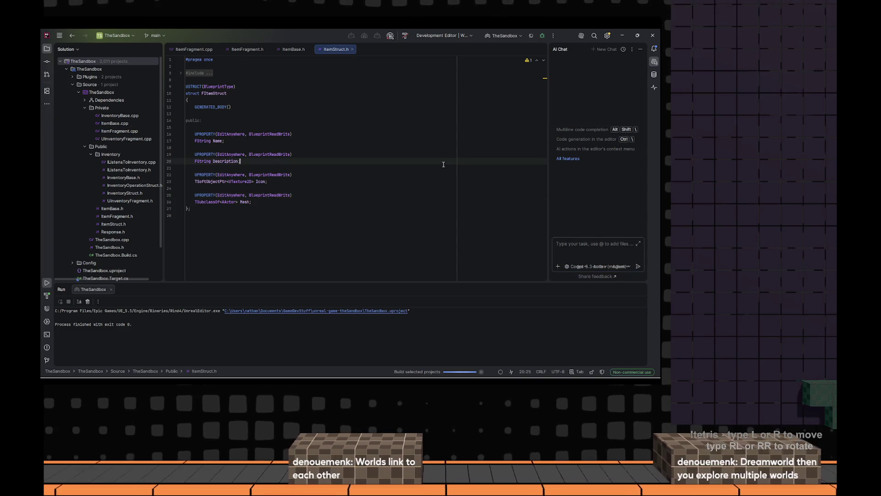
{"action": "key", "text": "alt+Tab"}
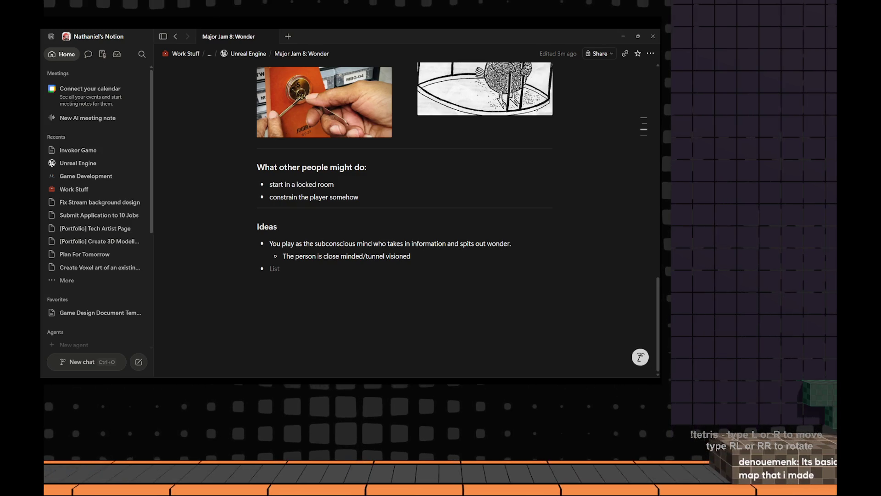
{"action": "key", "text": "alt+Tab"}
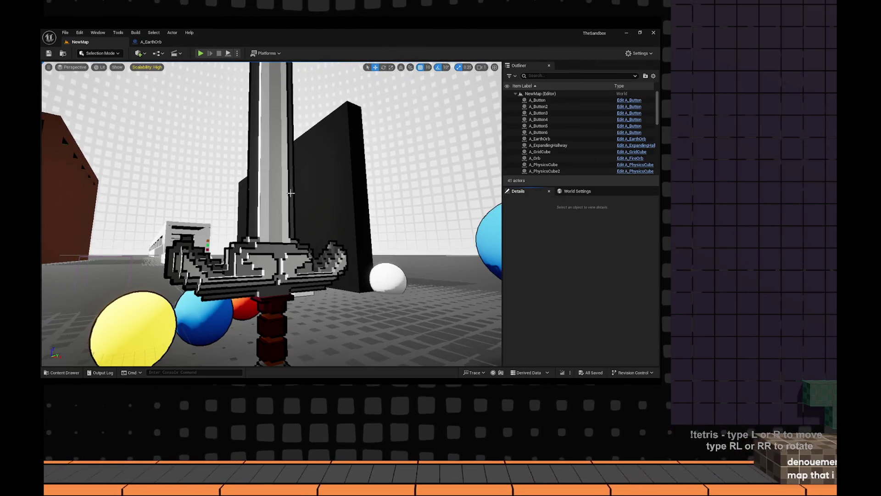
{"action": "scroll", "coordinate": [378, 239], "scroll_direction": "down", "scroll_amount": 5}
Play the NewMap level, walk around, throw the held orbs and collect cubes and orbs
{"action": "left_click_drag", "start_coordinate": [276, 241], "coordinate": [227, 207]}
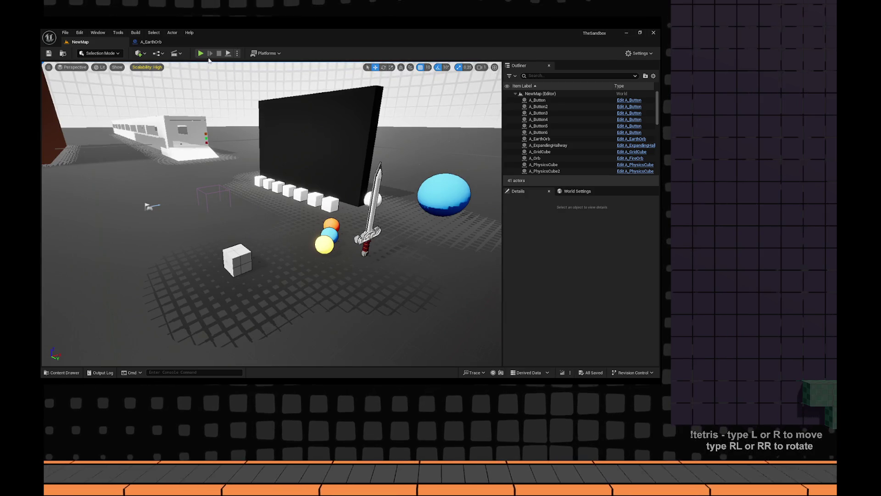
{"action": "key", "text": "alt+p"}
{"action": "key", "text": "w"}
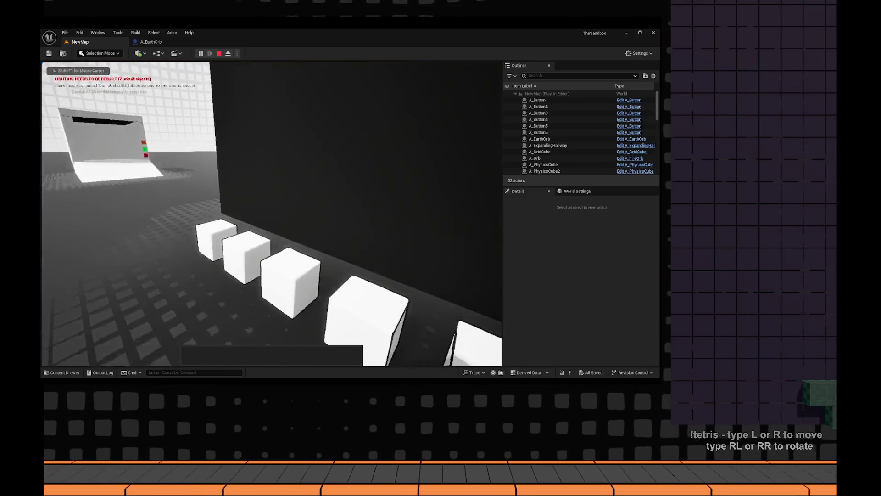
{"action": "key", "text": "w"}
{"action": "key", "text": "w"}
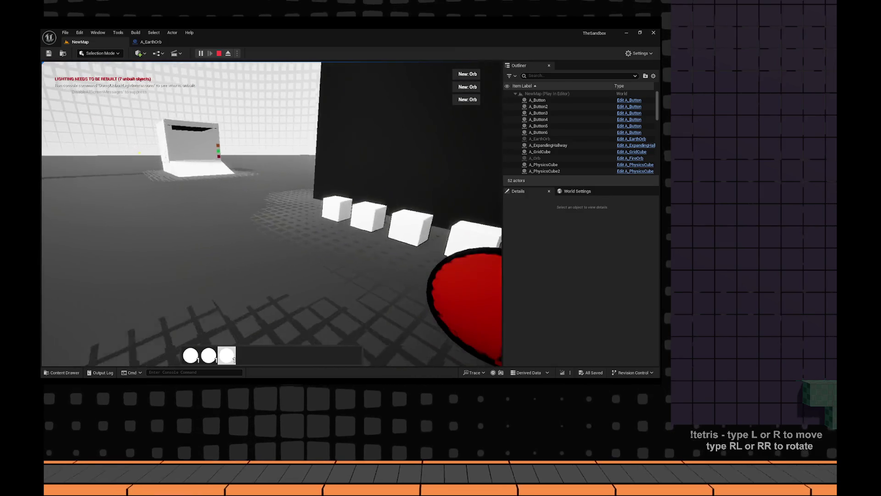
{"action": "left_click", "coordinate": [272, 214]}
{"action": "left_click", "coordinate": [272, 214]}
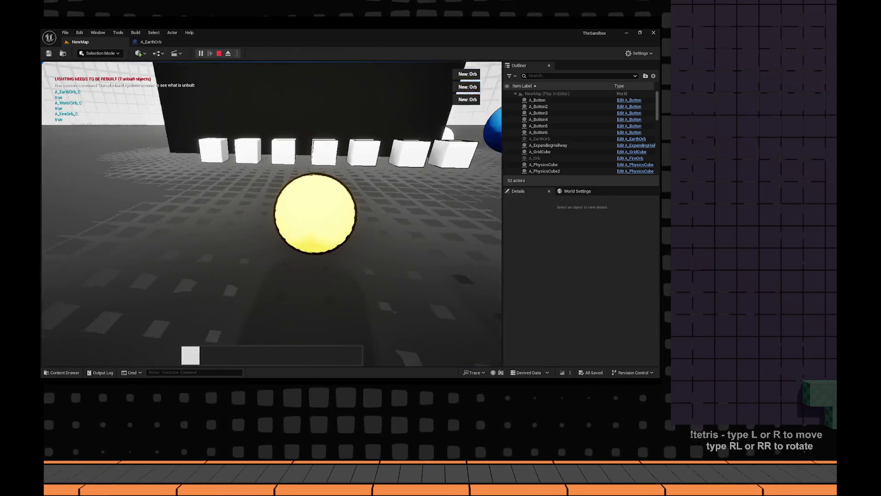
{"action": "key", "text": "w"}
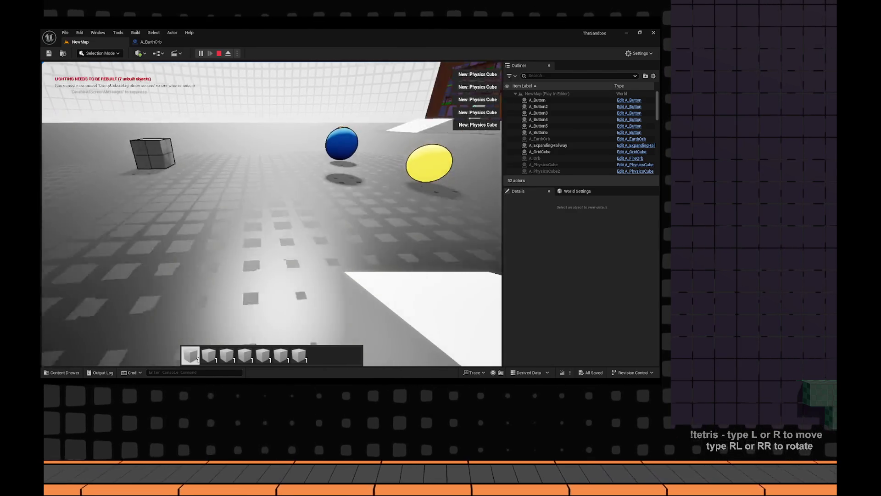
{"action": "key", "text": "w"}
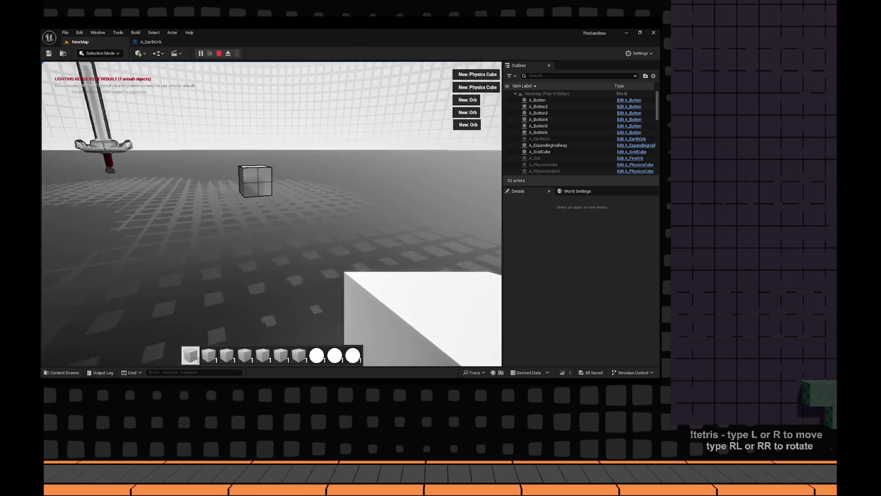
Place physics cubes, throw the blue and fire orbs, then pick up and place grid cubes
{"action": "left_click", "coordinate": [272, 214]}
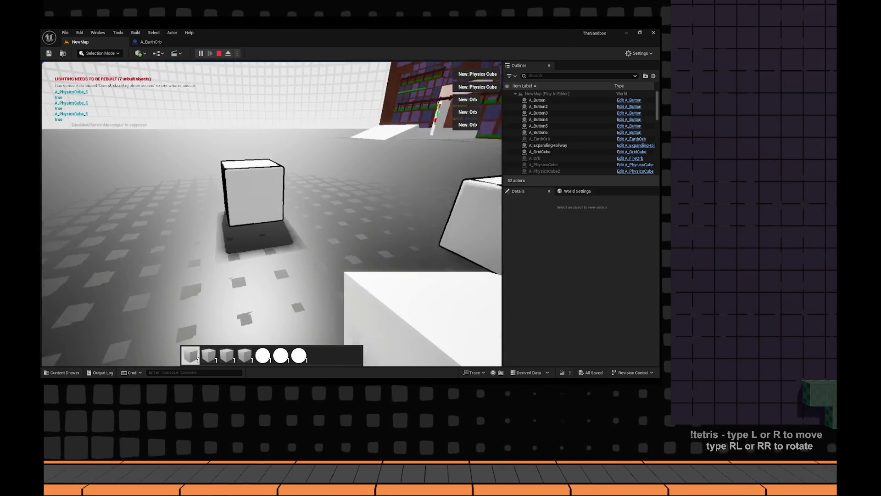
{"action": "left_click", "coordinate": [272, 214]}
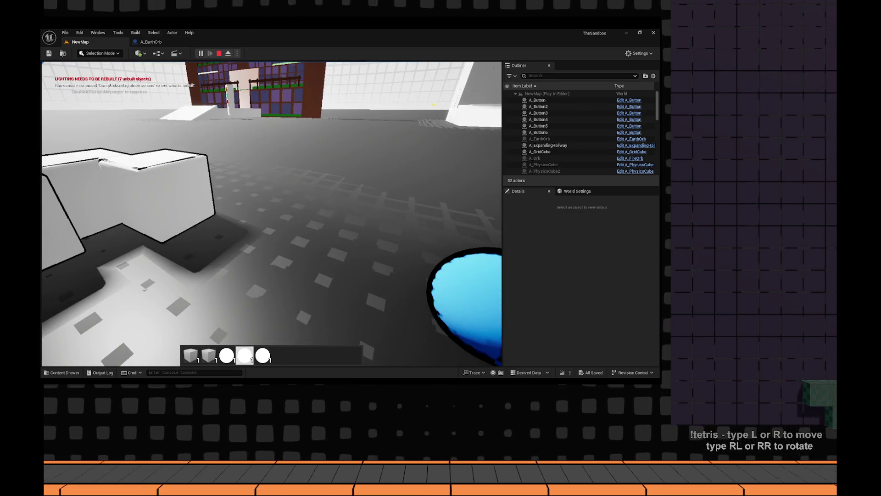
{"action": "left_click", "coordinate": [272, 214]}
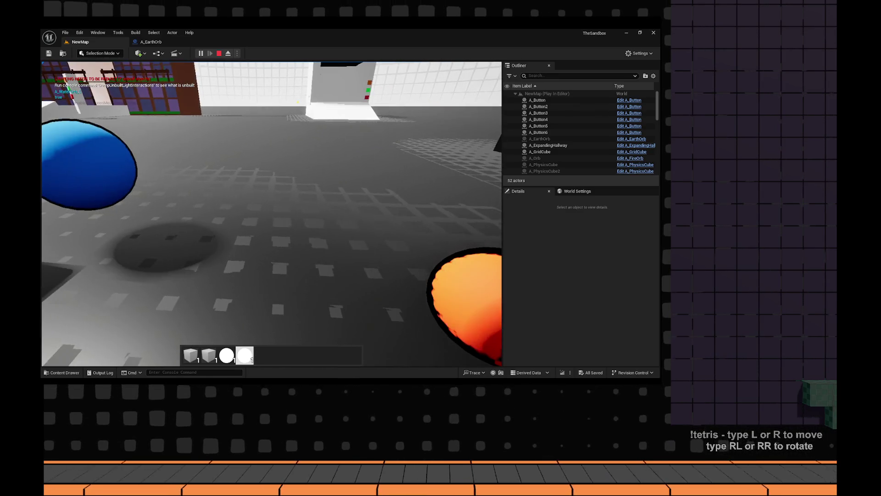
{"action": "left_click", "coordinate": [272, 214]}
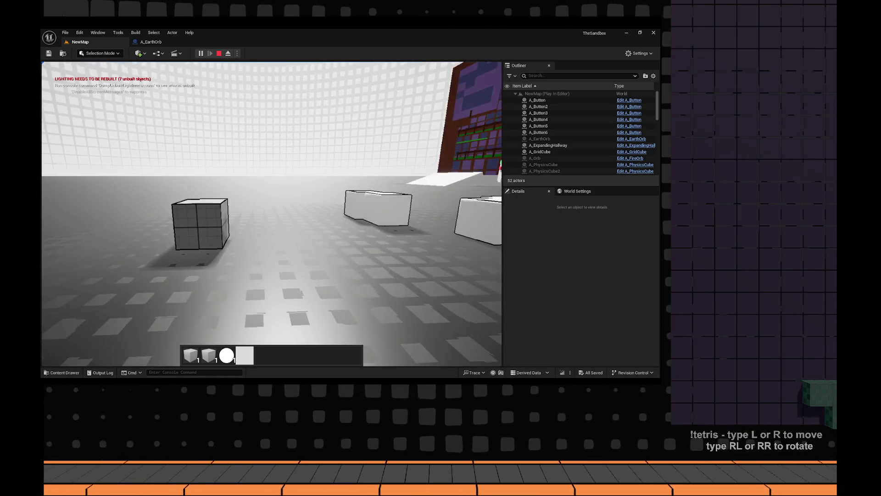
{"action": "key", "text": "w"}
{"action": "left_click", "coordinate": [272, 214]}
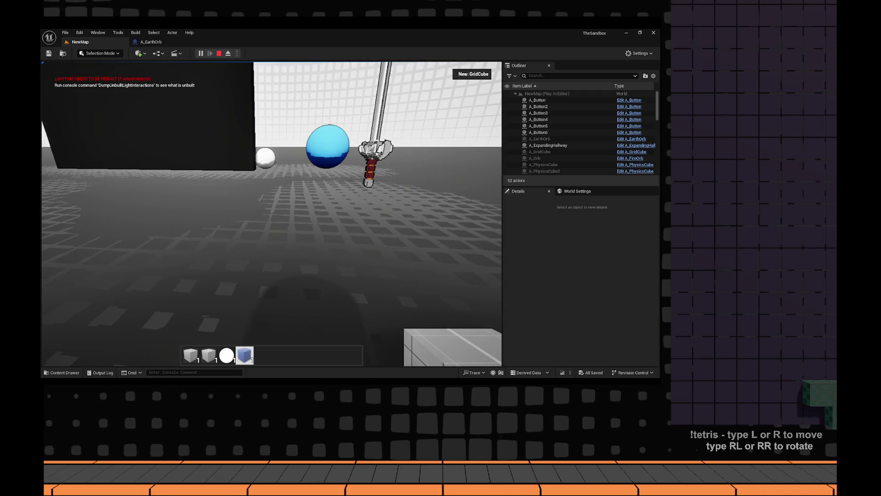
{"action": "left_click", "coordinate": [271, 214]}
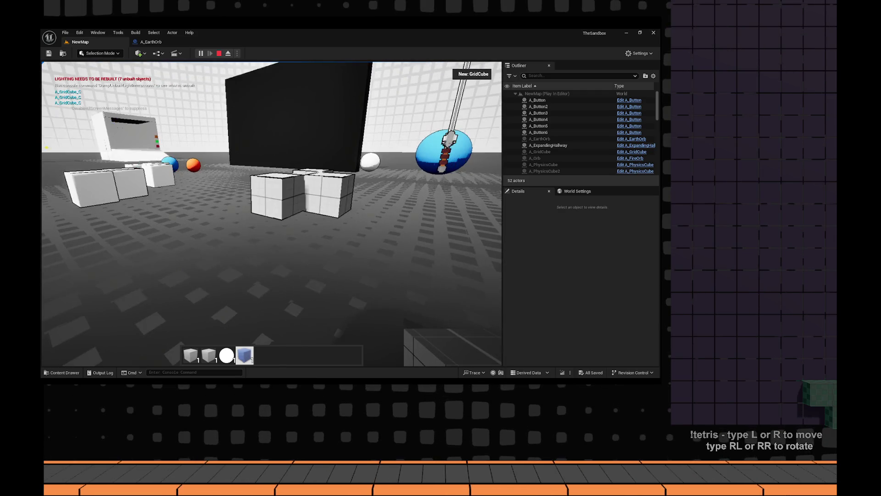
{"action": "left_click", "coordinate": [272, 214]}
Stop the play session, turn the view toward the buildings, and return to Notion
{"action": "key", "text": "Escape"}
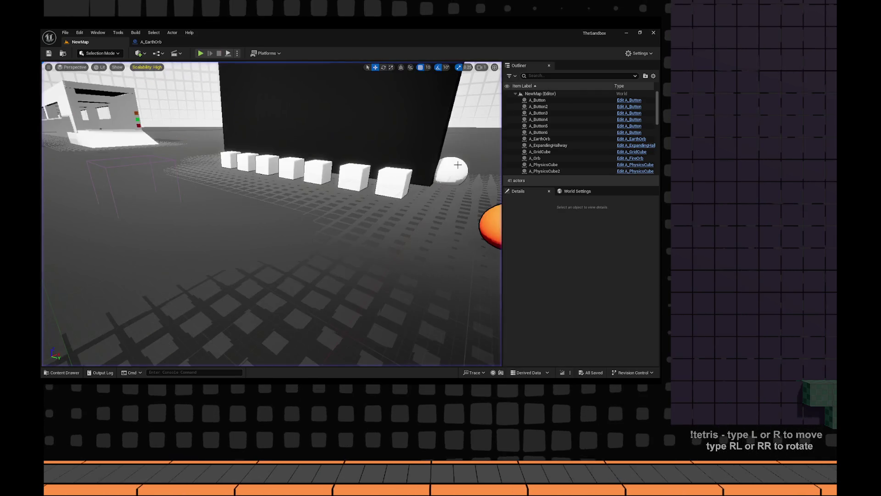
{"action": "left_click_drag", "start_coordinate": [176, 66], "coordinate": [275, 206]}
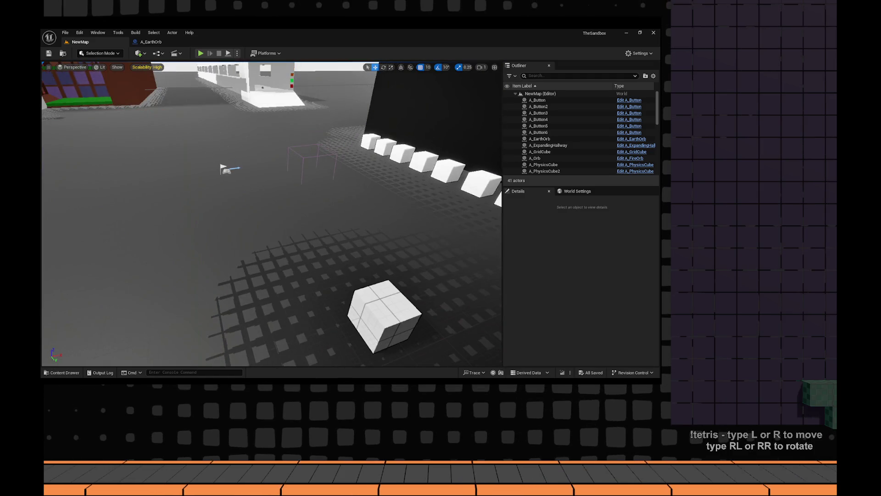
{"action": "key", "text": "alt+Tab"}
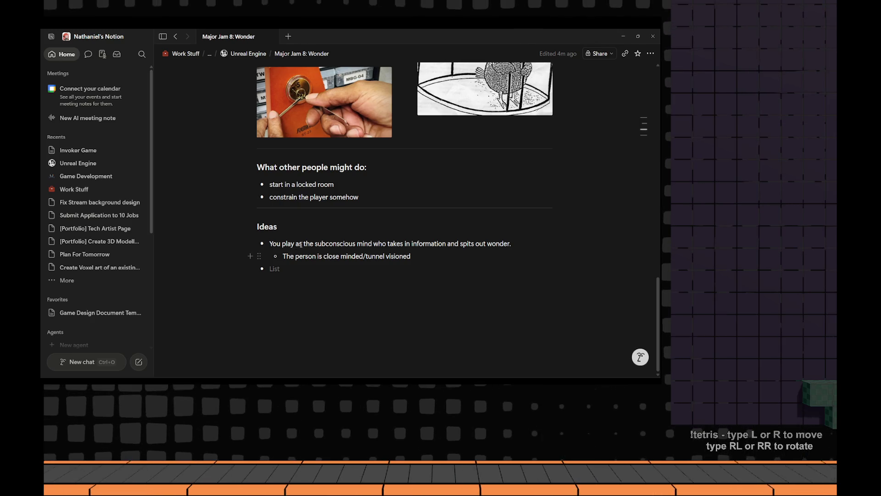
{"action": "scroll", "coordinate": [328, 255], "scroll_direction": "up", "scroll_amount": 5}
{"action": "scroll", "coordinate": [328, 255], "scroll_direction": "up", "scroll_amount": 5}
{"action": "scroll", "coordinate": [329, 254], "scroll_direction": "up", "scroll_amount": 5}
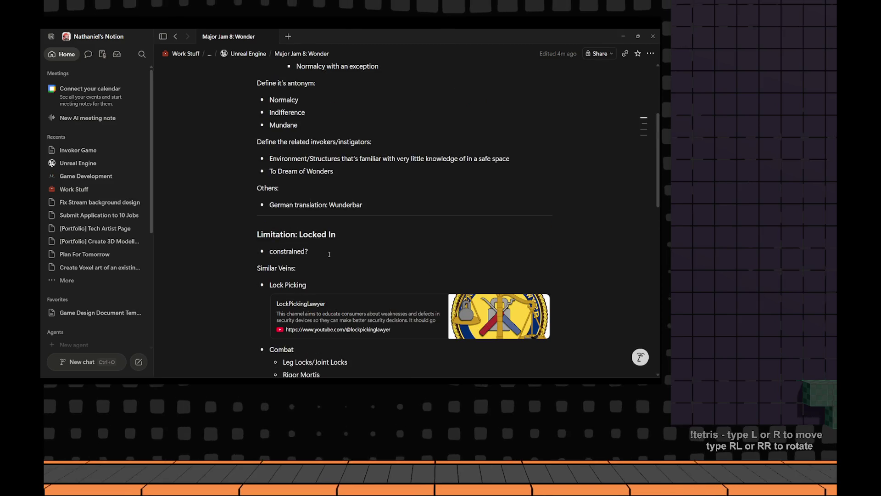
{"action": "scroll", "coordinate": [328, 254], "scroll_direction": "up", "scroll_amount": 3}
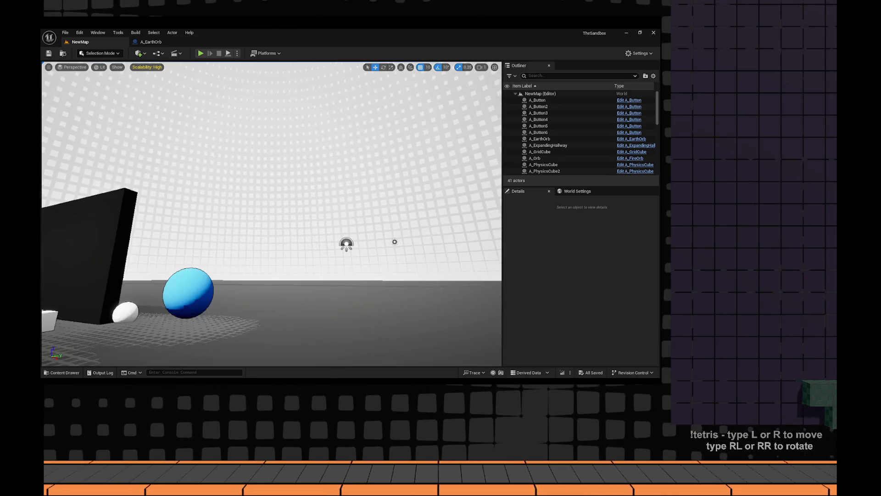
{"action": "scroll", "coordinate": [318, 240], "scroll_direction": "down", "scroll_amount": 3}
{"action": "scroll", "coordinate": [318, 240], "scroll_direction": "down", "scroll_amount": 5}
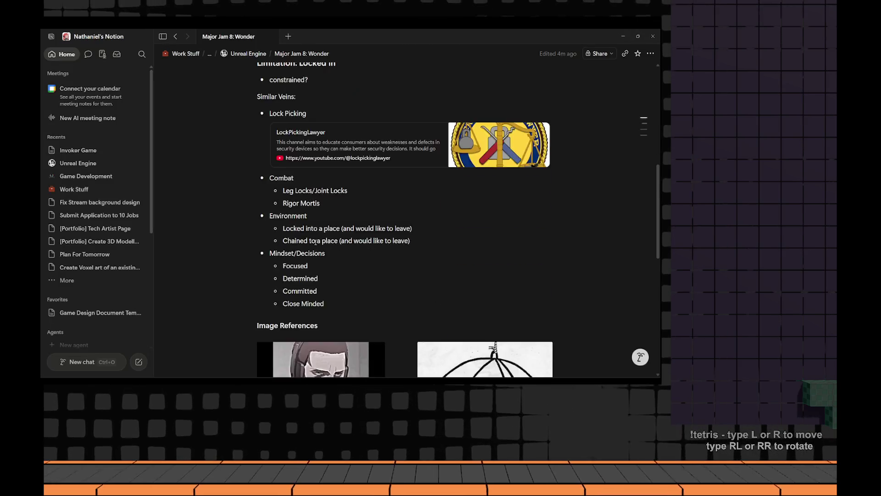
{"action": "scroll", "coordinate": [318, 240], "scroll_direction": "down", "scroll_amount": 5}
{"action": "scroll", "coordinate": [318, 240], "scroll_direction": "down", "scroll_amount": 2}
Select 'subconscious' in Ideas, glance at the Unreal viewport's brown building, then switch to Discord
{"action": "double_click", "coordinate": [342, 244]}
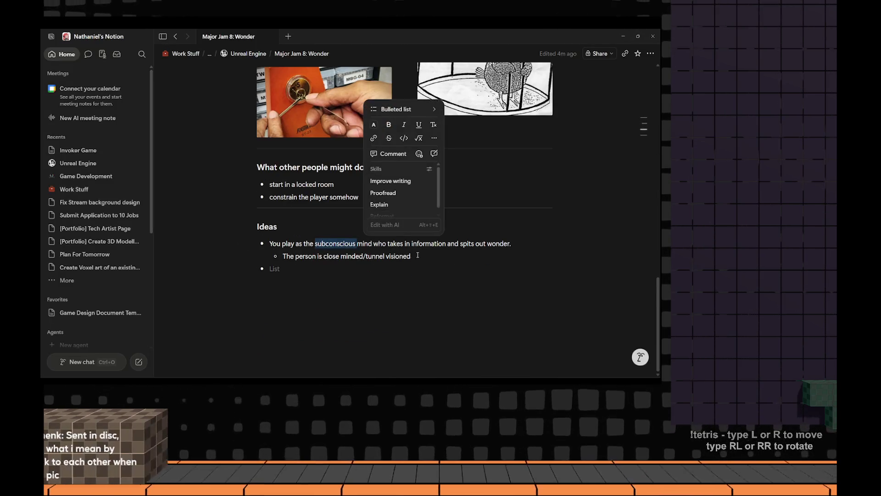
{"action": "key", "text": "alt+Tab"}
{"action": "left_click_drag", "start_coordinate": [241, 252], "coordinate": [312, 249]}
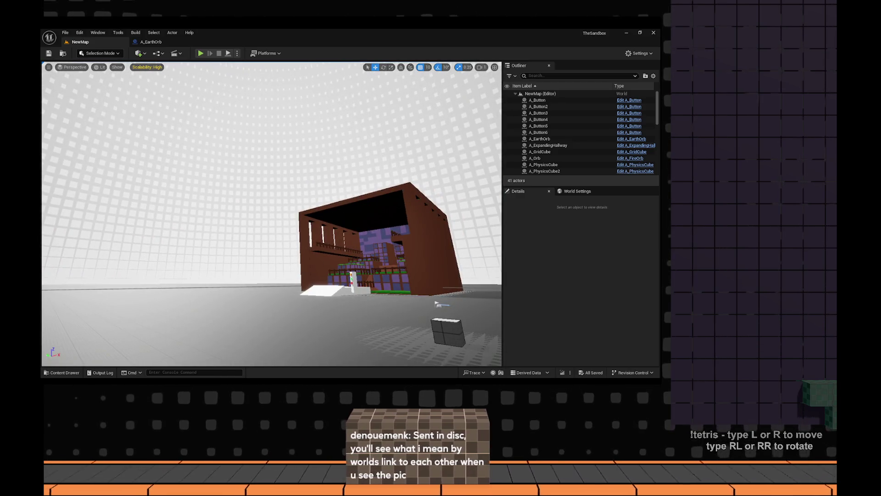
{"action": "key", "text": "alt+Tab"}
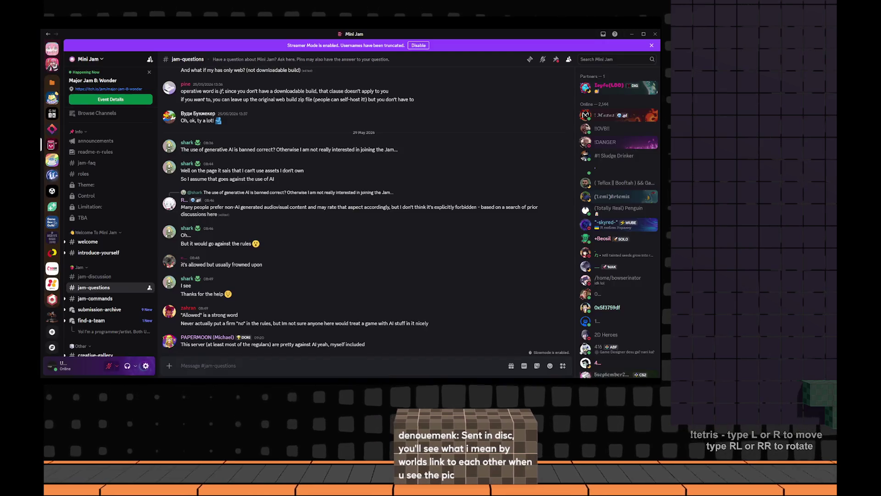
{"action": "scroll", "coordinate": [51, 275], "scroll_direction": "up", "scroll_amount": 5}
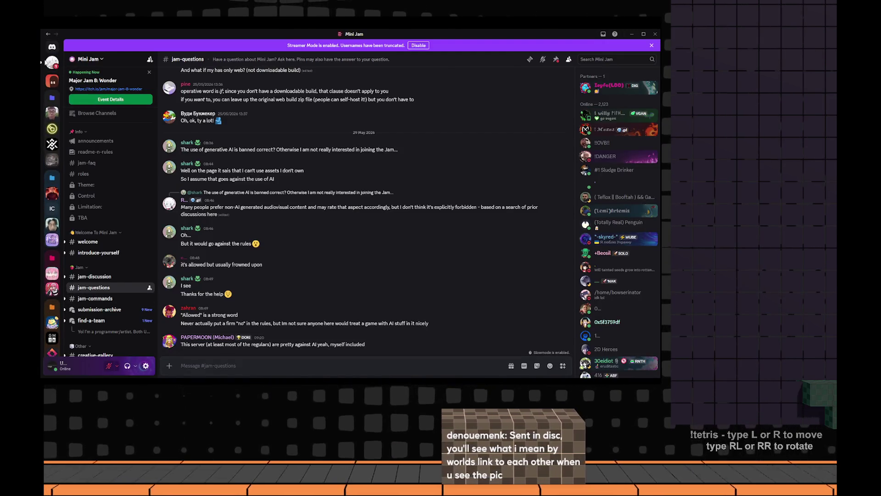
View the DM's world-connection diagram full size and zoomed in, reopening it once, then close it
{"action": "left_click", "coordinate": [52, 46]}
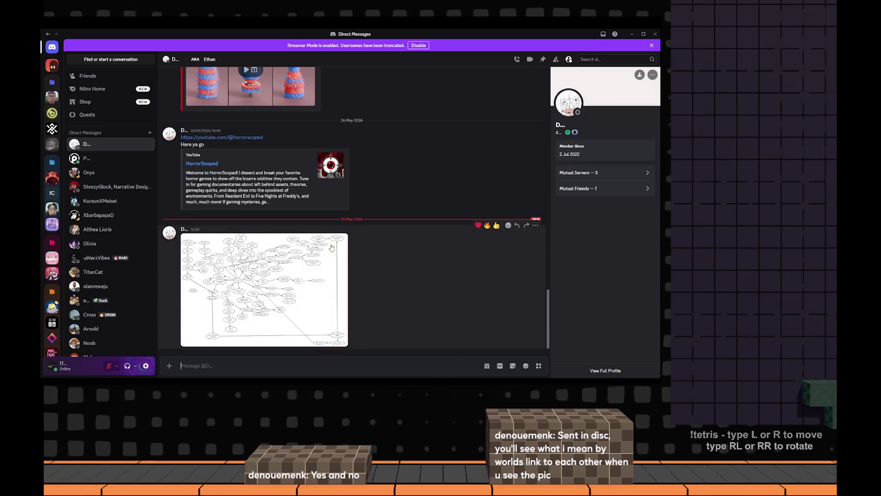
{"action": "left_click", "coordinate": [279, 305]}
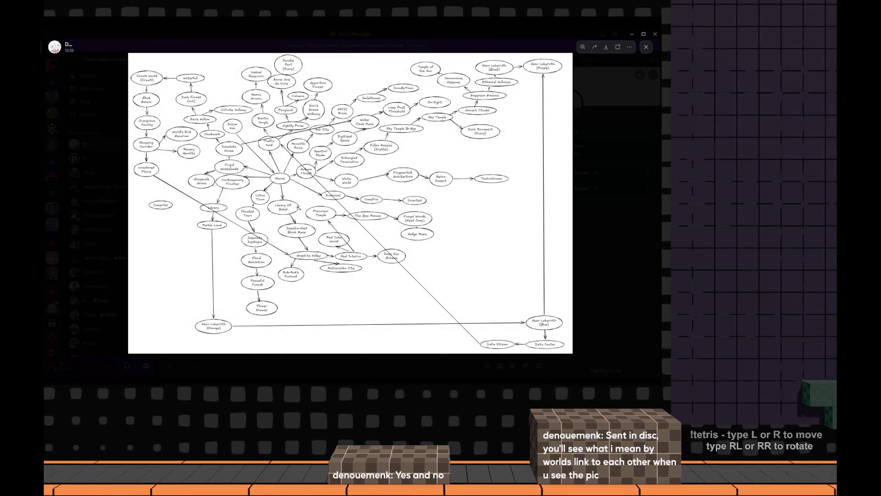
{"action": "left_click", "coordinate": [298, 207]}
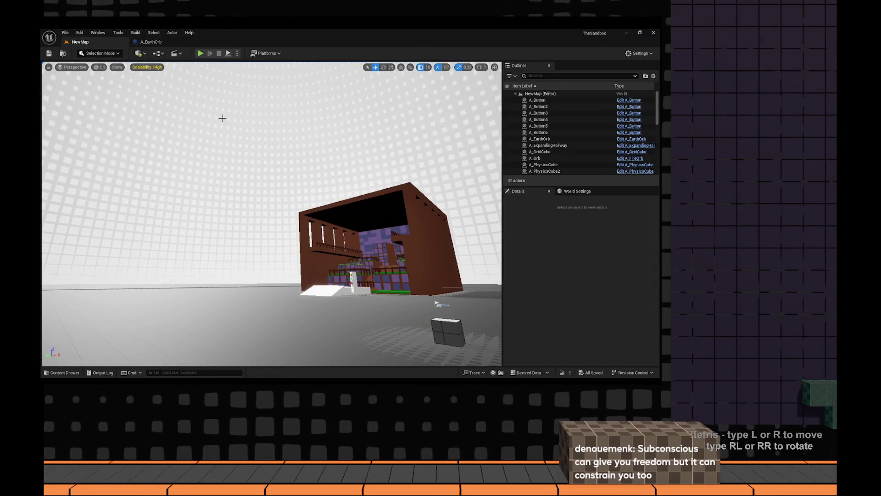
{"action": "key", "text": "alt+Tab"}
{"action": "key", "text": "alt+Tab"}
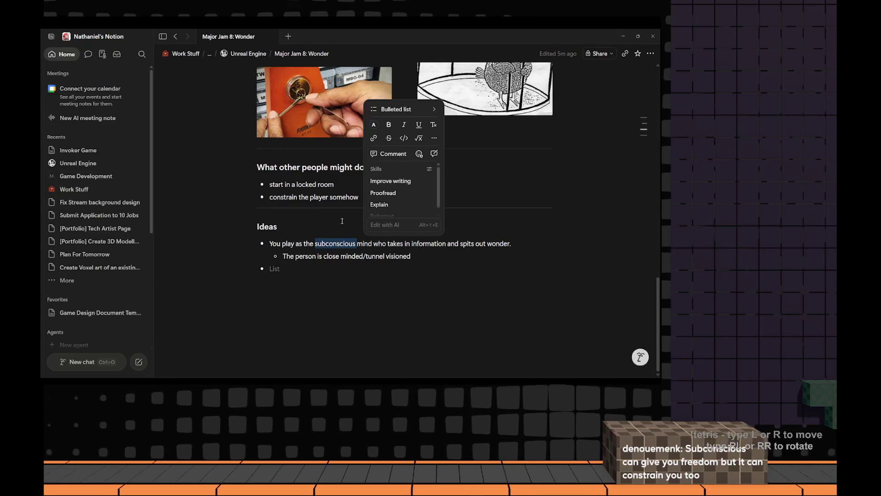
{"action": "scroll", "coordinate": [301, 216], "scroll_direction": "up", "scroll_amount": 3}
{"action": "scroll", "coordinate": [302, 217], "scroll_direction": "up", "scroll_amount": 1}
{"action": "scroll", "coordinate": [302, 214], "scroll_direction": "up", "scroll_amount": 2}
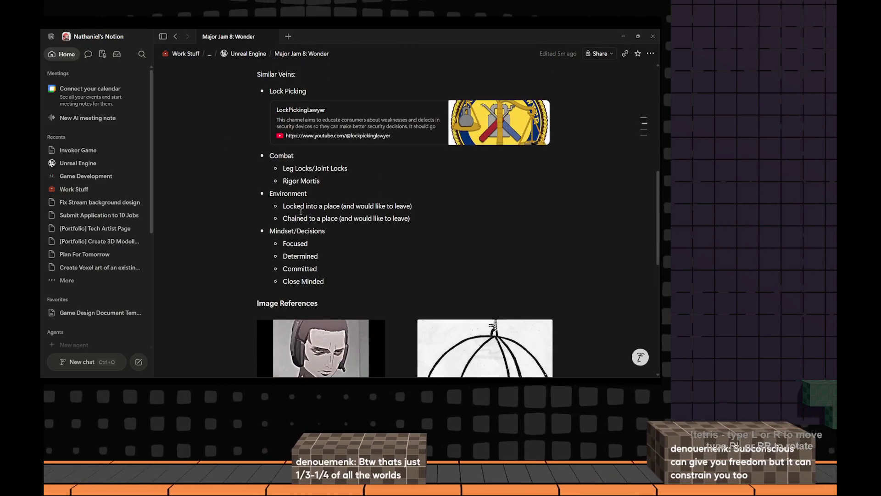
{"action": "key", "text": "alt+Tab"}
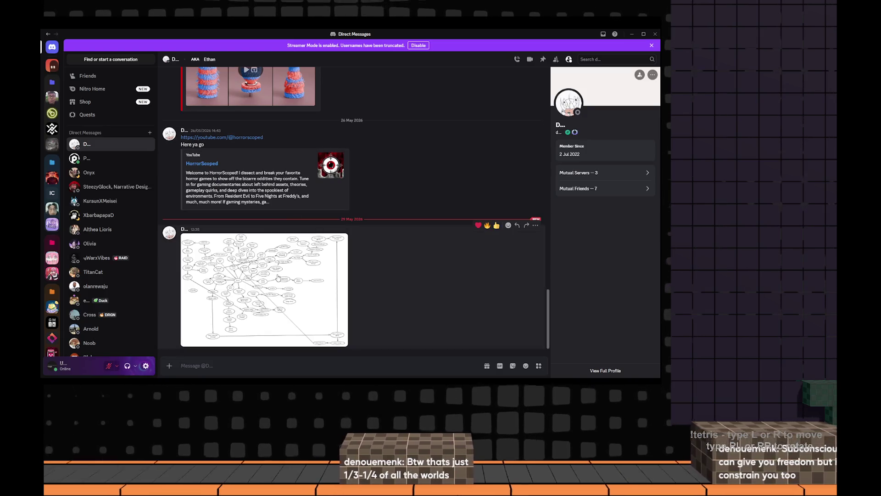
{"action": "left_click", "coordinate": [334, 275]}
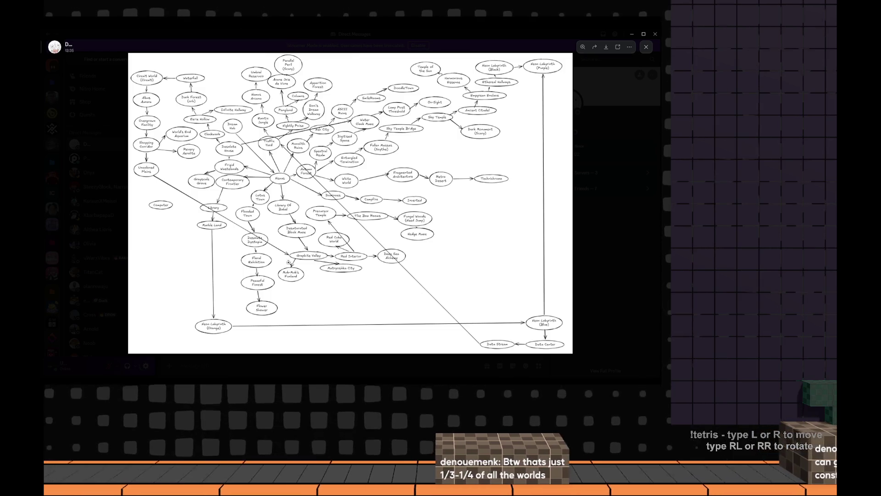
{"action": "scroll", "coordinate": [315, 211], "scroll_direction": "up", "scroll_amount": 1}
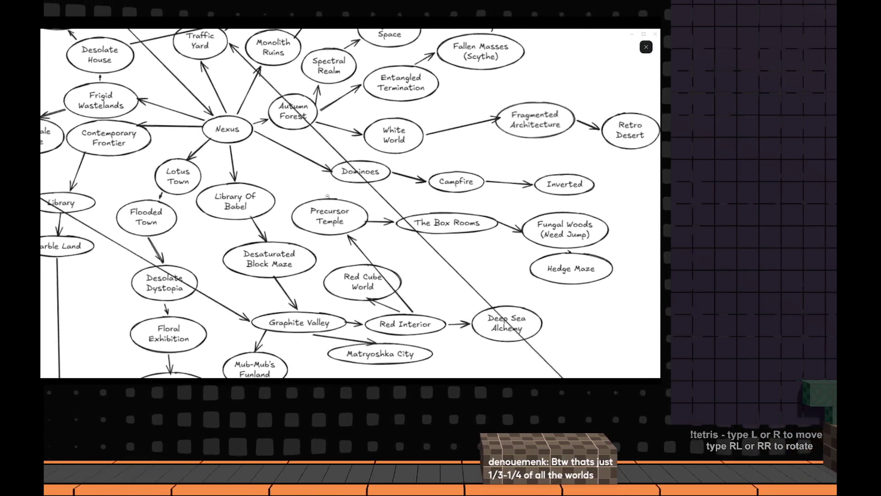
{"action": "scroll", "coordinate": [349, 135], "scroll_direction": "up", "scroll_amount": 1}
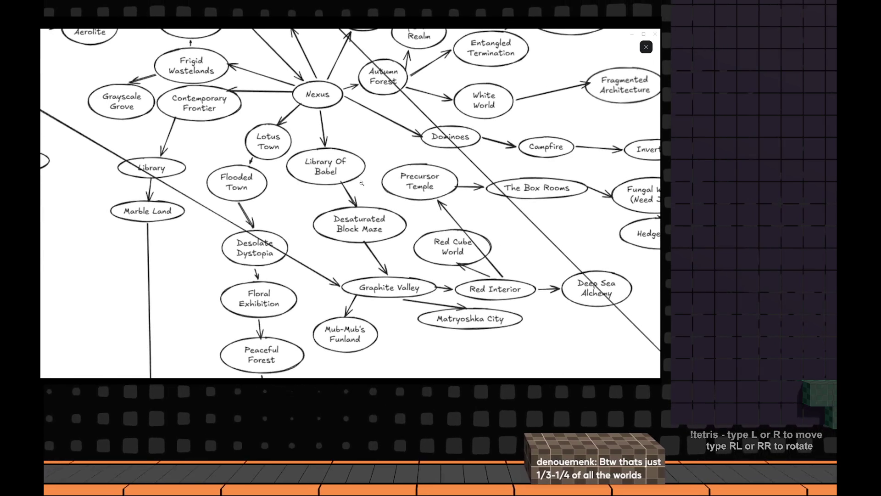
{"action": "scroll", "coordinate": [473, 237], "scroll_direction": "down", "scroll_amount": 1}
{"action": "scroll", "coordinate": [489, 194], "scroll_direction": "down", "scroll_amount": 1}
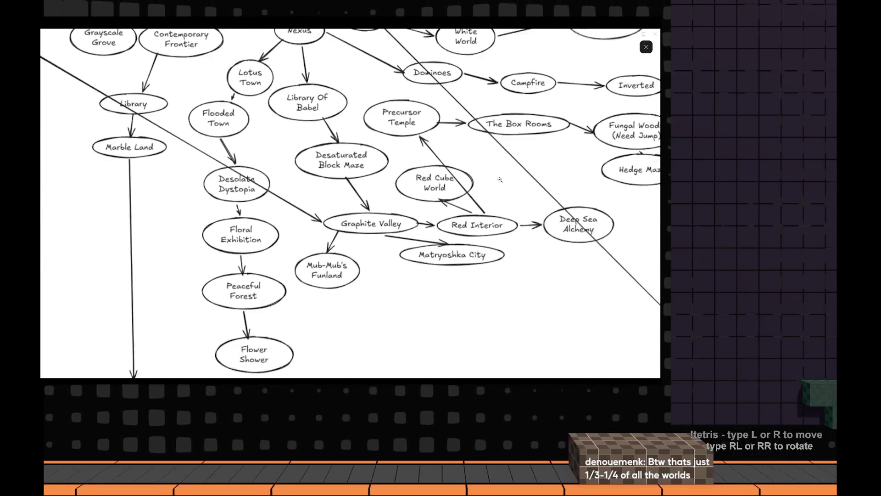
{"action": "scroll", "coordinate": [498, 171], "scroll_direction": "right", "scroll_amount": 1}
{"action": "scroll", "coordinate": [482, 193], "scroll_direction": "right", "scroll_amount": 2}
{"action": "scroll", "coordinate": [452, 216], "scroll_direction": "right", "scroll_amount": 3}
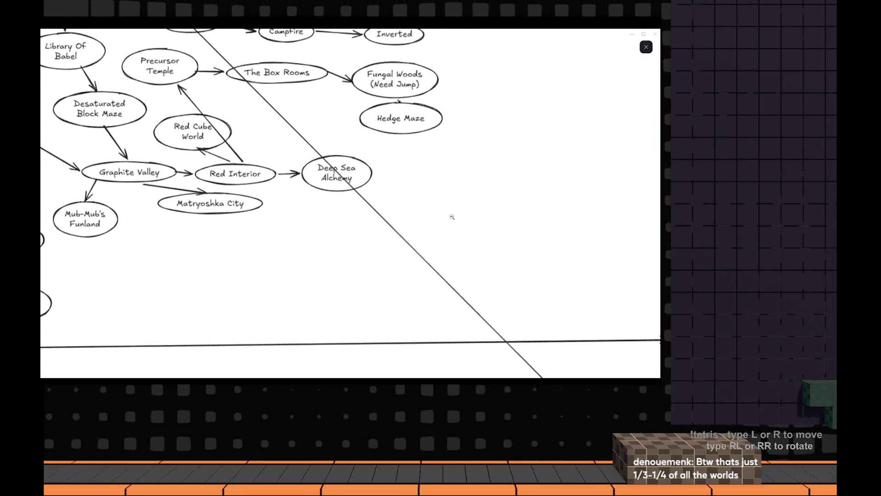
{"action": "scroll", "coordinate": [398, 239], "scroll_direction": "down", "scroll_amount": 1}
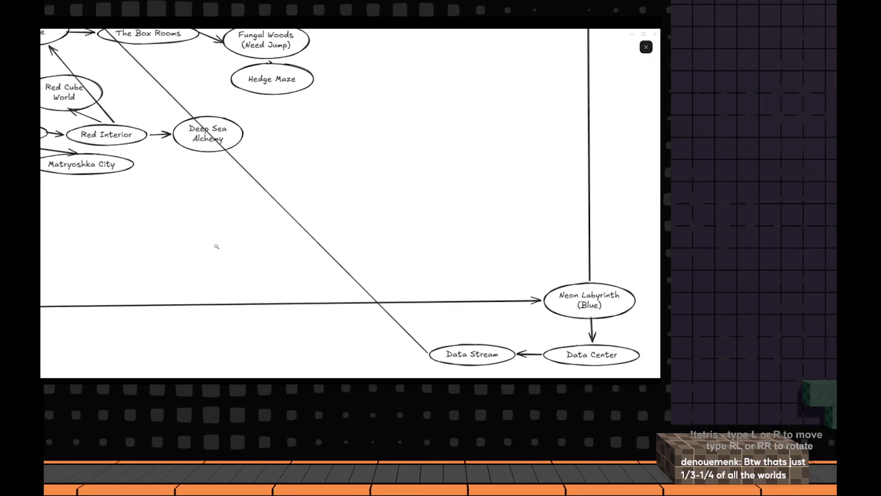
{"action": "scroll", "coordinate": [234, 246], "scroll_direction": "left", "scroll_amount": 5}
{"action": "scroll", "coordinate": [255, 248], "scroll_direction": "up", "scroll_amount": 2}
{"action": "scroll", "coordinate": [296, 249], "scroll_direction": "up", "scroll_amount": 2}
{"action": "scroll", "coordinate": [338, 252], "scroll_direction": "up", "scroll_amount": 2}
{"action": "scroll", "coordinate": [378, 254], "scroll_direction": "up", "scroll_amount": 1}
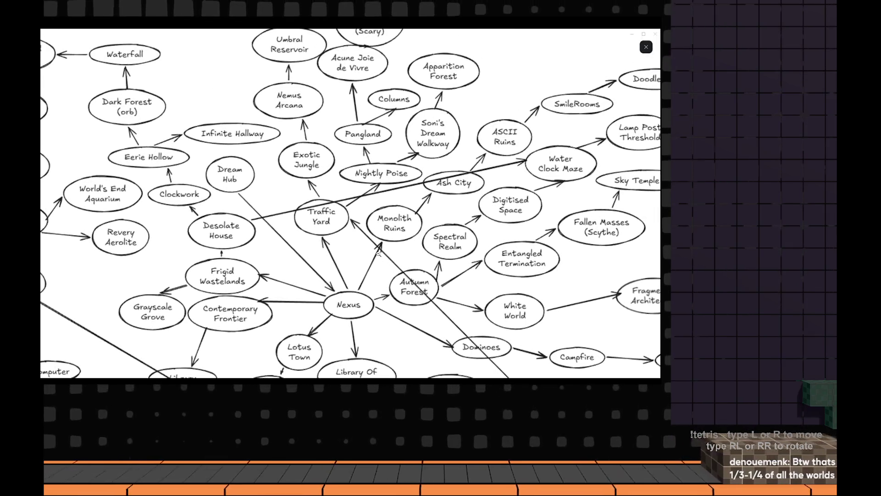
{"action": "scroll", "coordinate": [378, 253], "scroll_direction": "down", "scroll_amount": 2}
{"action": "scroll", "coordinate": [400, 251], "scroll_direction": "right", "scroll_amount": 2}
{"action": "scroll", "coordinate": [420, 249], "scroll_direction": "down", "scroll_amount": 2}
{"action": "scroll", "coordinate": [419, 250], "scroll_direction": "right", "scroll_amount": 1}
{"action": "scroll", "coordinate": [417, 242], "scroll_direction": "right", "scroll_amount": 2}
{"action": "scroll", "coordinate": [417, 242], "scroll_direction": "down", "scroll_amount": 1}
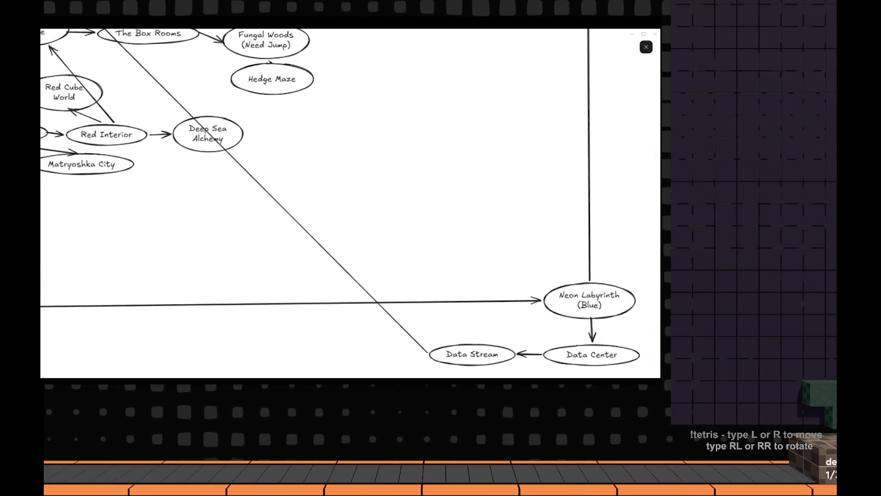
{"action": "key", "text": "Escape"}
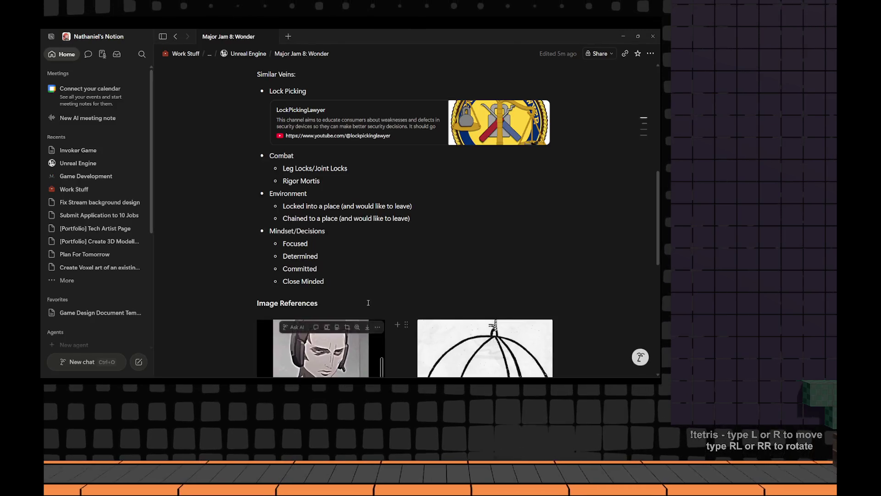
{"action": "scroll", "coordinate": [373, 272], "scroll_direction": "down", "scroll_amount": 2}
{"action": "scroll", "coordinate": [372, 271], "scroll_direction": "up", "scroll_amount": 2}
{"action": "scroll", "coordinate": [373, 271], "scroll_direction": "down", "scroll_amount": 4}
{"action": "scroll", "coordinate": [372, 271], "scroll_direction": "down", "scroll_amount": 1}
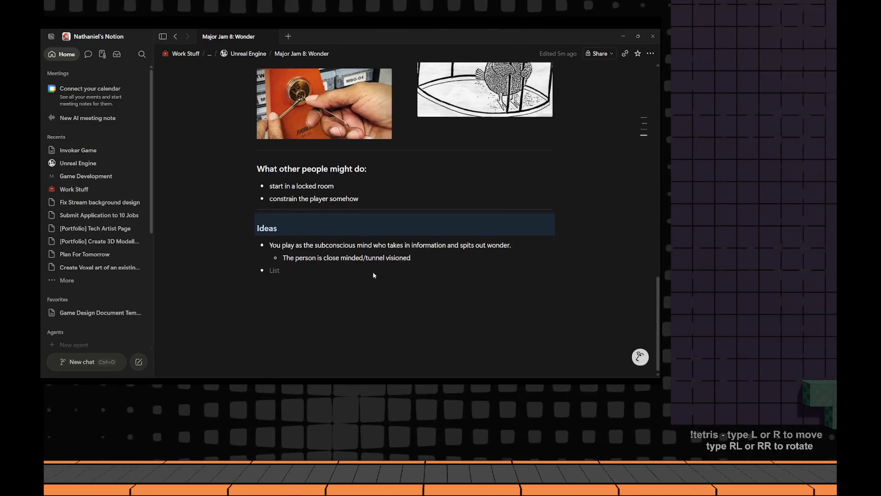
{"action": "scroll", "coordinate": [373, 272], "scroll_direction": "up", "scroll_amount": 2}
{"action": "scroll", "coordinate": [372, 271], "scroll_direction": "up", "scroll_amount": 2}
{"action": "scroll", "coordinate": [373, 275], "scroll_direction": "up", "scroll_amount": 2}
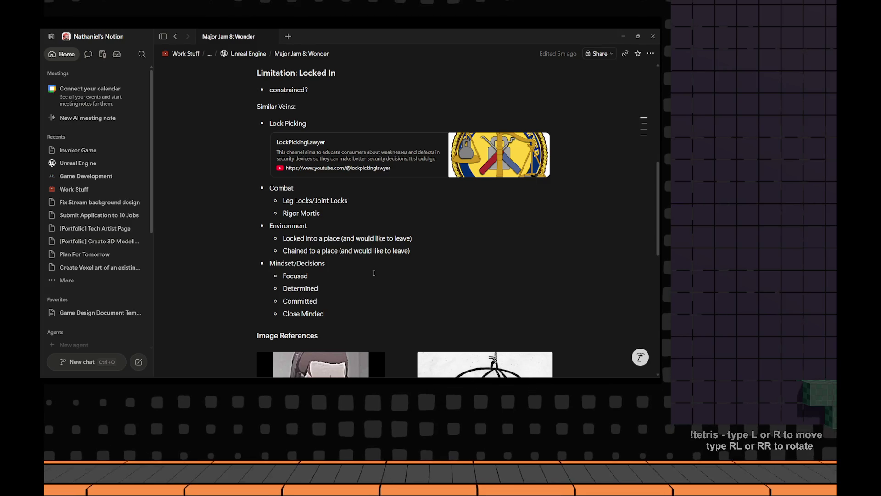
{"action": "scroll", "coordinate": [379, 193], "scroll_direction": "down", "scroll_amount": 3}
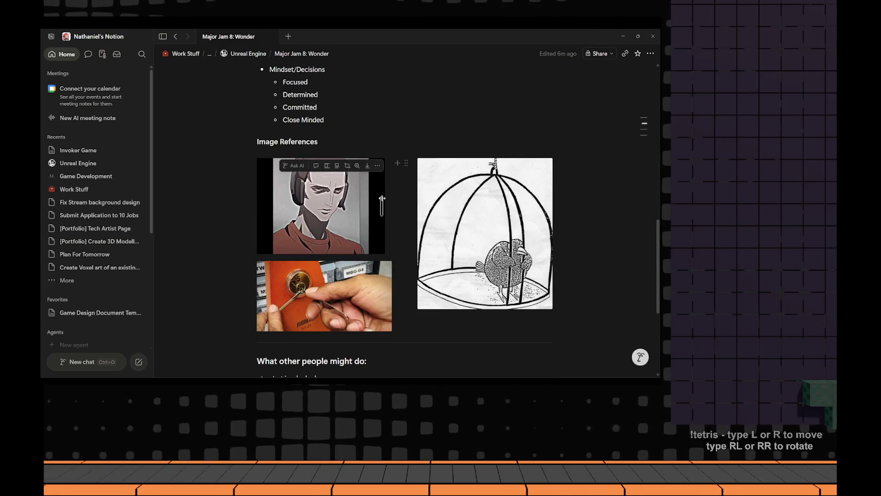
{"action": "scroll", "coordinate": [381, 200], "scroll_direction": "up", "scroll_amount": 2}
{"action": "scroll", "coordinate": [378, 207], "scroll_direction": "up", "scroll_amount": 1}
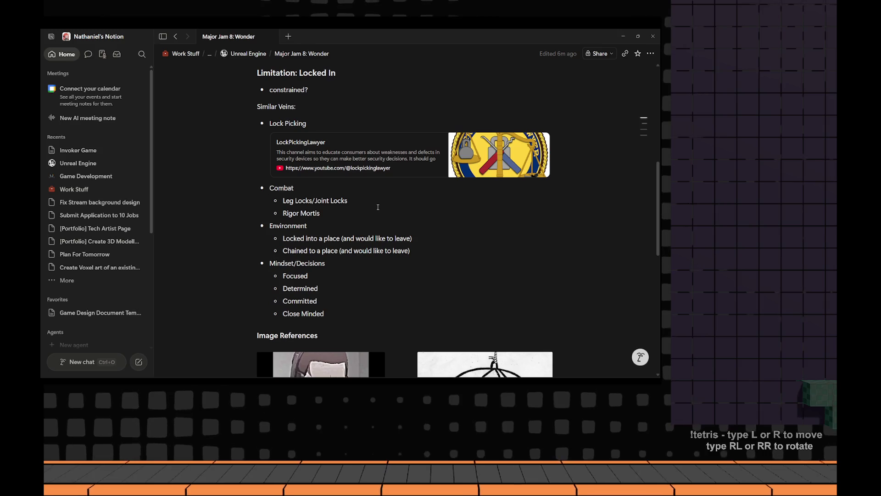
{"action": "scroll", "coordinate": [377, 207], "scroll_direction": "down", "scroll_amount": 3}
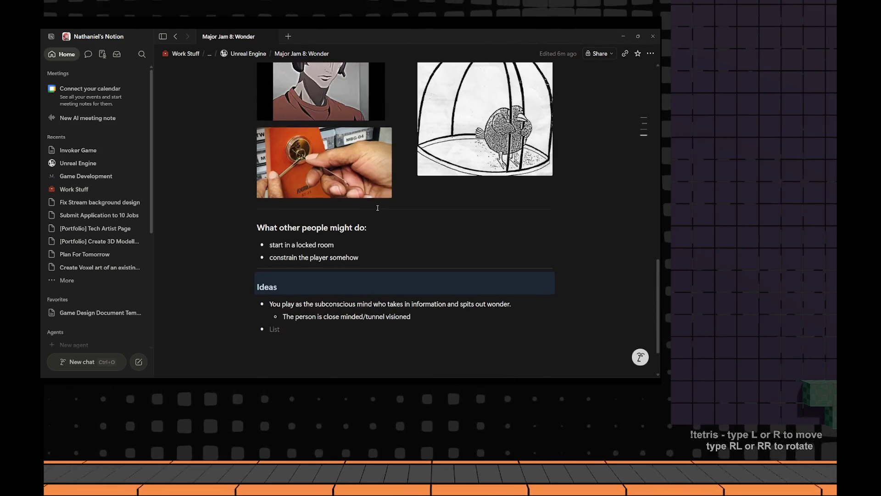
{"action": "scroll", "coordinate": [377, 208], "scroll_direction": "down", "scroll_amount": 1}
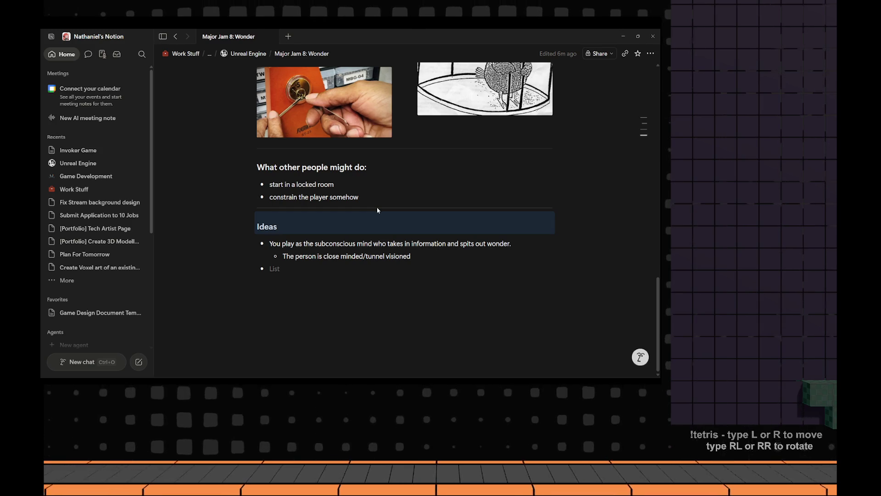
{"action": "left_click", "coordinate": [288, 268]}
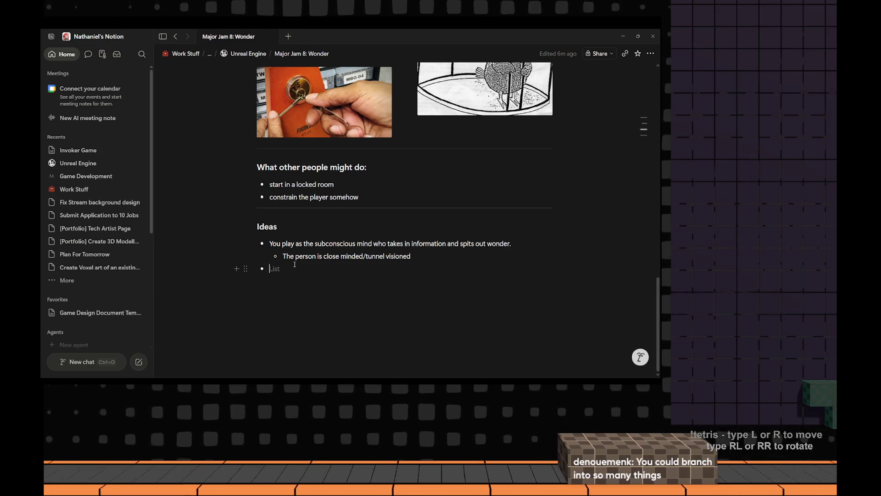
{"action": "left_click", "coordinate": [424, 258]}
Add a sub-bullet under the specific-theme idea and bring the enlarged diagram back up
{"action": "key", "text": "Return"}
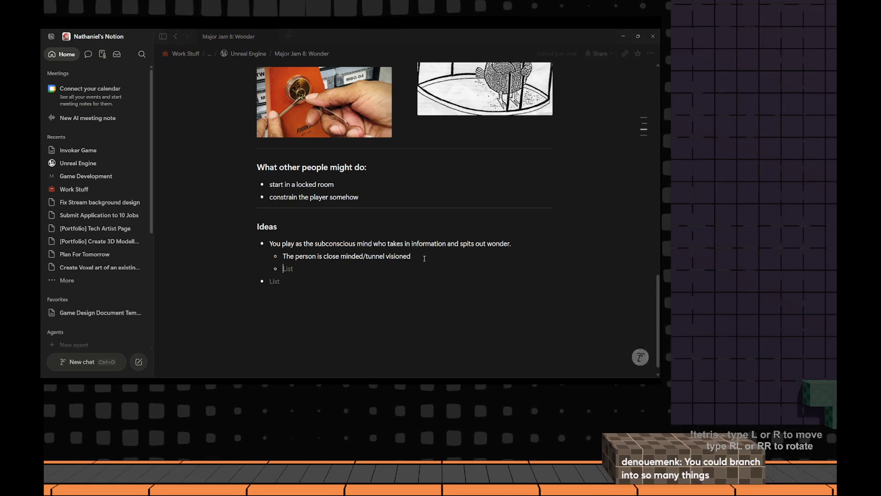
{"action": "type", "text": "OR"}
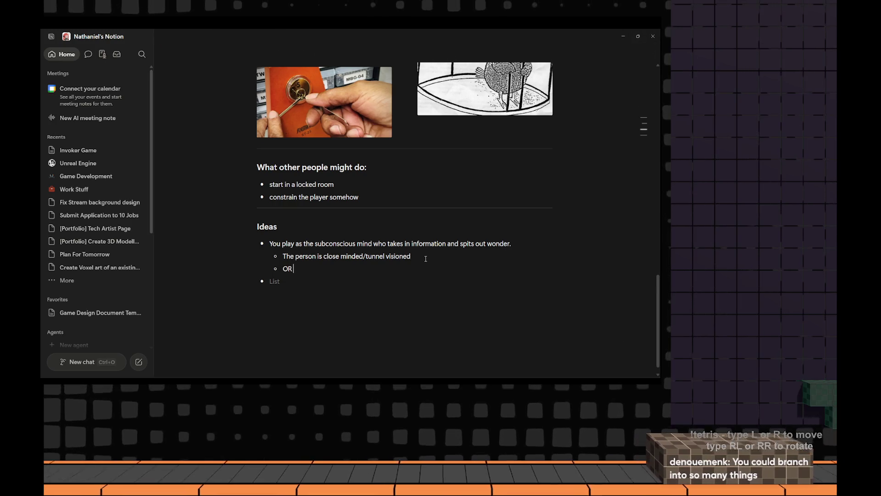
{"action": "type", "text": " the freedom t"}
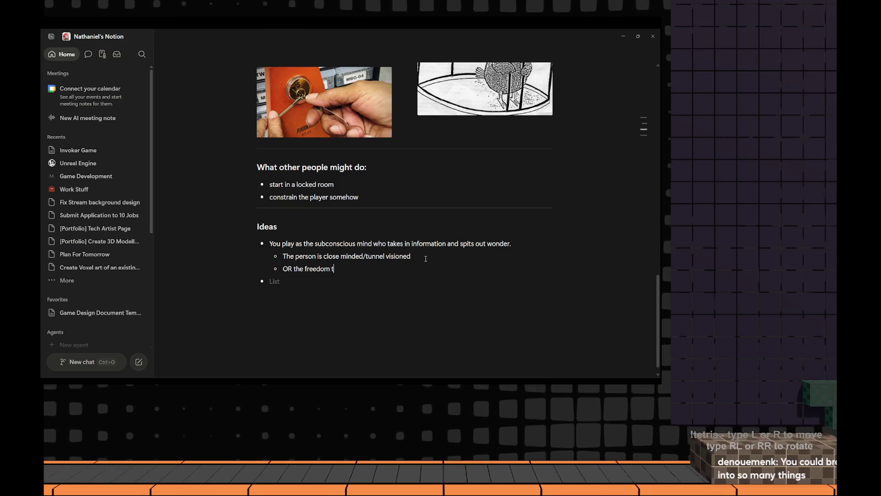
{"action": "type", "text": "o spit out too"}
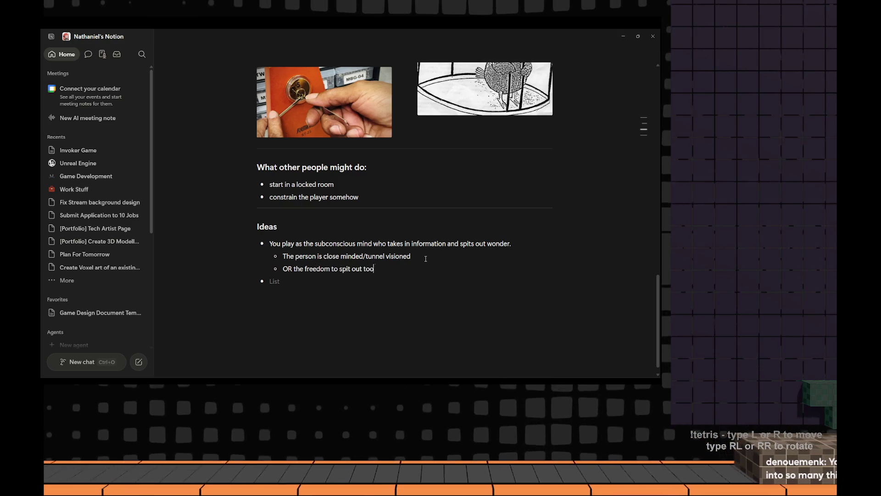
{"action": "type", "text": " many wonders req"}
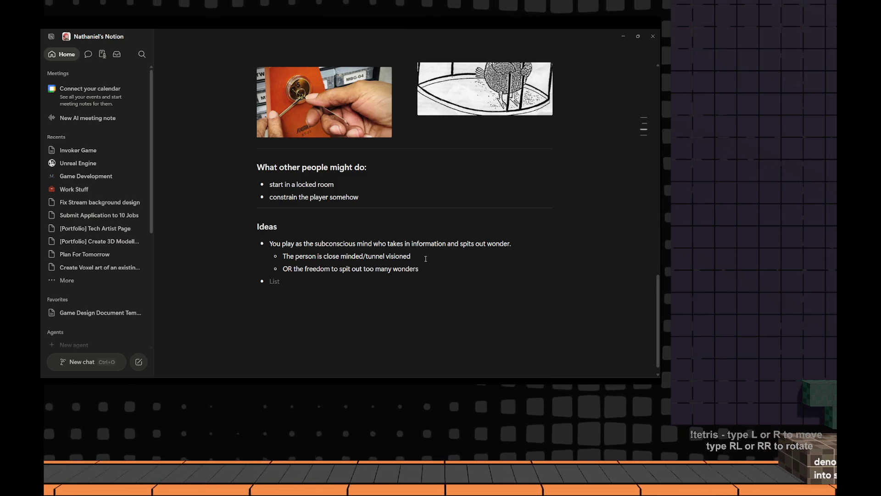
{"action": "type", "text": "uires you"}
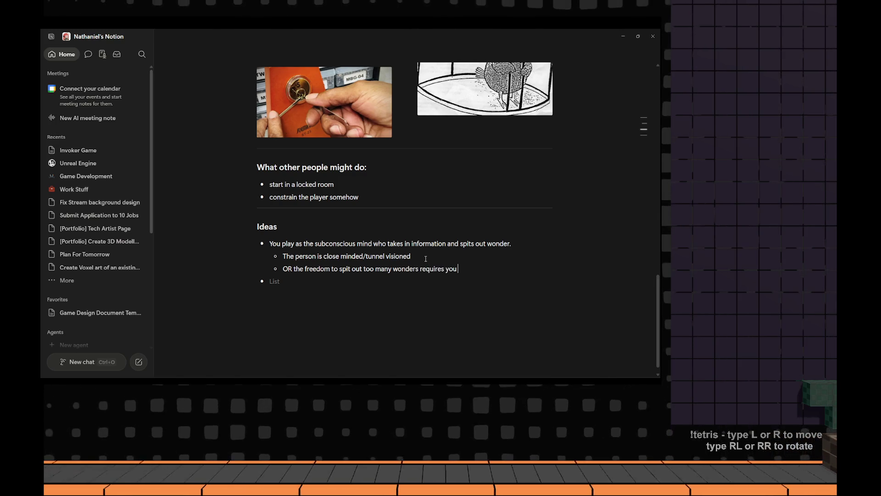
{"action": "type", "text": " to lock in to a"}
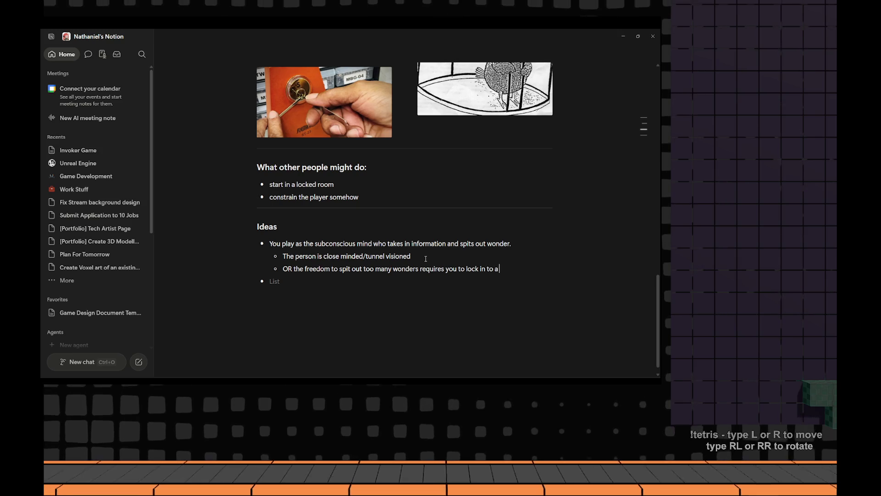
{"action": "type", "text": " specific theme"}
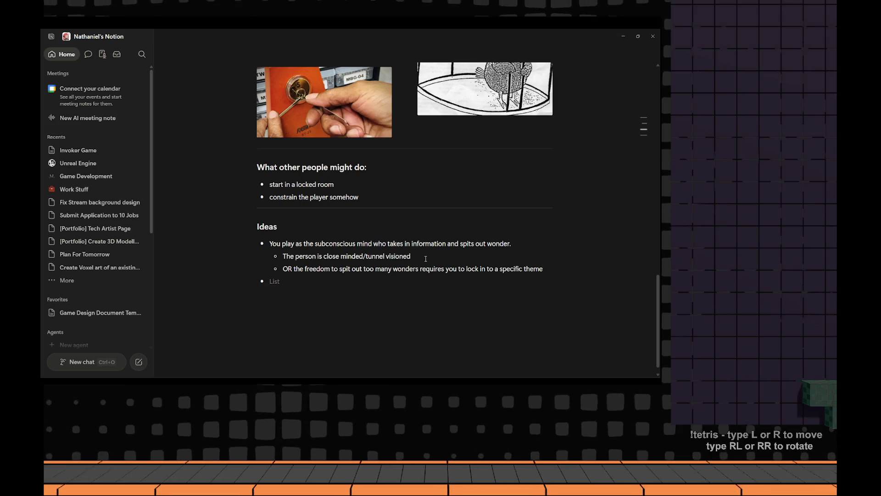
{"action": "key", "text": "alt+Tab"}
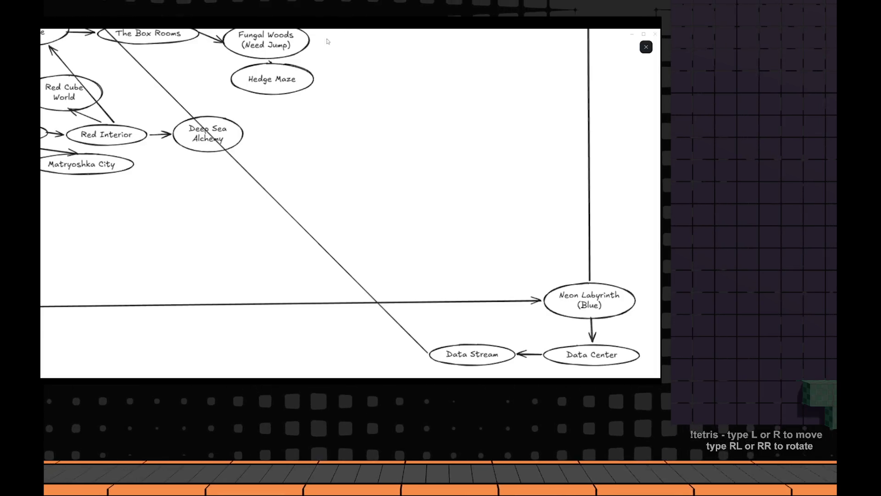
Close the enlarged diagram and switch to the browser's somnia roblox results
{"action": "key", "text": "Escape"}
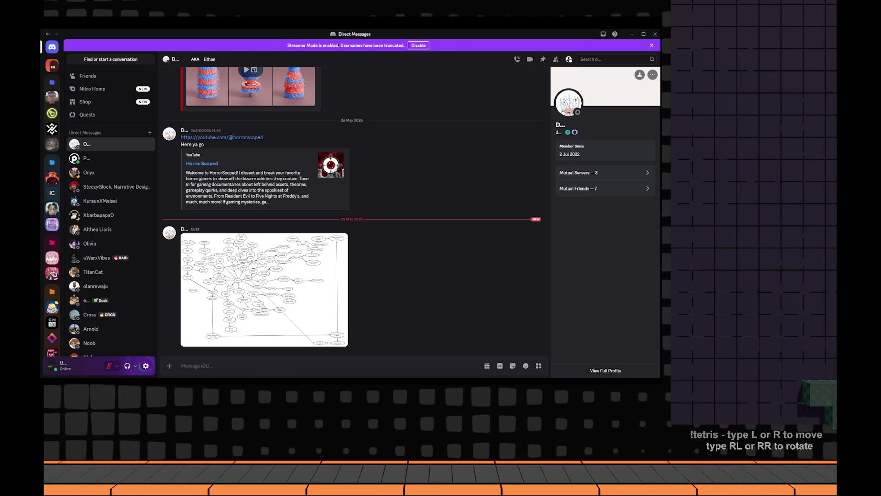
{"action": "key", "text": "alt+Tab"}
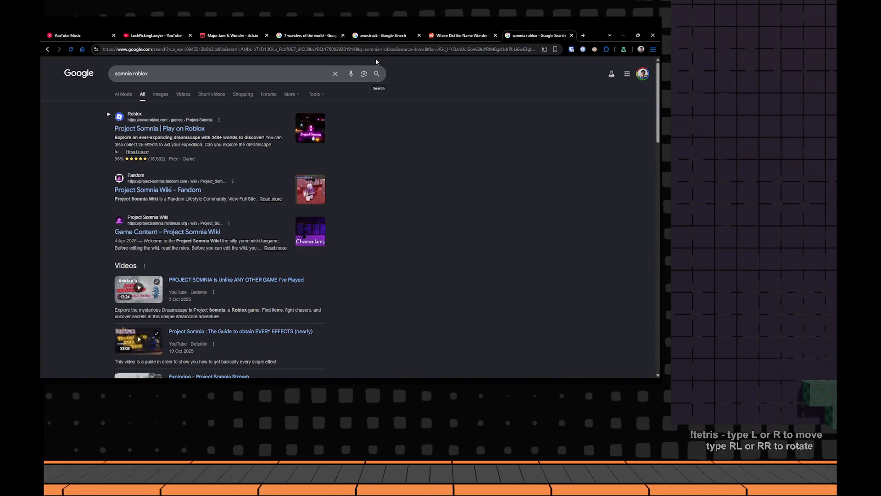
Search Google Images for 'time stream marvel', trying Doctor Strange and hulk variants
{"action": "left_click", "coordinate": [373, 50]}
{"action": "type", "text": "time stream marvel"}
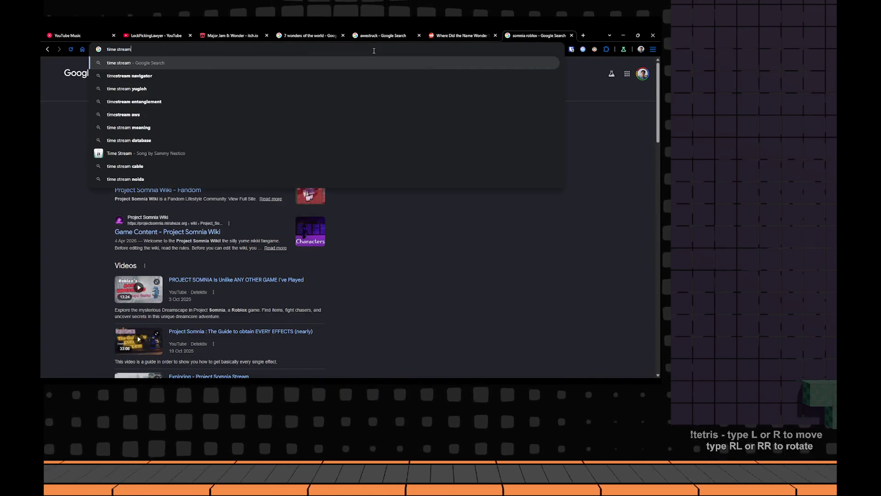
{"action": "key", "text": "Return"}
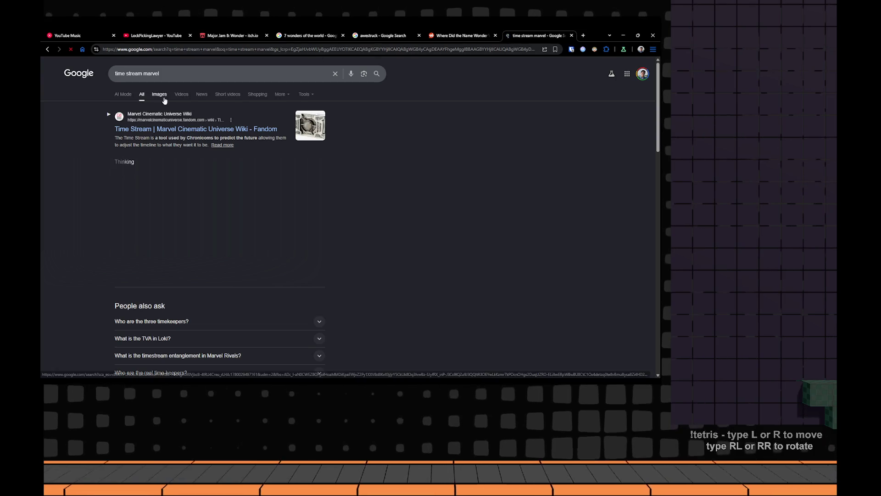
{"action": "left_click", "coordinate": [161, 94]}
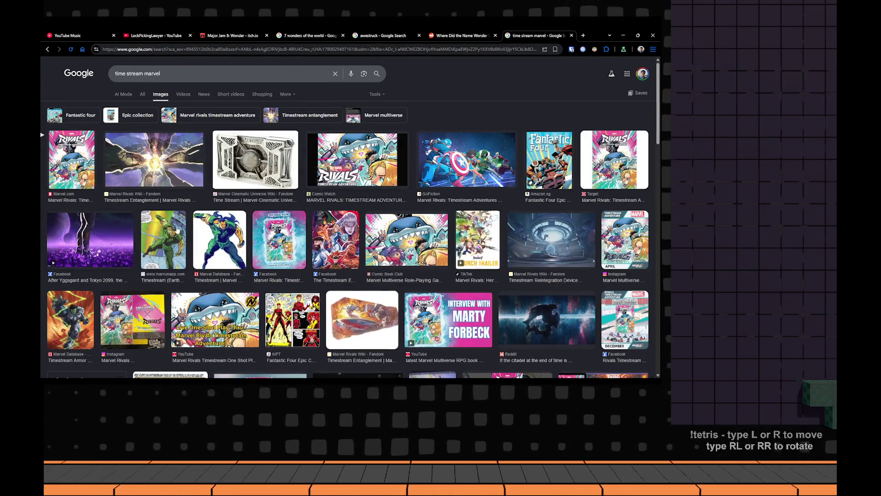
{"action": "scroll", "coordinate": [329, 286], "scroll_direction": "down", "scroll_amount": 3}
{"action": "scroll", "coordinate": [330, 286], "scroll_direction": "down", "scroll_amount": 5}
{"action": "scroll", "coordinate": [330, 285], "scroll_direction": "down", "scroll_amount": 5}
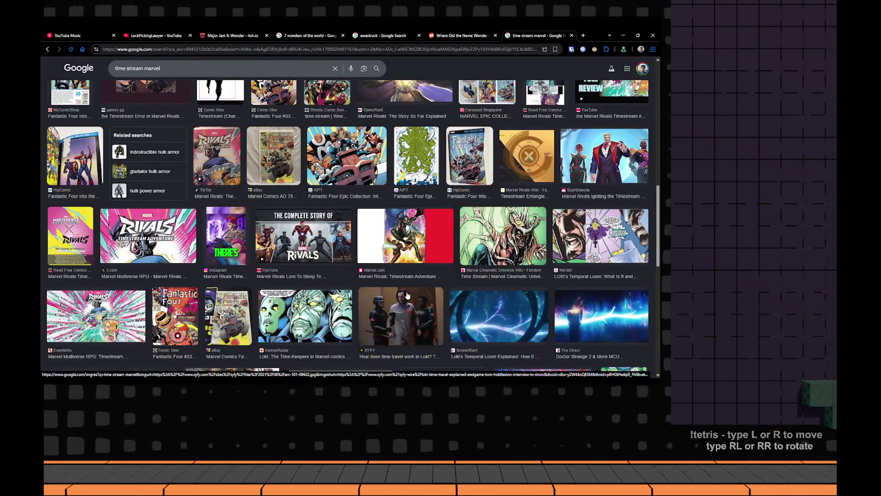
{"action": "scroll", "coordinate": [282, 267], "scroll_direction": "down", "scroll_amount": 3}
{"action": "scroll", "coordinate": [282, 267], "scroll_direction": "down", "scroll_amount": 5}
{"action": "scroll", "coordinate": [280, 267], "scroll_direction": "down", "scroll_amount": 2}
{"action": "scroll", "coordinate": [281, 267], "scroll_direction": "down", "scroll_amount": 1}
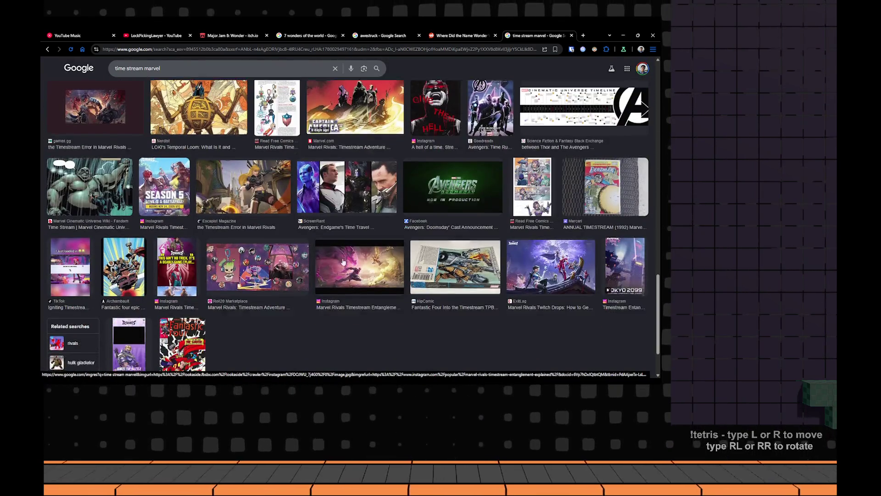
{"action": "scroll", "coordinate": [310, 265], "scroll_direction": "down", "scroll_amount": 5}
{"action": "scroll", "coordinate": [342, 262], "scroll_direction": "down", "scroll_amount": 5}
{"action": "scroll", "coordinate": [342, 262], "scroll_direction": "up", "scroll_amount": 5}
{"action": "scroll", "coordinate": [343, 262], "scroll_direction": "up", "scroll_amount": 5}
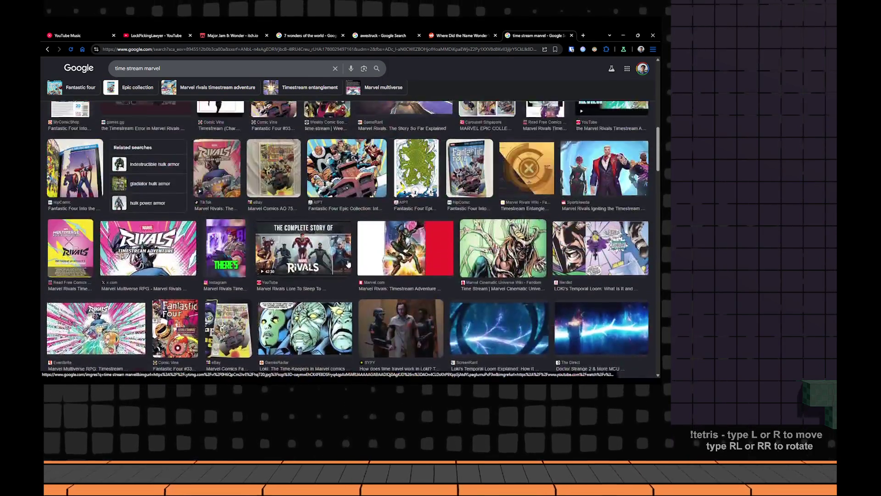
{"action": "scroll", "coordinate": [350, 260], "scroll_direction": "up", "scroll_amount": 5}
{"action": "scroll", "coordinate": [350, 260], "scroll_direction": "up", "scroll_amount": 5}
{"action": "scroll", "coordinate": [519, 317], "scroll_direction": "up", "scroll_amount": 2}
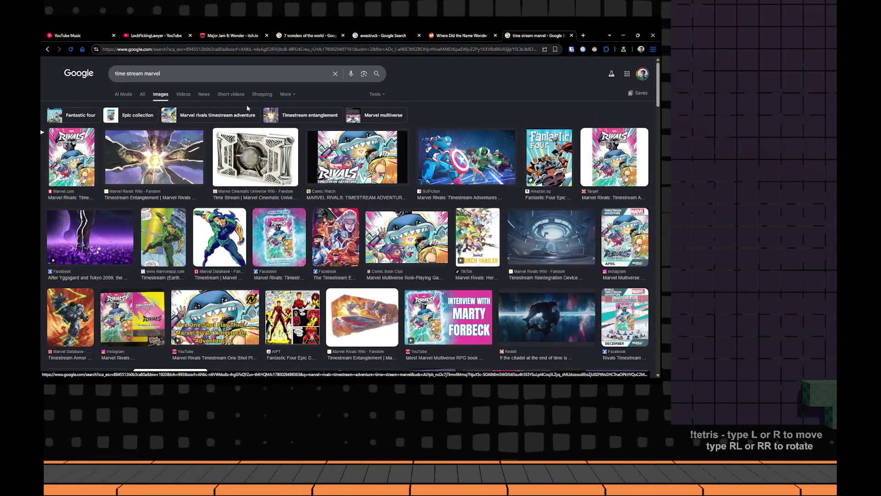
{"action": "left_click", "coordinate": [188, 74]}
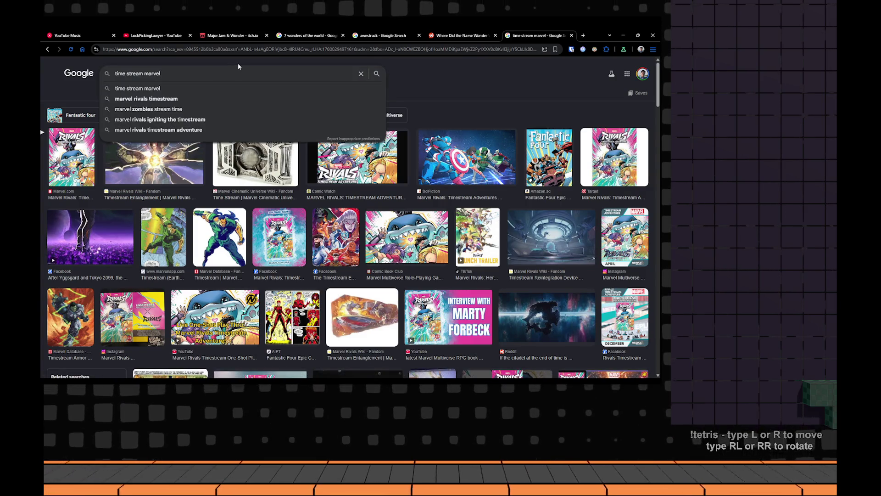
{"action": "type", "text": "doctor starnge"}
{"action": "key", "text": "Return"}
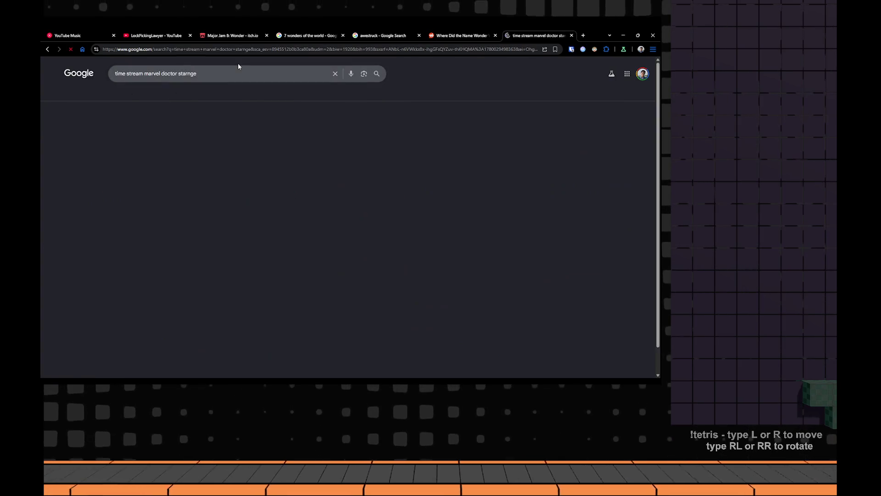
{"action": "scroll", "coordinate": [227, 200], "scroll_direction": "down", "scroll_amount": 3}
{"action": "scroll", "coordinate": [226, 200], "scroll_direction": "up", "scroll_amount": 3}
{"action": "left_click", "coordinate": [138, 73]}
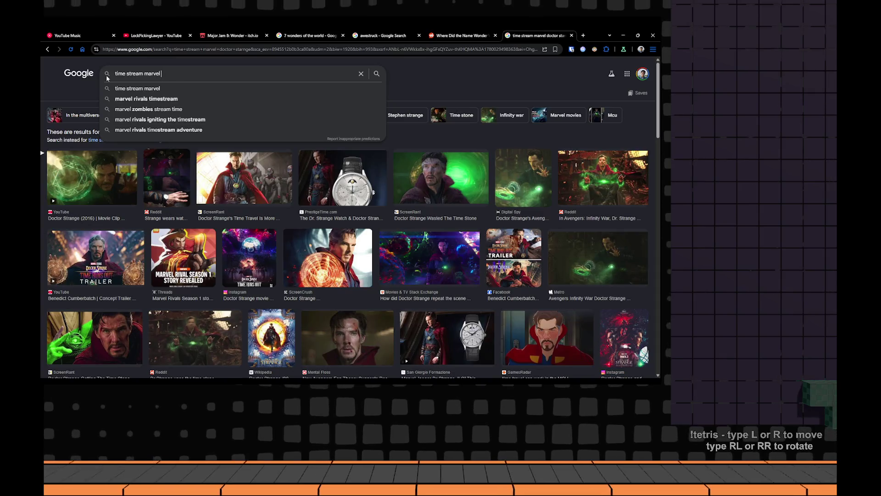
{"action": "key", "text": "ctrl+BackSpace"}
{"action": "key", "text": "ctrl+BackSpace"}
{"action": "type", "text": "hulk"}
{"action": "key", "text": "Return"}
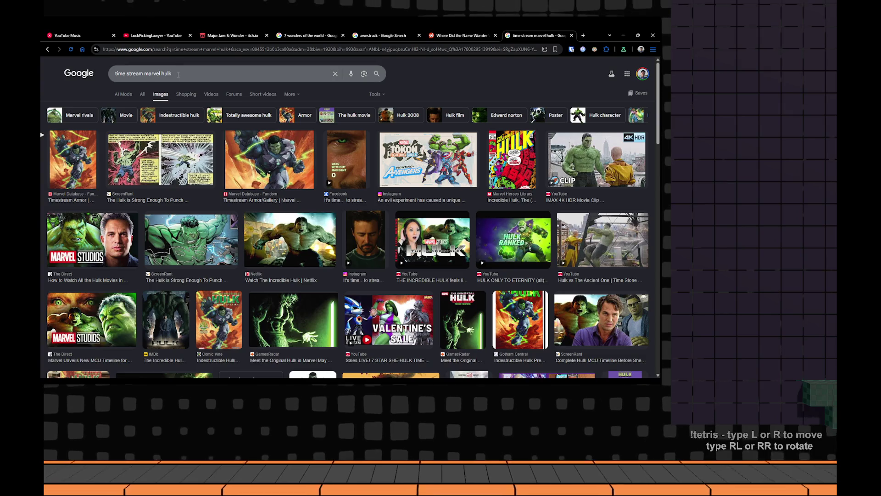
Replace the query with 'hulk meets the ancient one' and run it
{"action": "triple_click", "coordinate": [178, 74]}
{"action": "key", "text": "BackSpace"}
{"action": "type", "text": "ma"}
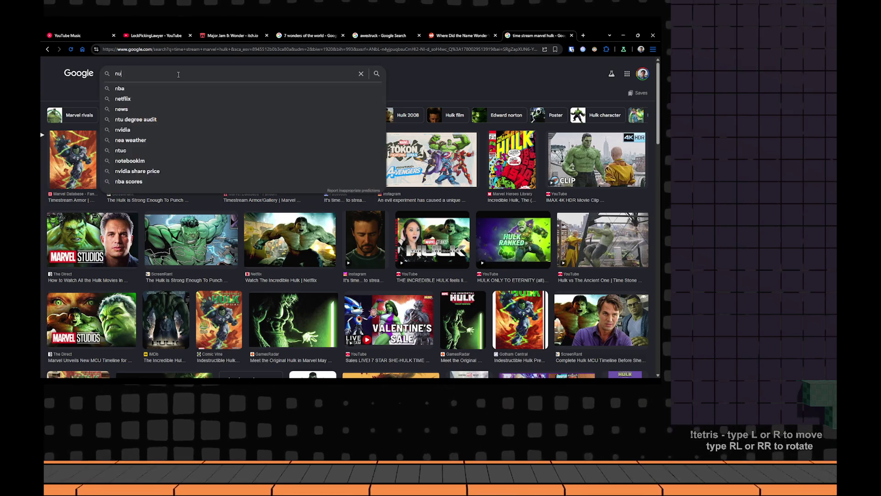
{"action": "key", "text": "BackSpace"}
{"action": "key", "text": "BackSpace"}
{"action": "type", "text": "hulk m"}
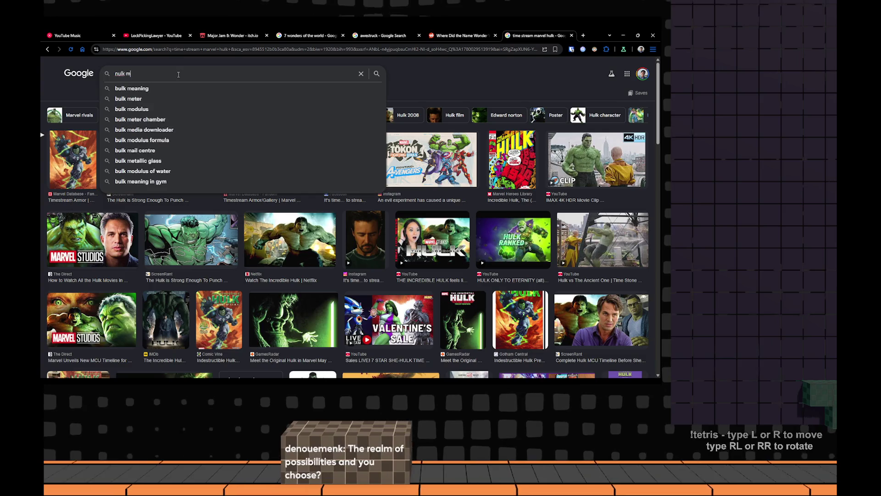
{"action": "type", "text": "eans"}
{"action": "key", "text": "Return"}
{"action": "triple_click", "coordinate": [179, 74]}
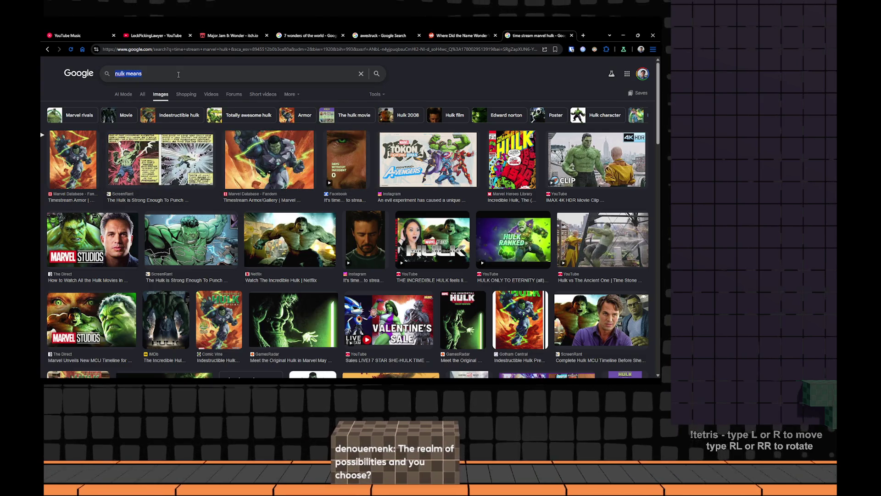
{"action": "type", "text": "hulk me"}
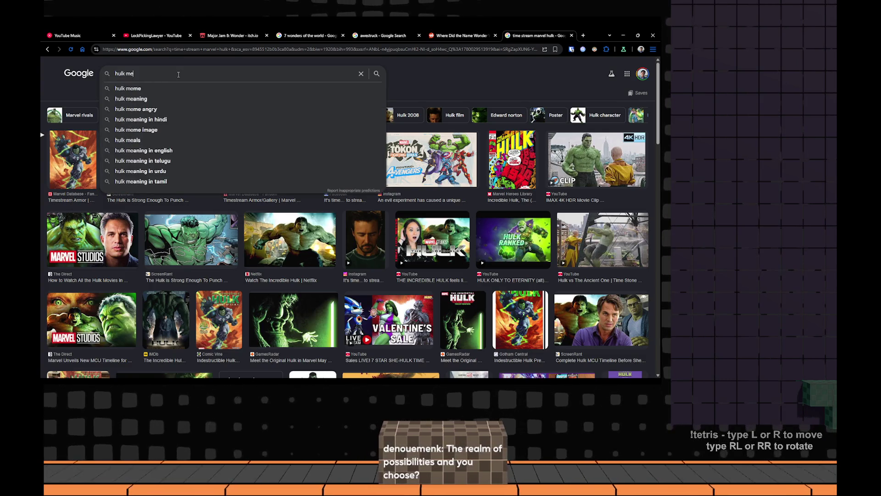
{"action": "type", "text": "ets"}
{"action": "left_click", "coordinate": [179, 88]}
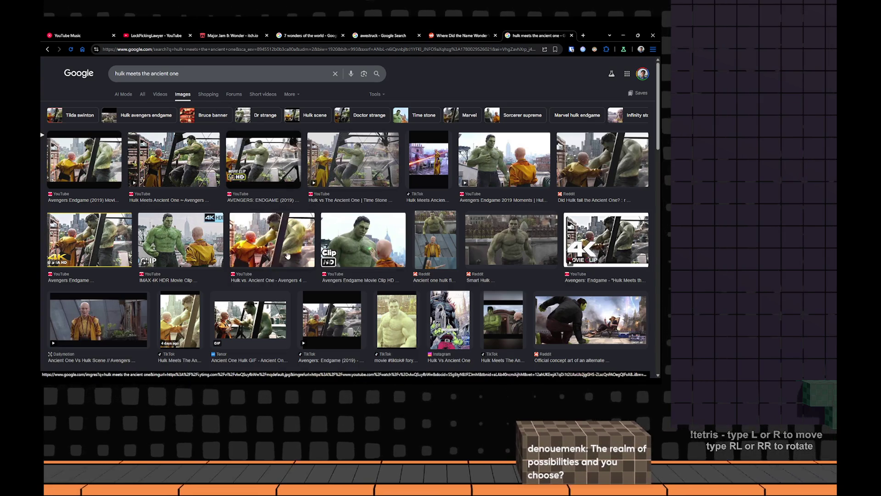
{"action": "scroll", "coordinate": [286, 255], "scroll_direction": "down", "scroll_amount": 2}
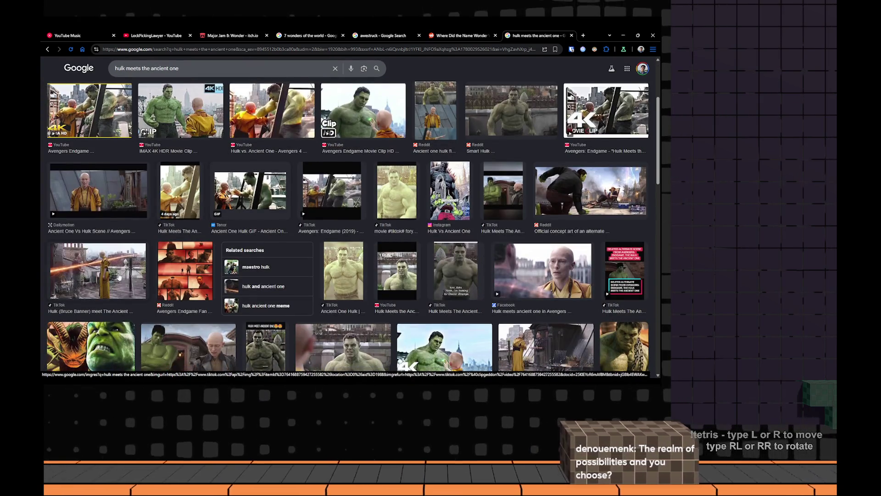
Copy the Hulk and Ancient One preview image, then return to Notion
{"action": "left_click", "coordinate": [119, 276]}
{"action": "right_click", "coordinate": [524, 168]}
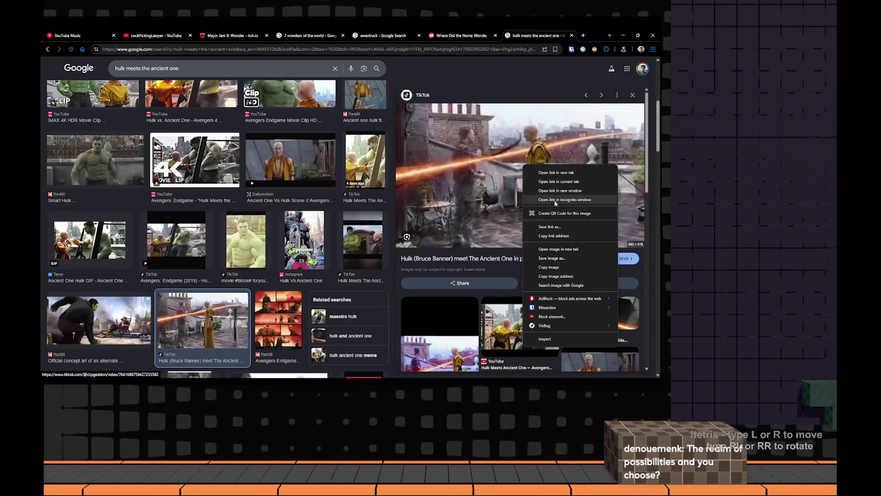
{"action": "right_click", "coordinate": [496, 195]}
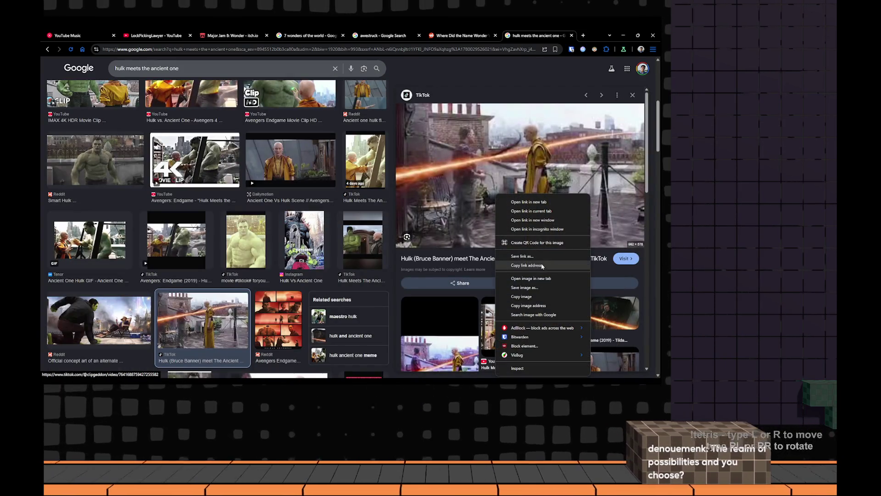
{"action": "left_click", "coordinate": [536, 297]}
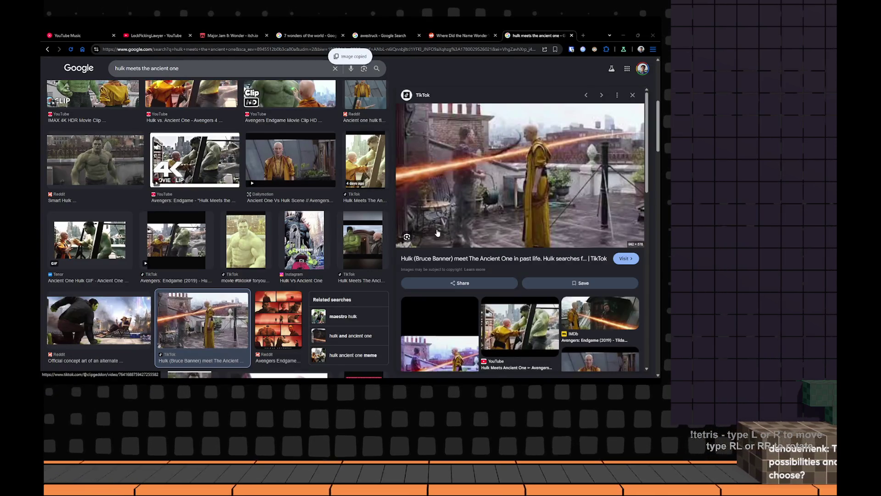
{"action": "key", "text": "alt+Tab"}
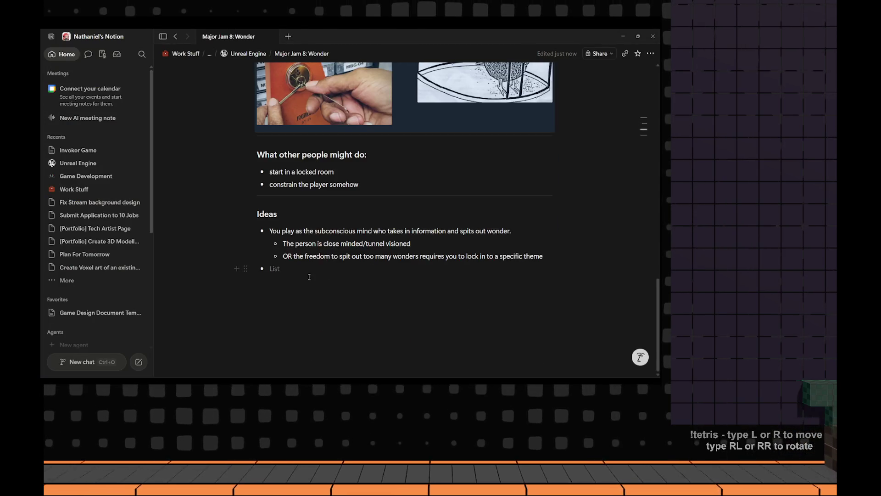
{"action": "scroll", "coordinate": [327, 270], "scroll_direction": "down", "scroll_amount": 1}
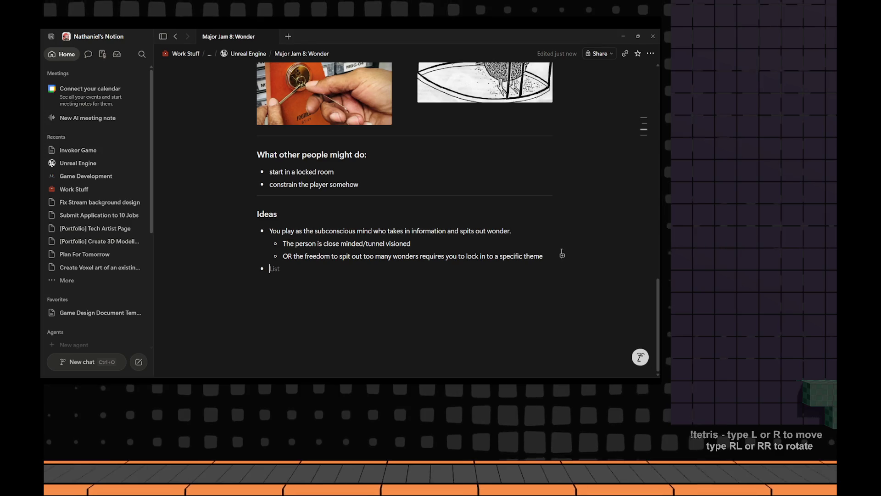
Paste the Hulk and Ancient One still, nest it under the specific-theme idea, and indent the empty bullet
{"action": "key", "text": "ctrl+v"}
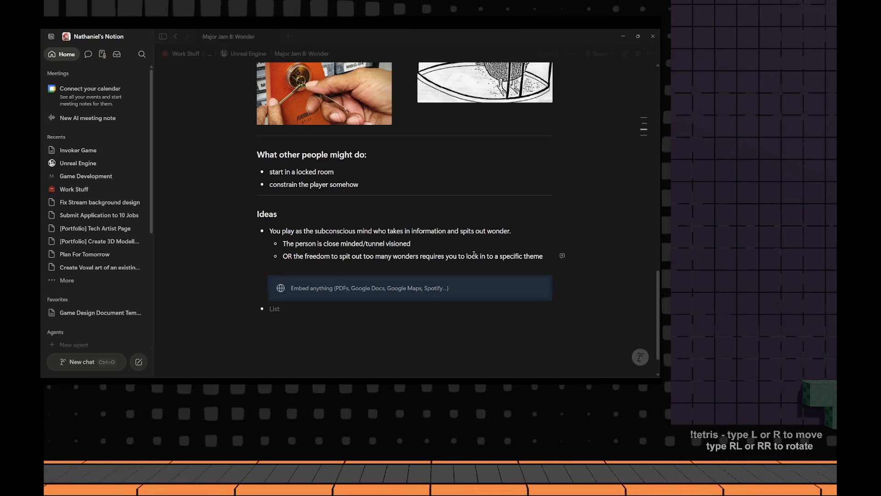
{"action": "left_click_drag", "start_coordinate": [259, 282], "coordinate": [324, 287]}
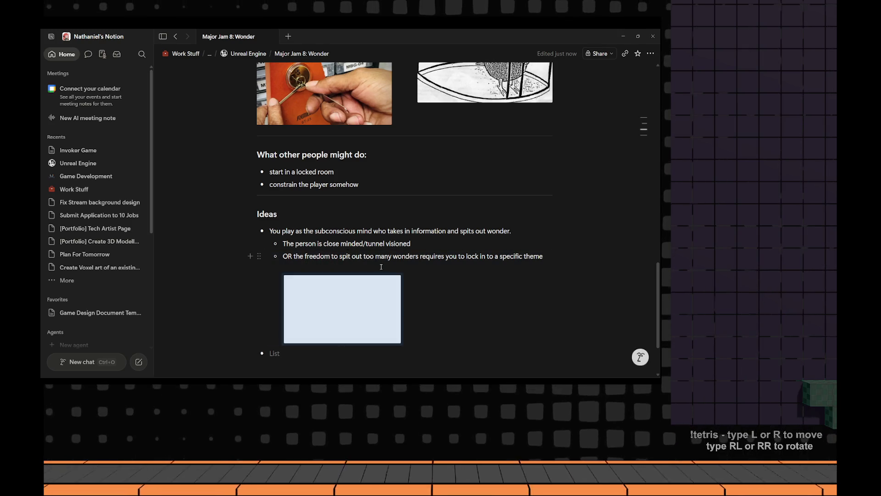
{"action": "left_click_drag", "start_coordinate": [461, 294], "coordinate": [423, 273]}
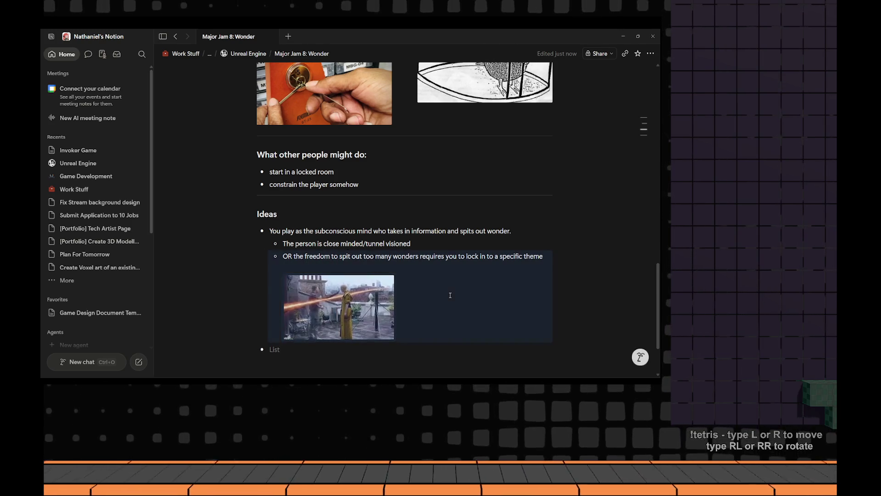
{"action": "scroll", "coordinate": [424, 274], "scroll_direction": "down", "scroll_amount": 1}
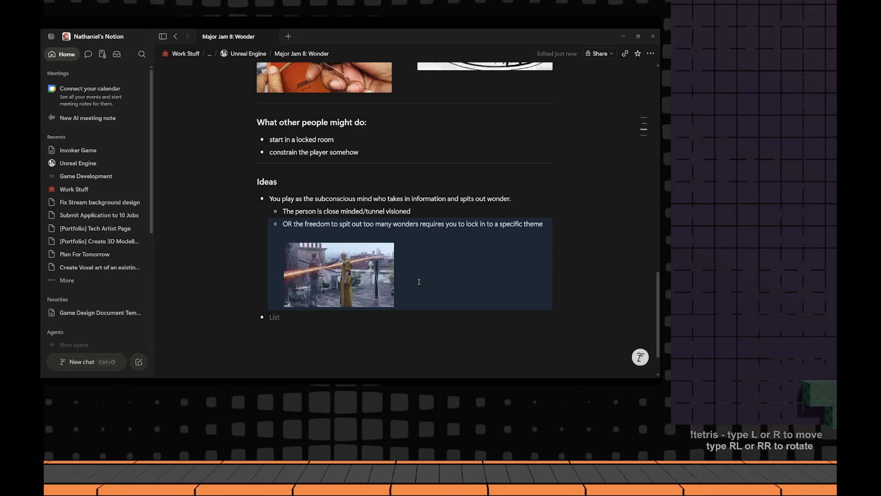
{"action": "left_click", "coordinate": [337, 310]}
{"action": "key", "text": "Tab"}
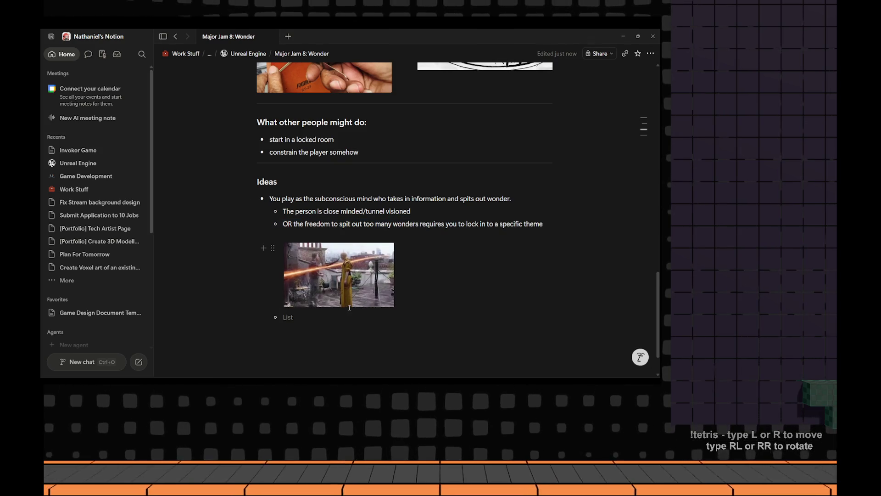
{"action": "mouse_move", "coordinate": [339, 275]}
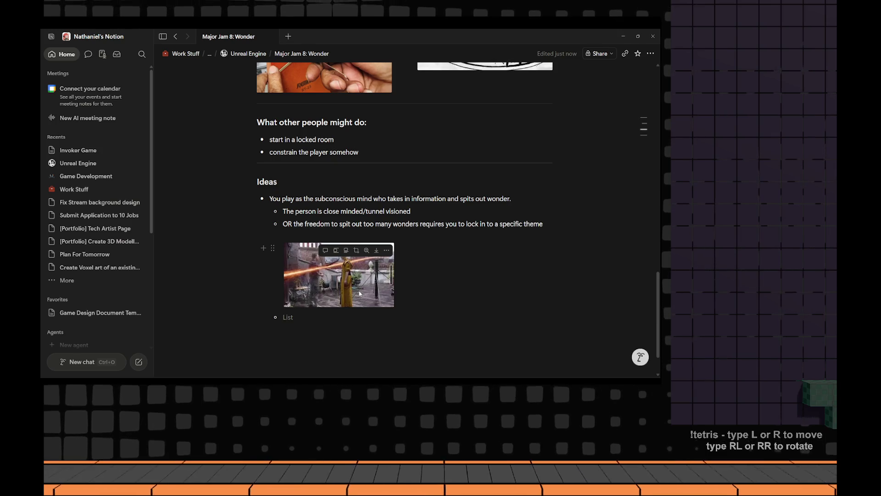
{"action": "scroll", "coordinate": [358, 293], "scroll_direction": "up", "scroll_amount": 3}
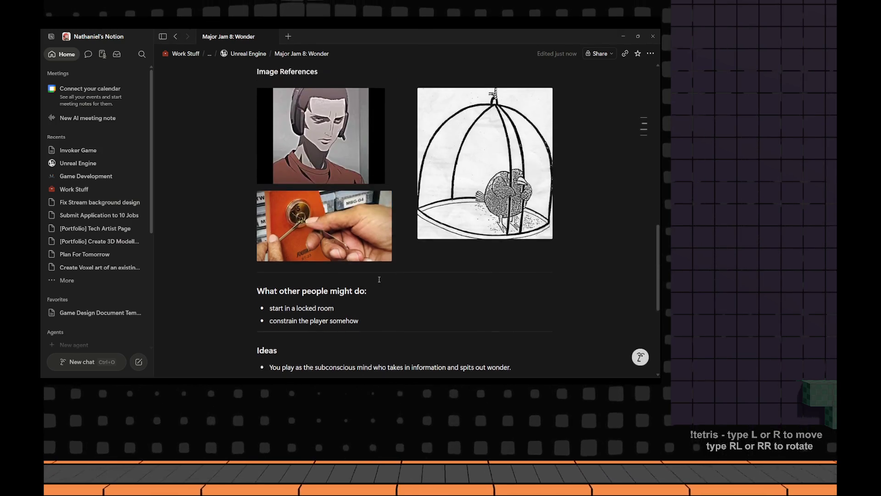
{"action": "scroll", "coordinate": [379, 279], "scroll_direction": "up", "scroll_amount": 3}
{"action": "scroll", "coordinate": [379, 279], "scroll_direction": "up", "scroll_amount": 4}
{"action": "scroll", "coordinate": [379, 279], "scroll_direction": "down", "scroll_amount": 5}
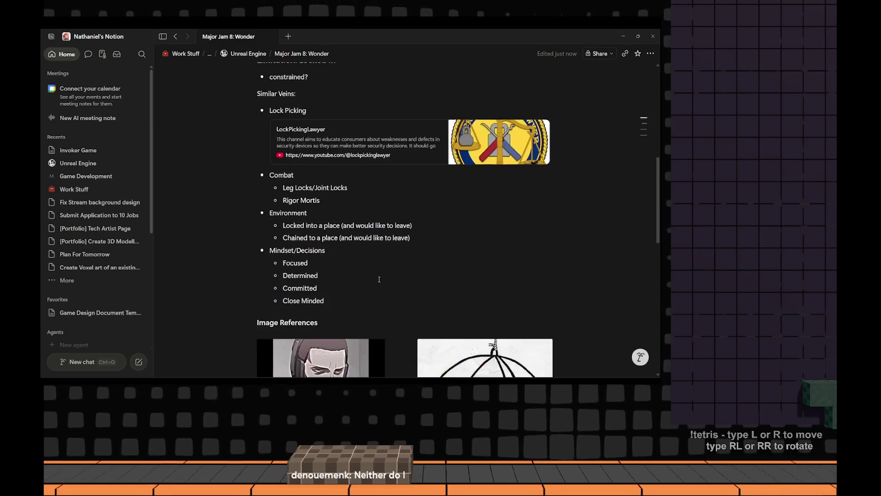
{"action": "scroll", "coordinate": [378, 278], "scroll_direction": "down", "scroll_amount": 3}
{"action": "scroll", "coordinate": [406, 198], "scroll_direction": "down", "scroll_amount": 2}
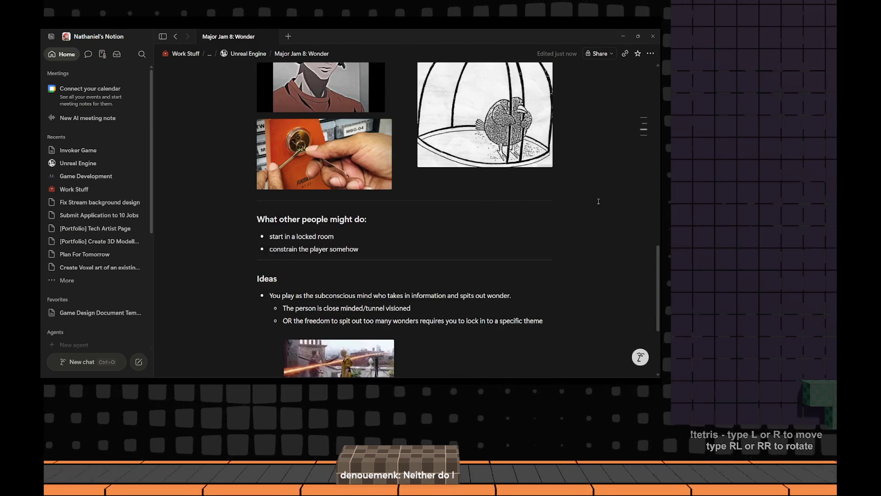
Add a Heading 3 'References:' below the 'What other people might do' list
{"action": "key", "text": "Return"}
{"action": "key", "text": "Return"}
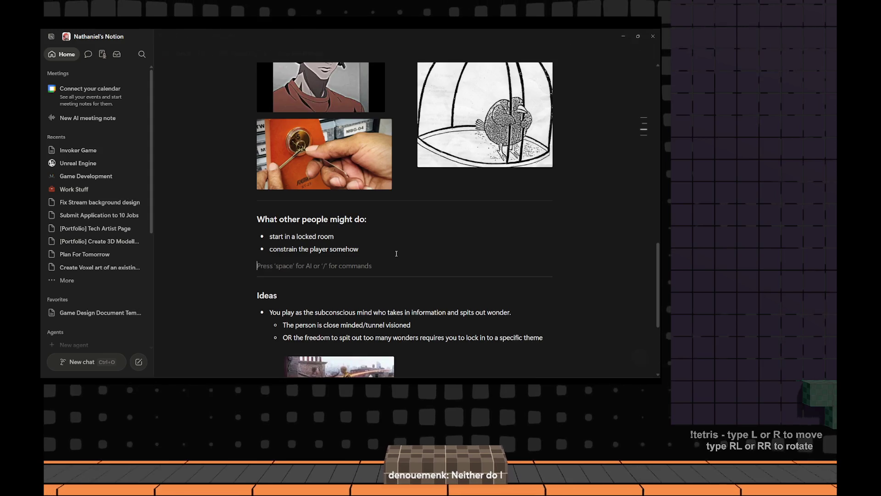
{"action": "type", "text": "/head"}
{"action": "key", "text": "Down"}
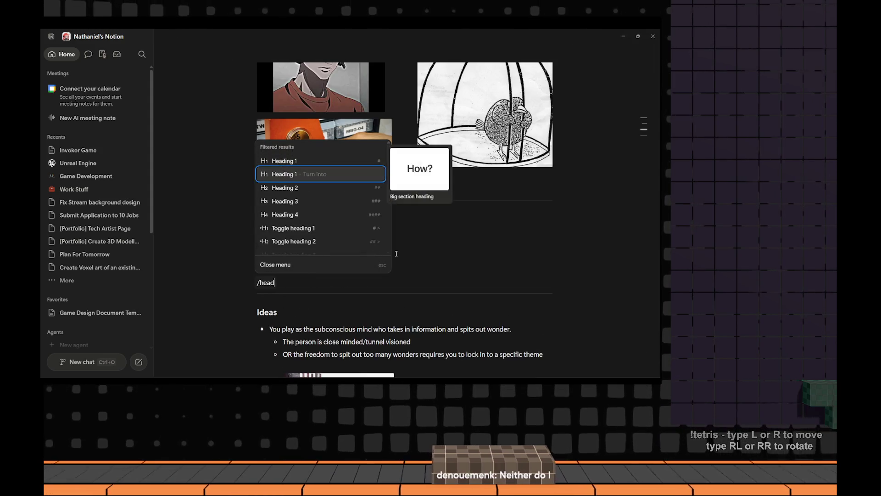
{"action": "key", "text": "Down"}
{"action": "key", "text": "Down"}
{"action": "key", "text": "Return"}
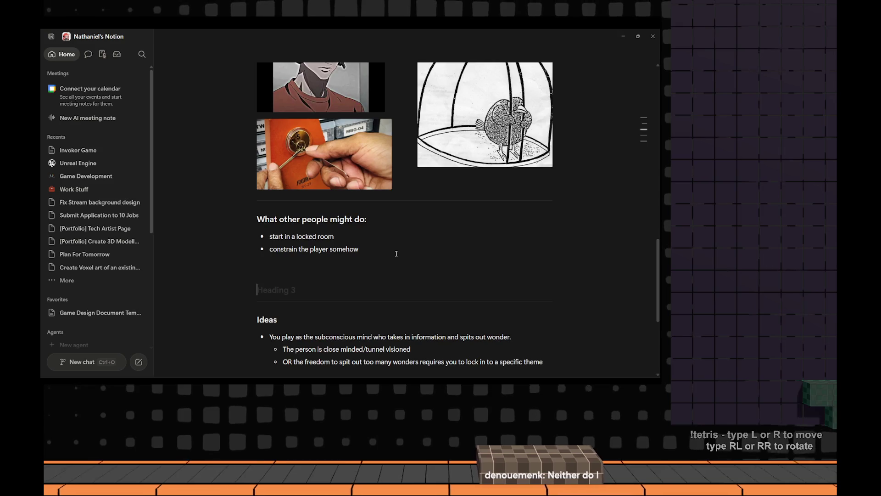
{"action": "type", "text": "R"}
{"action": "key", "text": "BackSpace"}
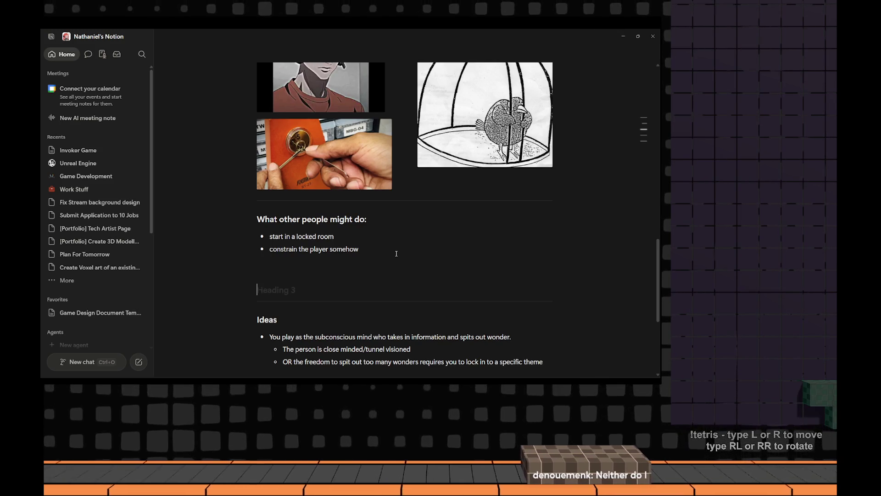
{"action": "type", "text": "R"}
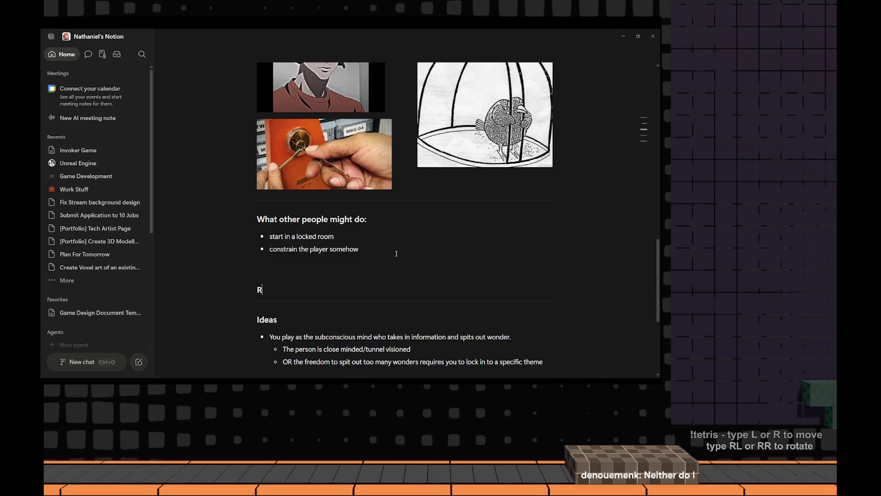
{"action": "type", "text": "eferences:"}
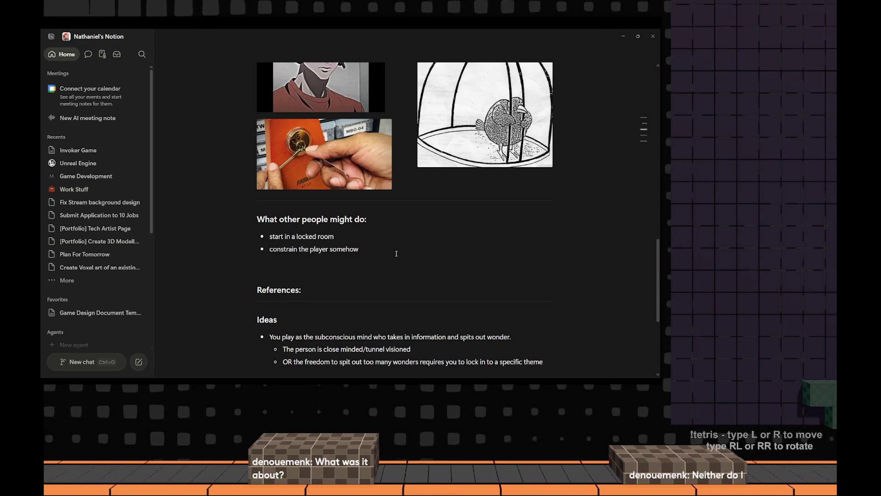
Start a bulleted list under the heading with the entry 'NTE:'
{"action": "key", "text": "Return"}
{"action": "type", "text": "-"}
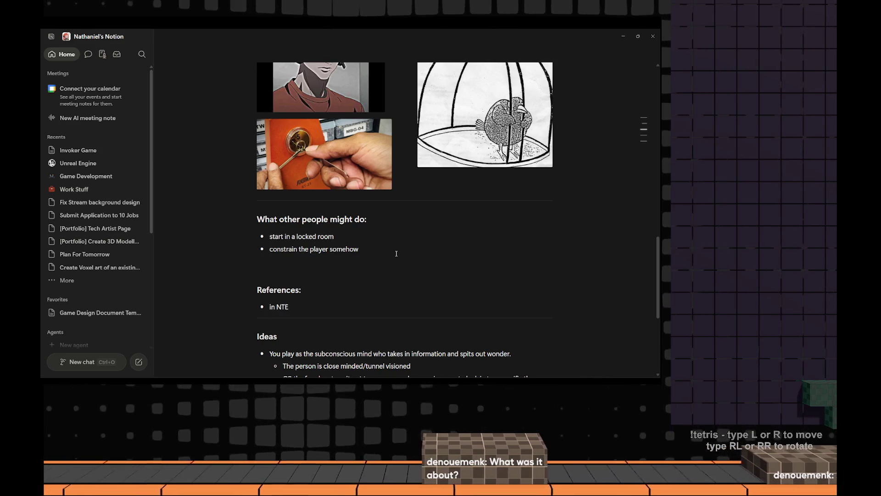
{"action": "key", "text": "shift+Home"}
{"action": "key", "text": "BackSpace"}
{"action": "type", "text": "\""}
{"action": "key", "text": "Return"}
{"action": "key", "text": "Return"}
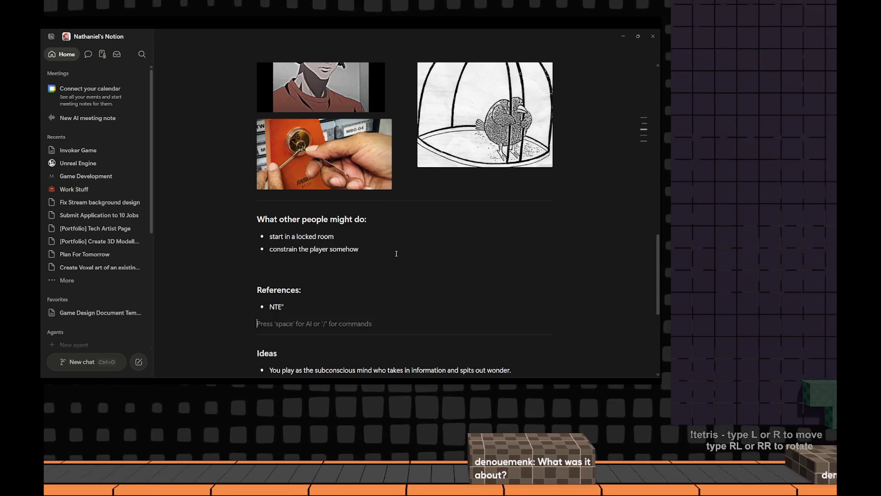
{"action": "key", "text": "BackSpace"}
{"action": "key", "text": "BackSpace"}
{"action": "type", "text": ":"}
{"action": "key", "text": "Return"}
Complete the bullet as 'NTE: a particular sidequest' with an empty sub-point, selecting those words
{"action": "key", "text": "Tab"}
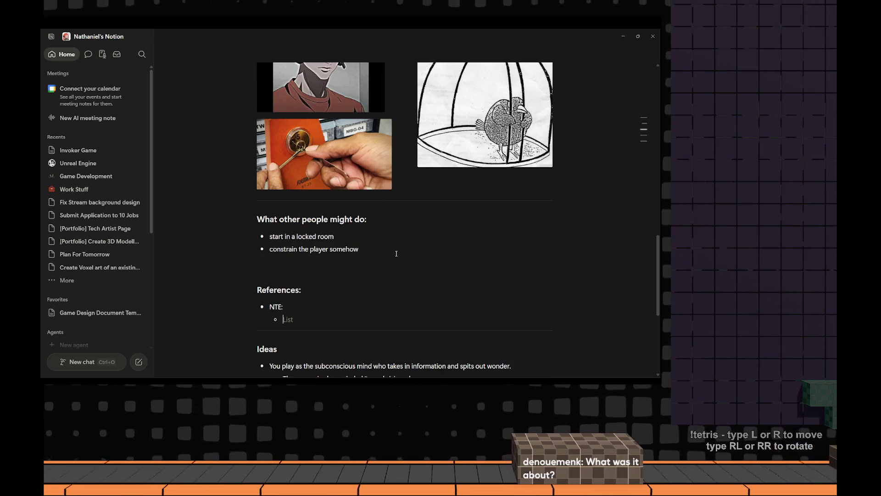
{"action": "left_click", "coordinate": [307, 306]}
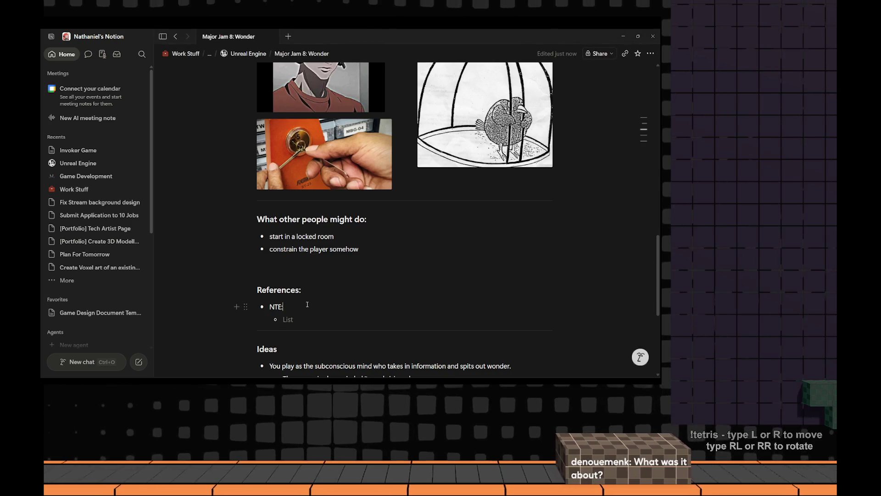
{"action": "type", "text": " a particular side"}
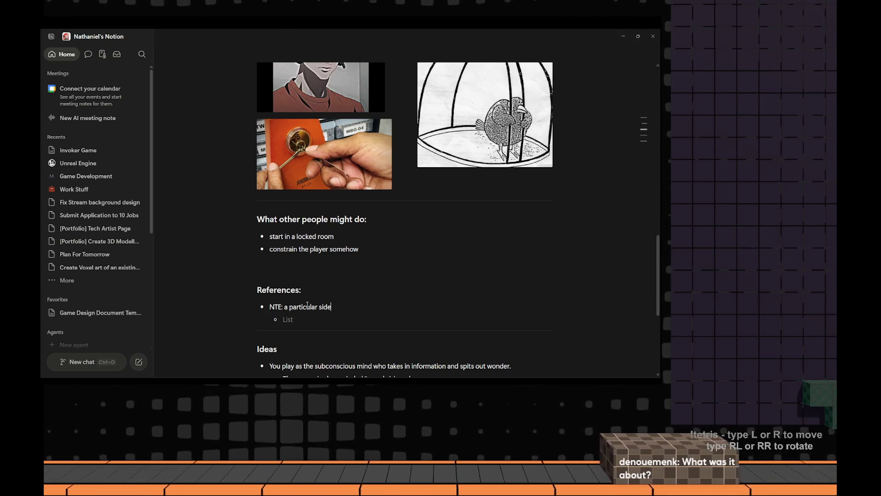
{"action": "type", "text": "quest"}
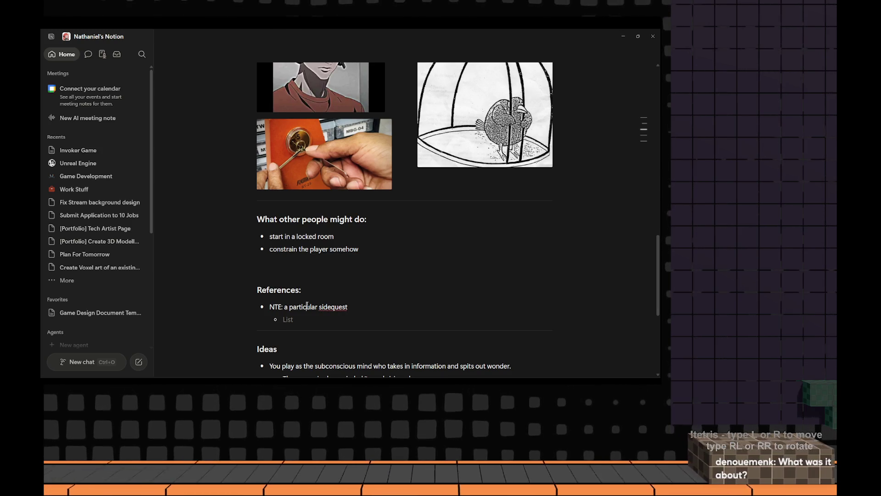
{"action": "key", "text": "End"}
{"action": "key", "text": "ctrl+shift+Left"}
{"action": "key", "text": "ctrl+shift+Left"}
{"action": "key", "text": "ctrl+shift+Left"}
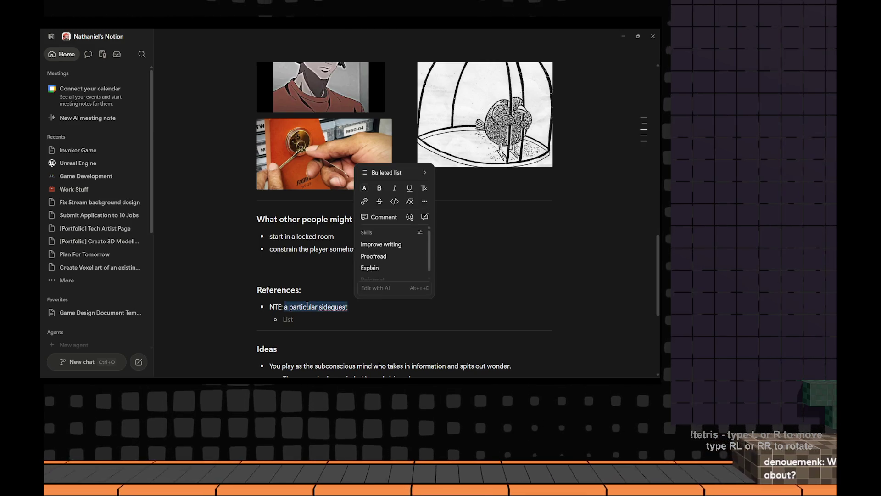
{"action": "type", "text": "colour pothole"}
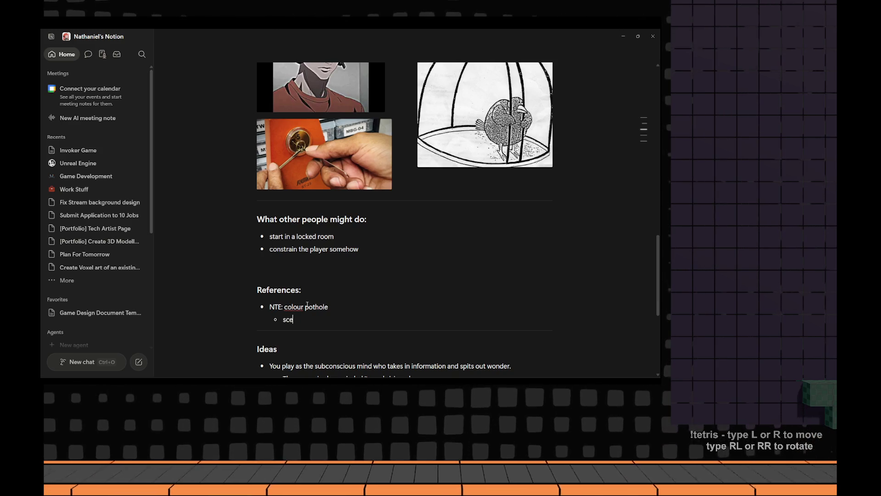
{"action": "type", "text": "s"}
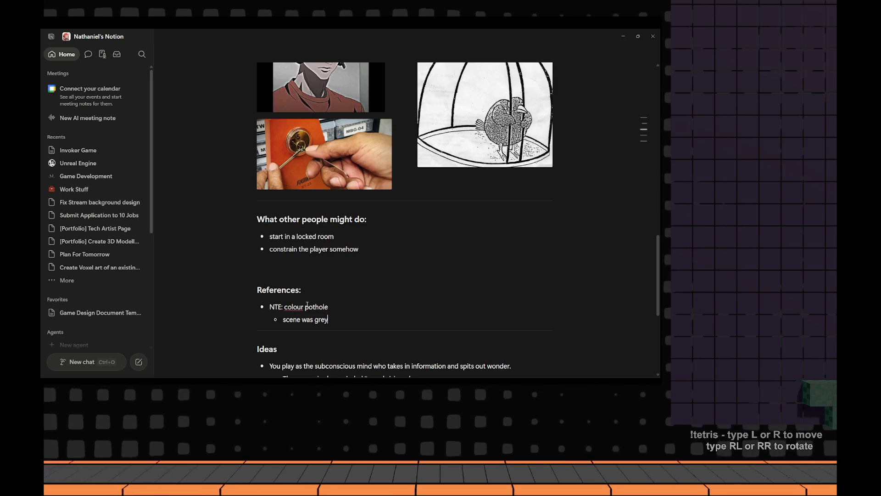
{"action": "type", "text": "yscale."}
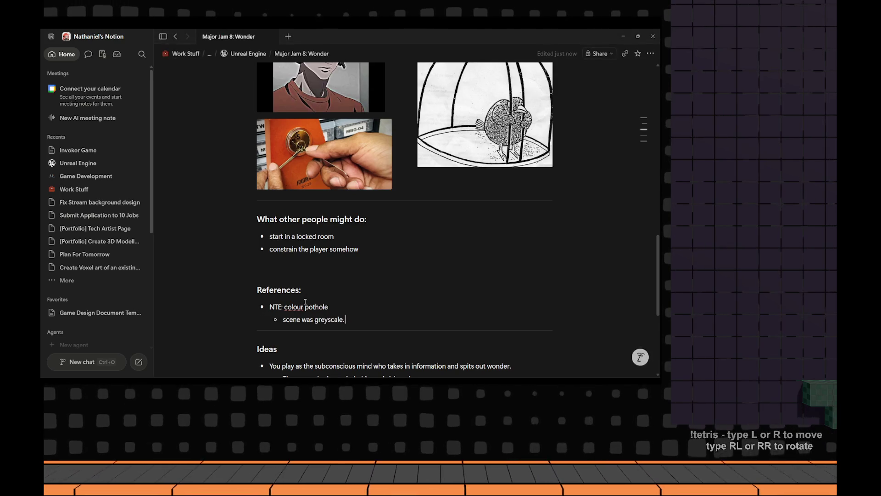
{"action": "type", "text": " filled with every"}
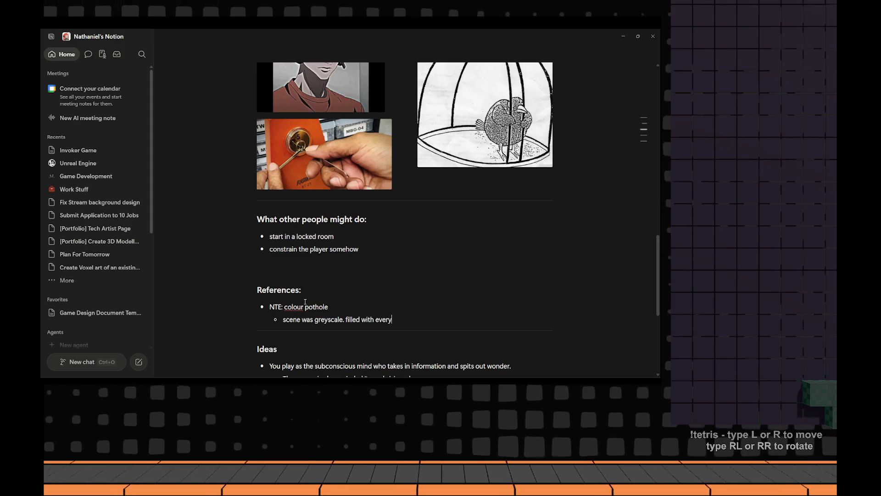
{"action": "type", "text": "day obejctsobjects"}
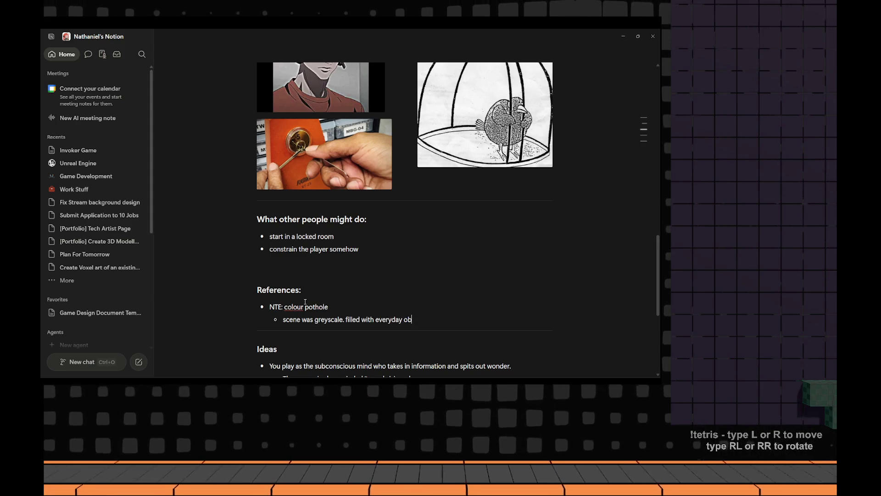
{"action": "type", "text": ","}
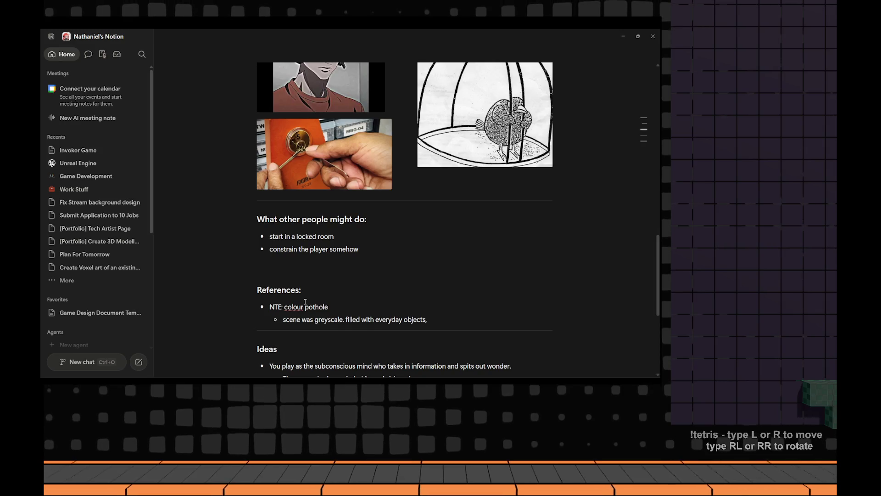
{"action": "type", "text": " gravity on e"}
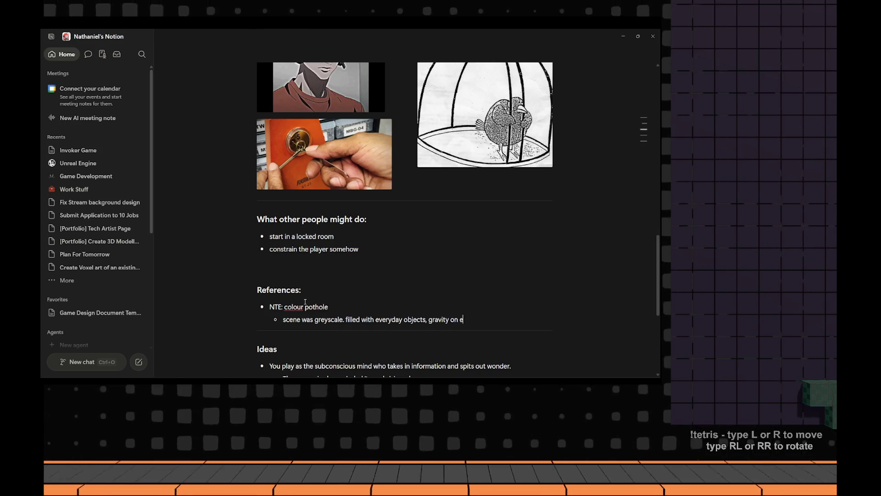
{"action": "type", "text": "ach side of the wall. Each sd"}
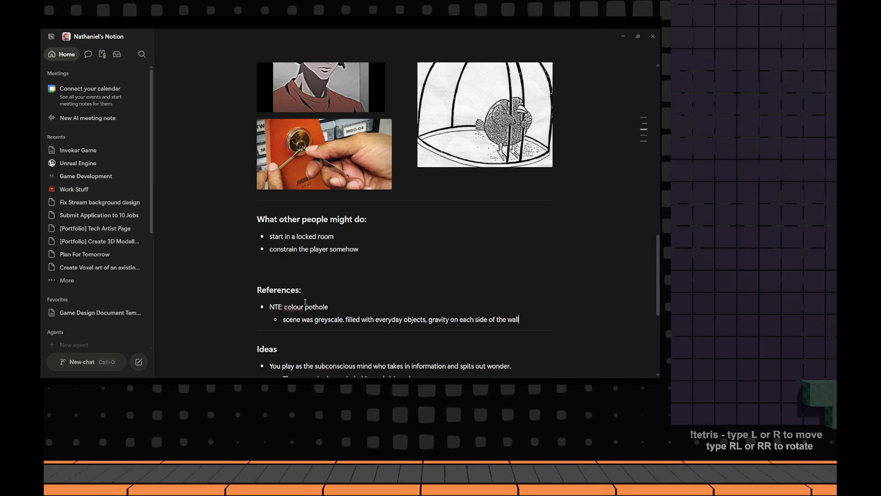
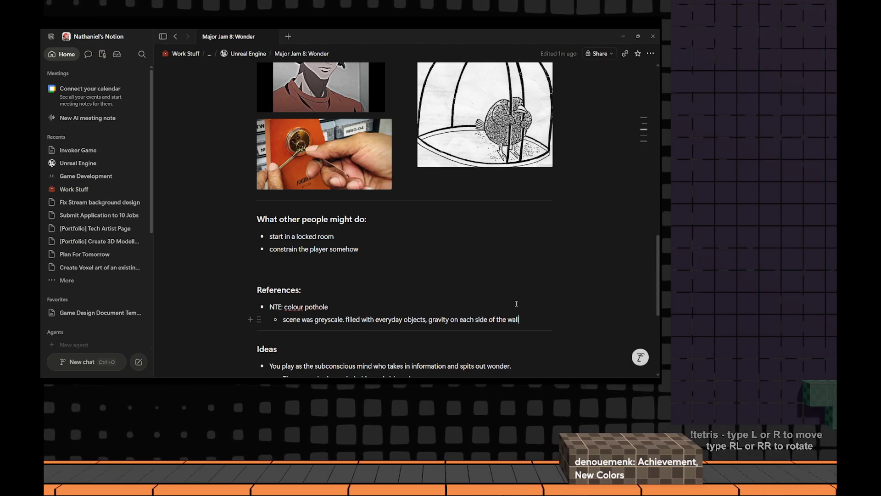
{"action": "type", "text": ". "}
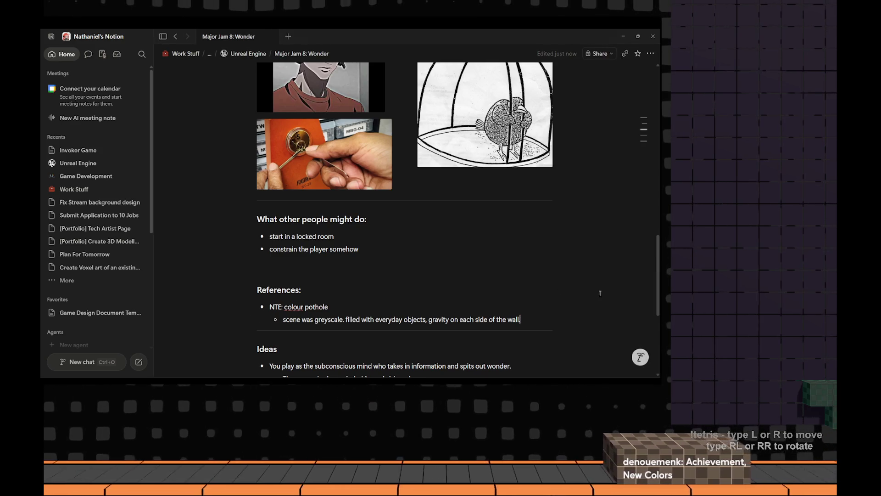
{"action": "type", "text": "Each sc"}
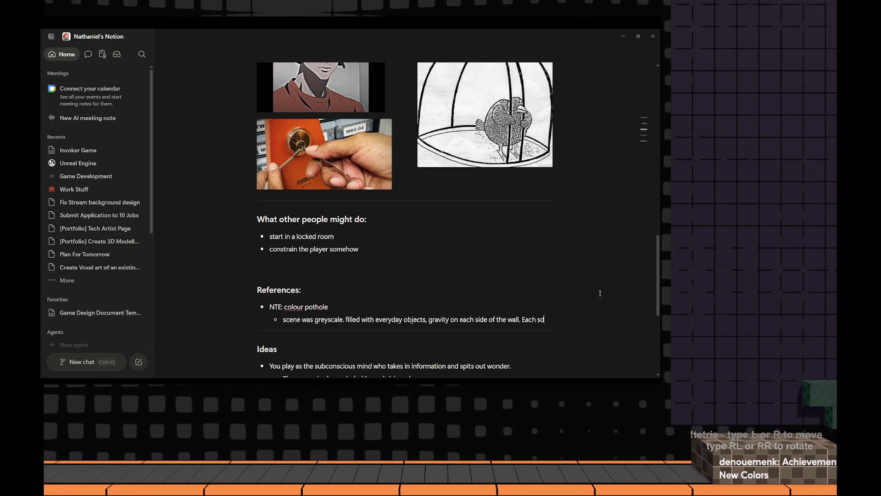
Finish the sentence about wall sides, activities and pipes feeding the cube room, then begin a new sub-bullet
{"action": "key", "text": "BackSpace"}
{"action": "type", "text": "u"}
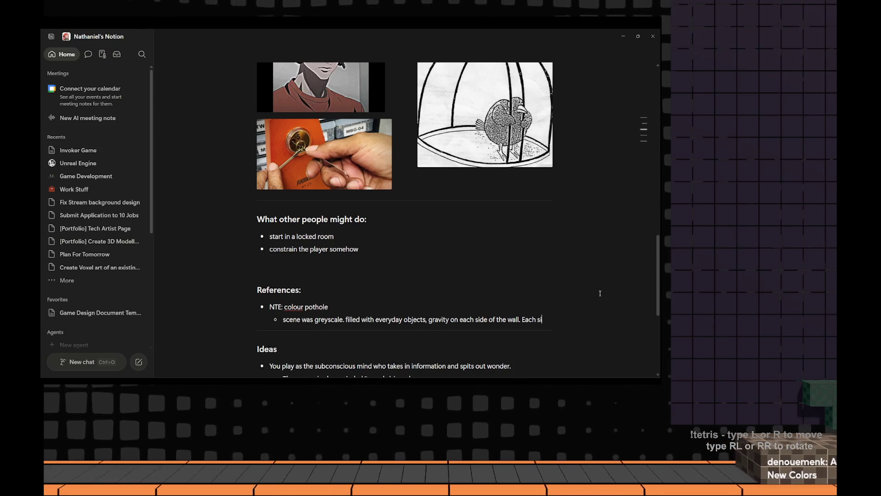
{"action": "type", "text": "de o"}
{"action": "type", "text": "f the wall "}
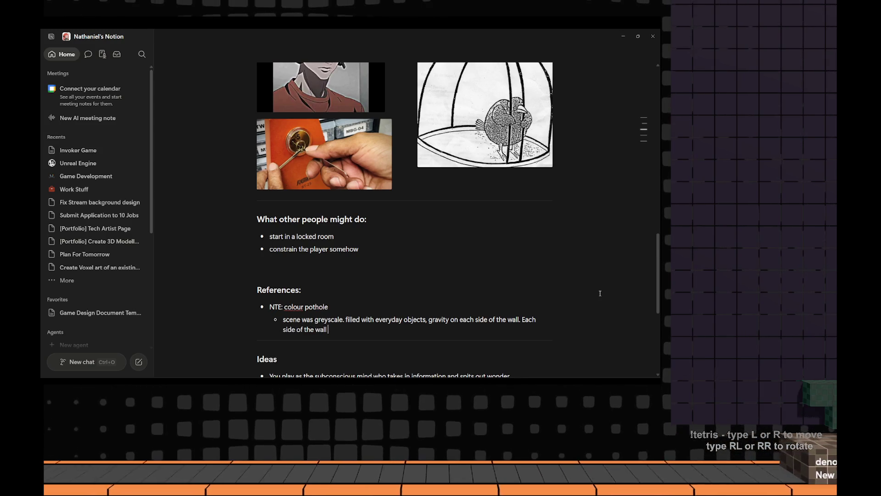
{"action": "type", "text": "had objects"}
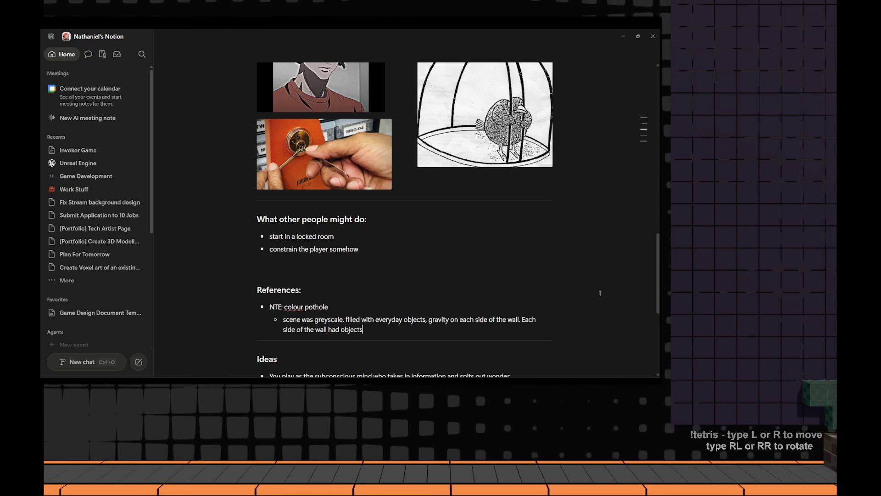
{"action": "type", "text": " or scenes per"}
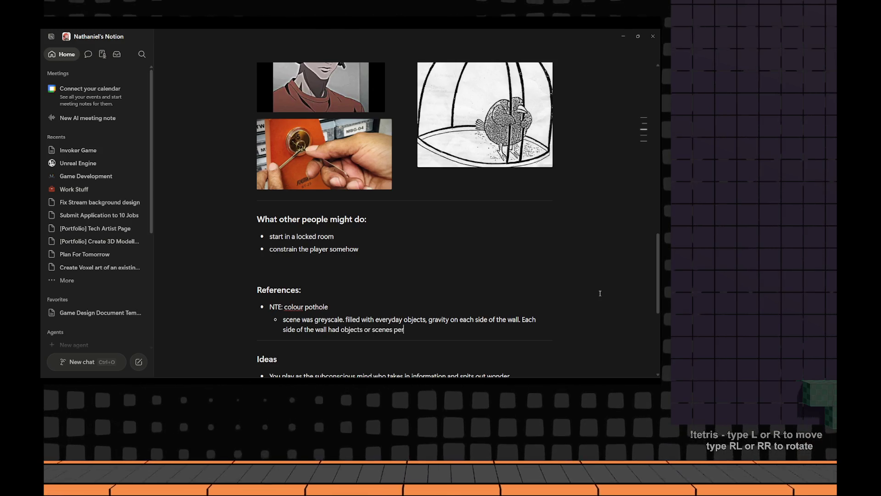
{"action": "type", "text": "taining to c"}
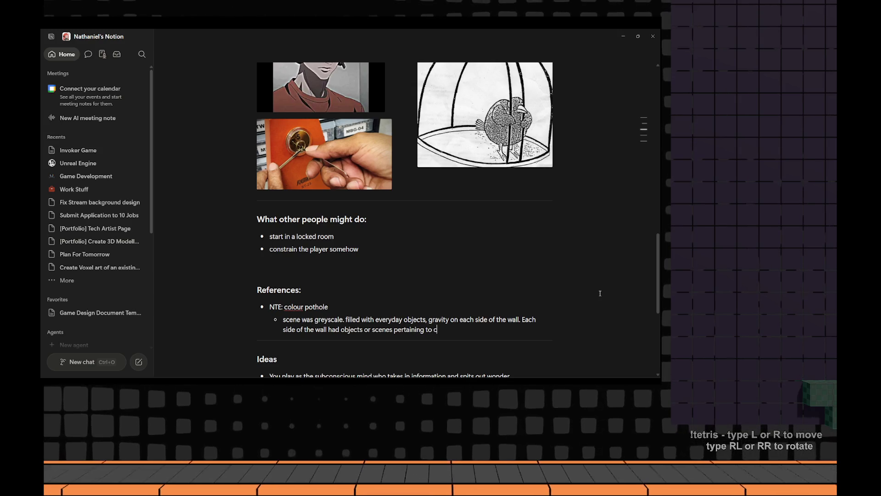
{"action": "type", "text": "ertain activies"}
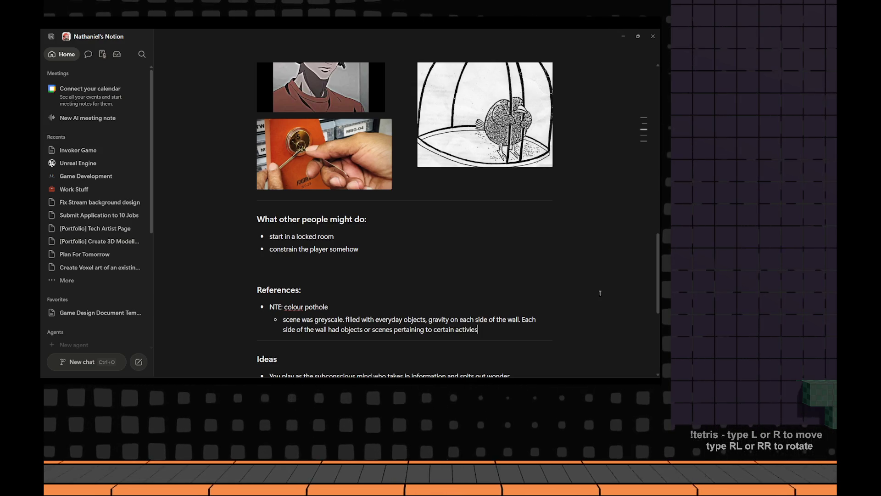
{"action": "key", "text": "BackSpace"}
{"action": "key", "text": "BackSpace"}
{"action": "key", "text": "BackSpace"}
{"action": "type", "text": "ities."}
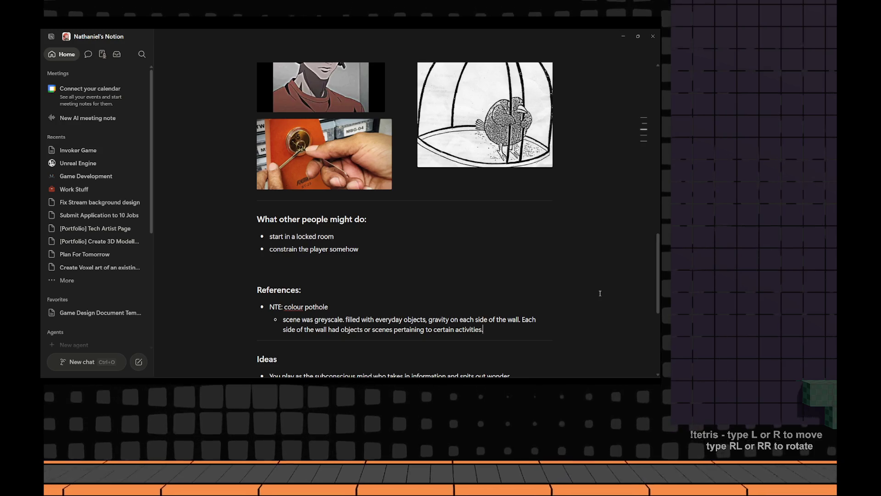
{"action": "type", "text": " EAch"}
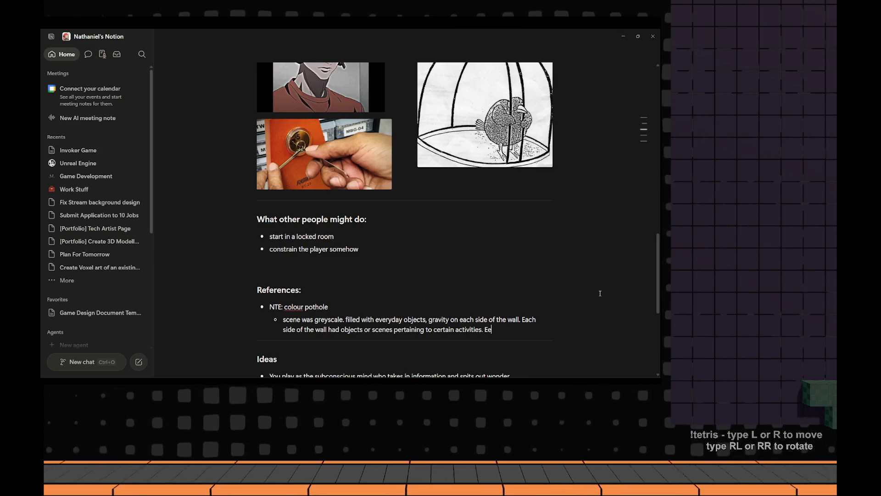
{"action": "key", "text": "BackSpace"}
{"action": "key", "text": "BackSpace"}
{"action": "type", "text": "ach had"}
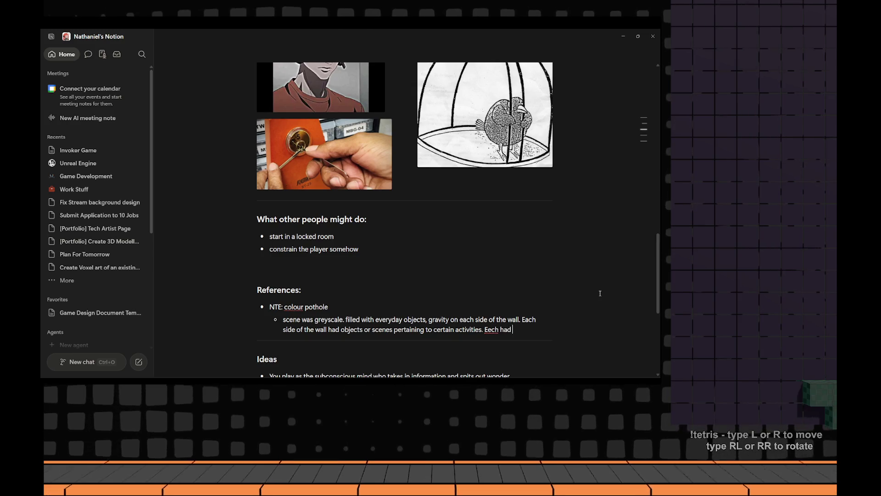
{"action": "type", "text": " a pipe that pl"}
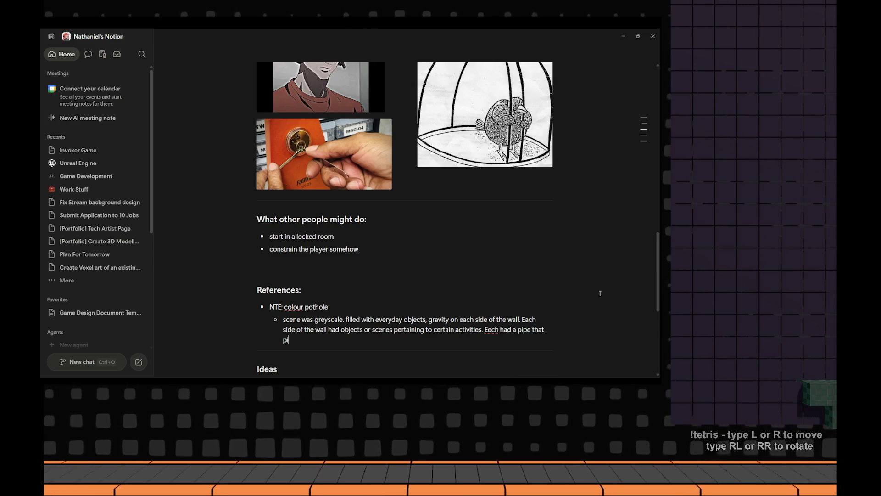
{"action": "type", "text": " down into the ce"}
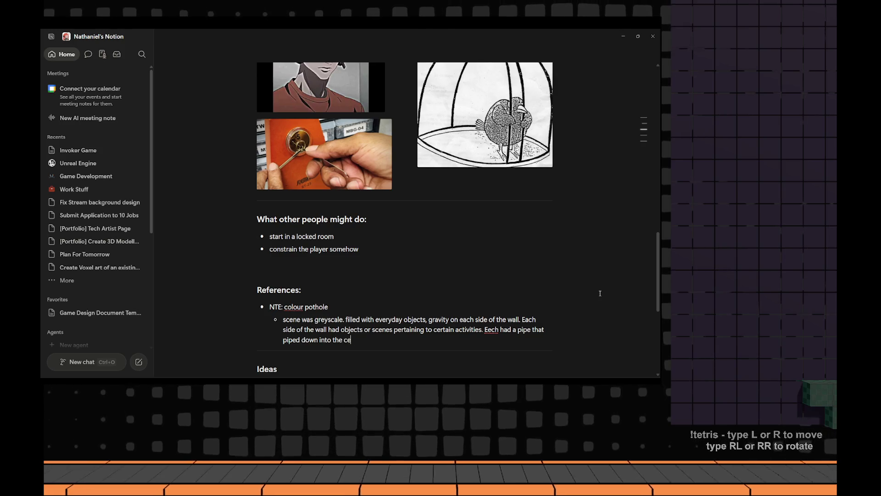
{"action": "type", "text": "ntral area of the"}
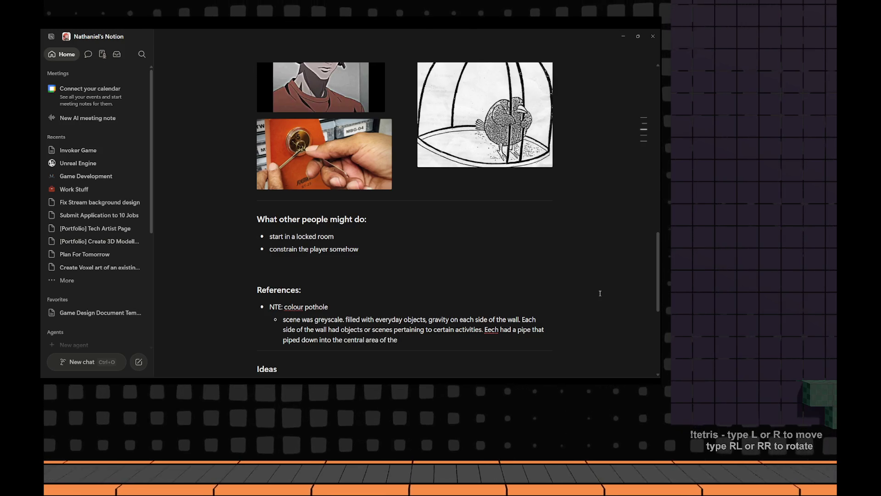
{"action": "type", "text": " cube room"}
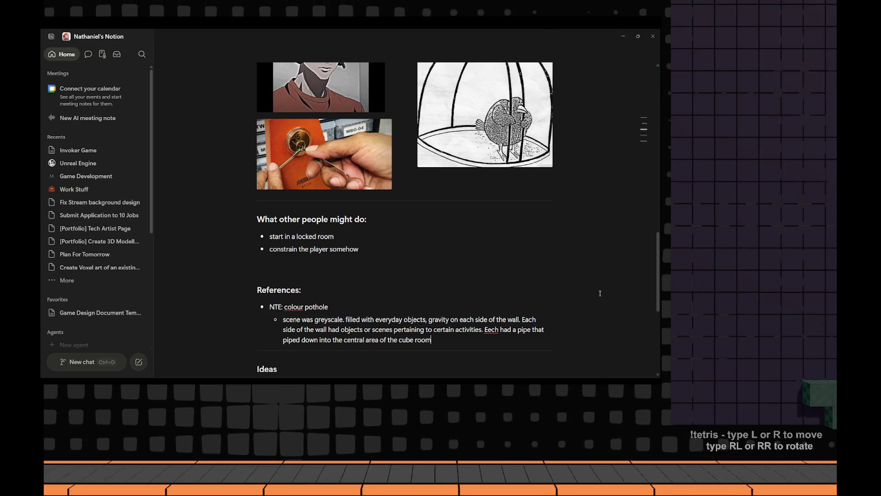
{"action": "type", "text": "."}
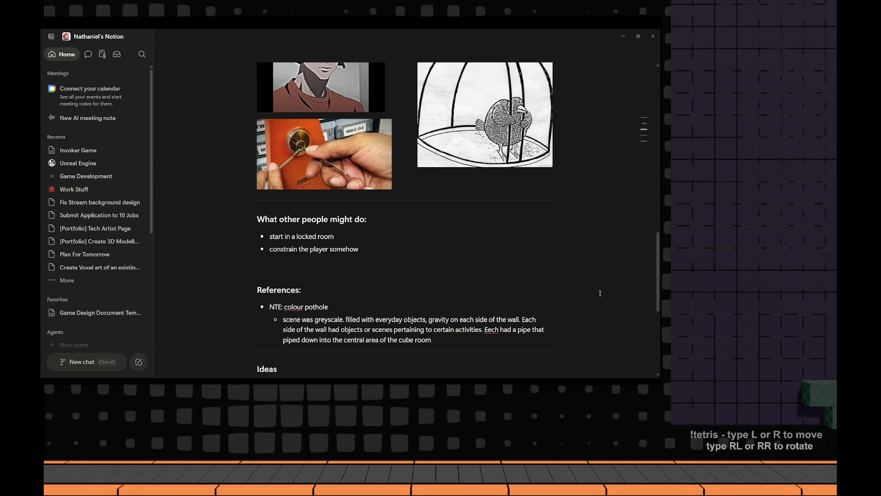
{"action": "key", "text": "Return"}
{"action": "type", "text": "MY inter"}
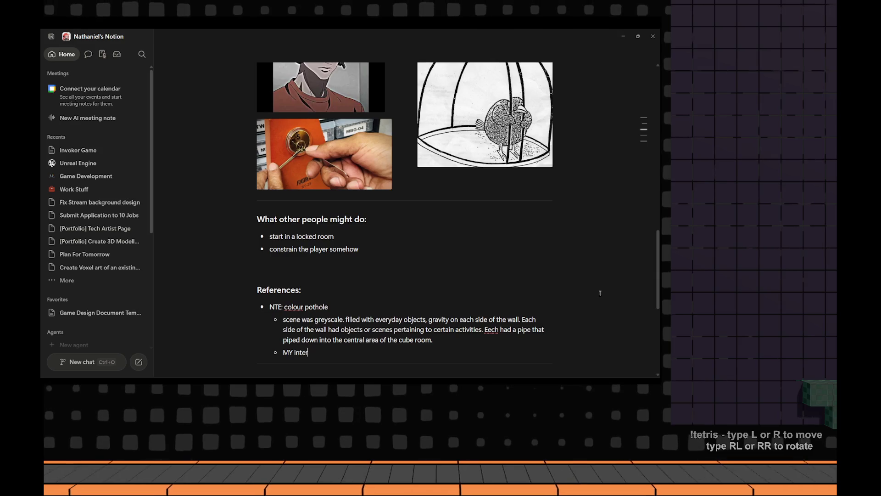
Write 'My interpretation of this sidequests was a pictorial way to represent inspiration…', correcting 'interpretation'
{"action": "key", "text": "BackSpace"}
{"action": "key", "text": "BackSpace"}
{"action": "key", "text": "BackSpace"}
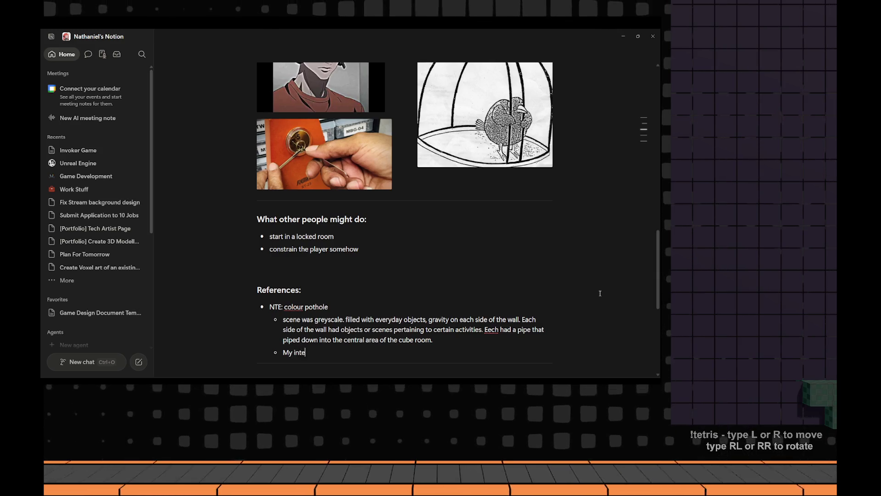
{"action": "key", "text": "BackSpace"}
{"action": "type", "text": "pretation"}
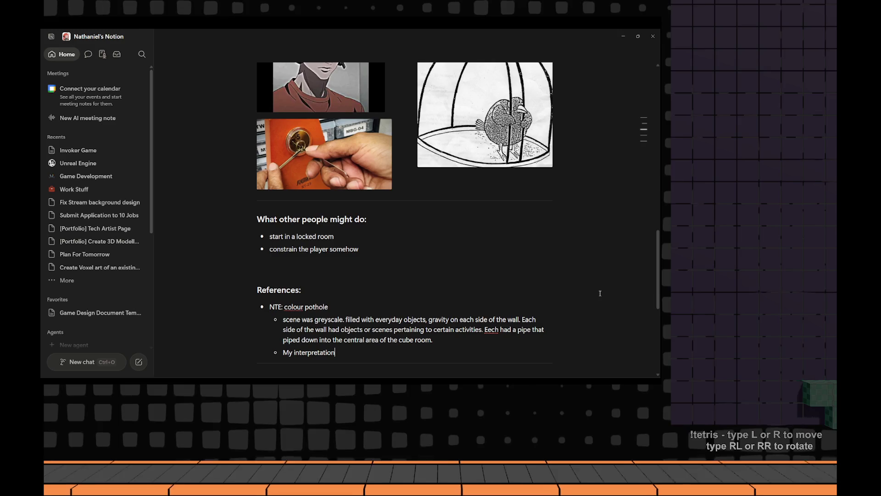
{"action": "type", "text": " of this side"}
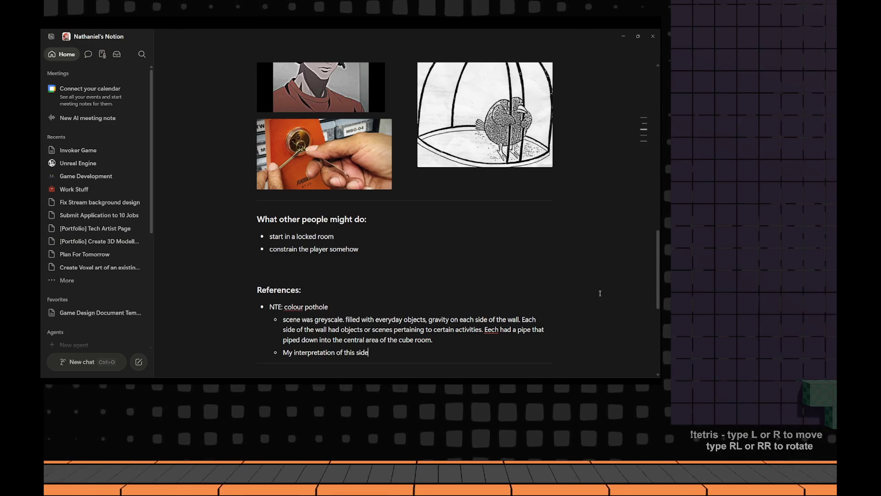
{"action": "type", "text": "quests"}
{"action": "scroll", "coordinate": [600, 294], "scroll_direction": "down", "scroll_amount": 1}
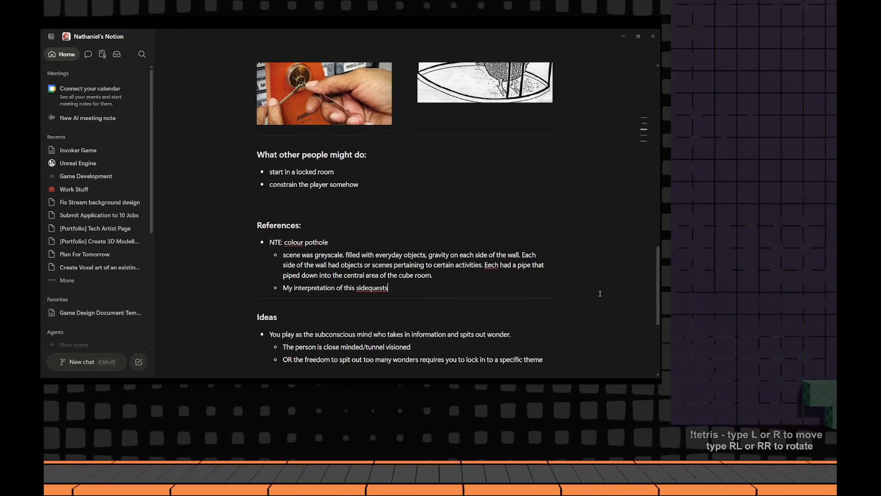
{"action": "type", "text": " was a pict"}
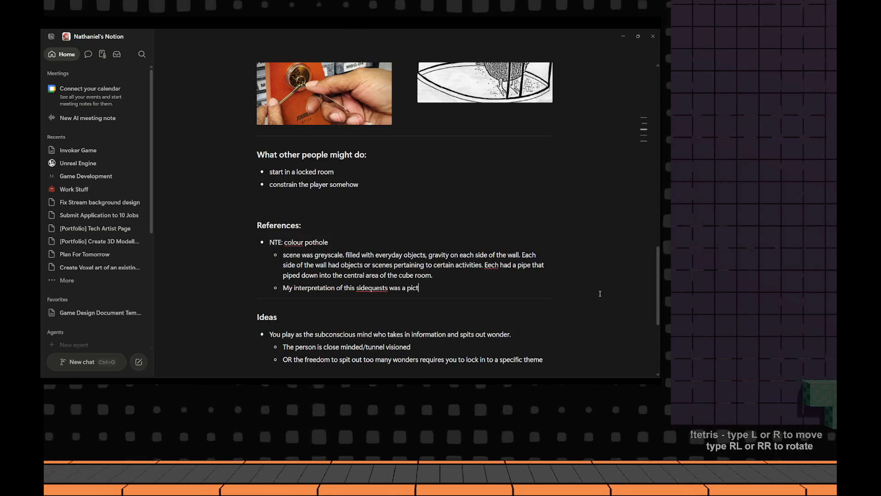
{"action": "type", "text": "orial way to "}
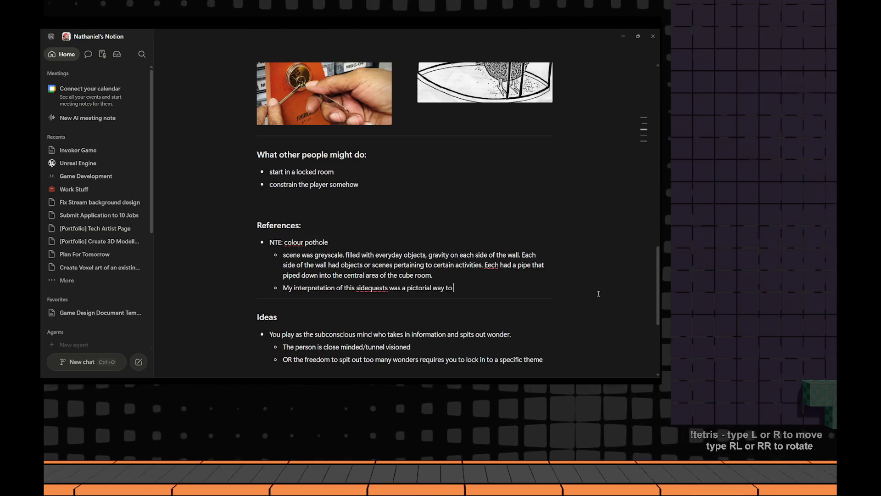
{"action": "type", "text": "represent insp"}
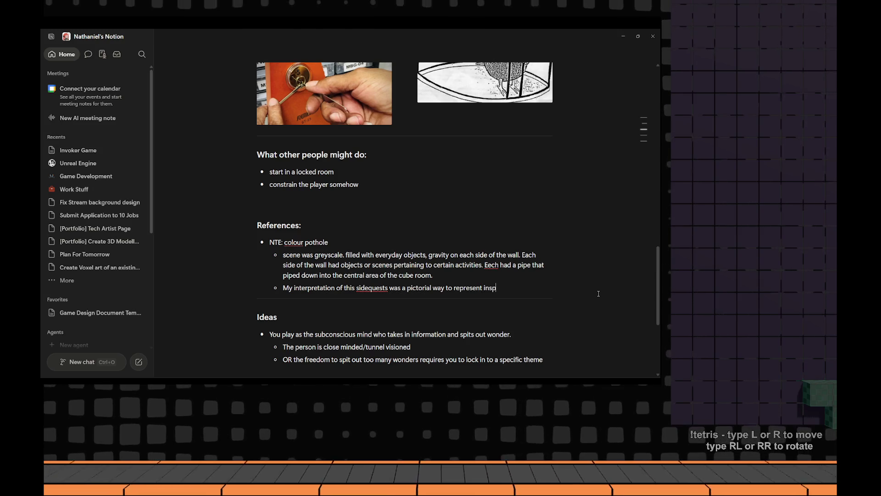
{"action": "type", "text": "iration or drawing ins"}
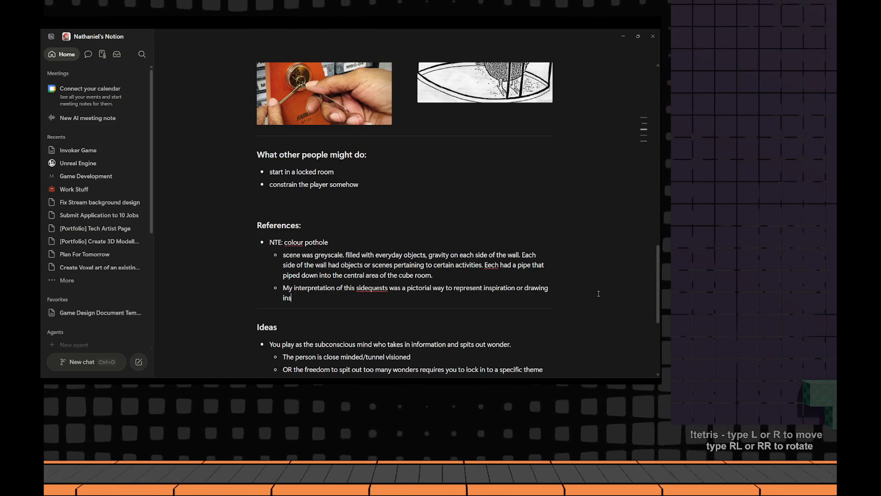
{"action": "type", "text": "pirati"}
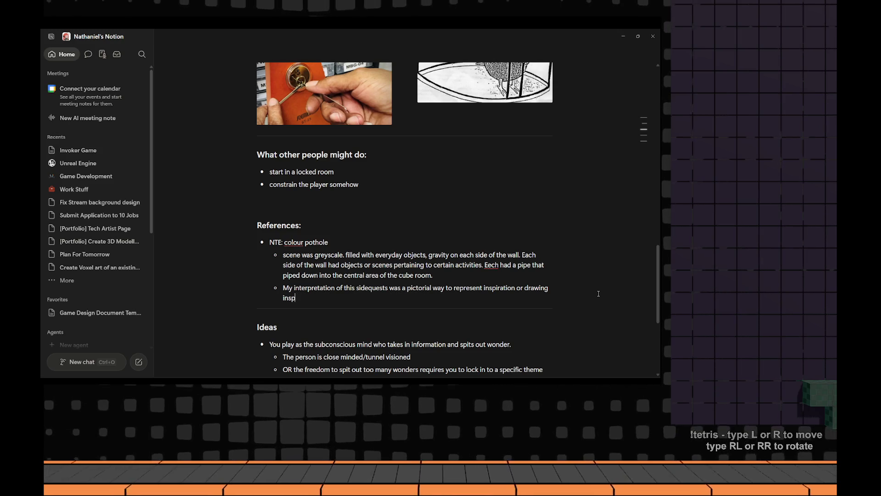
{"action": "type", "text": "on from "}
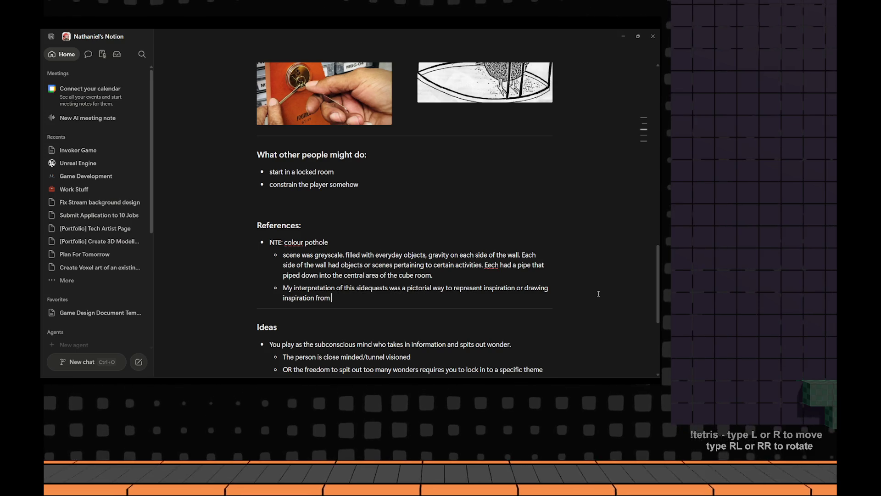
{"action": "type", "text": "other areas of your life"}
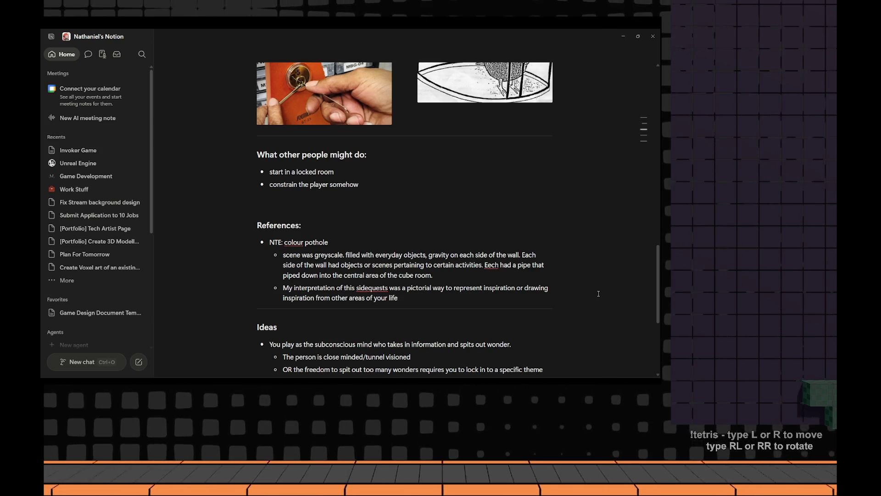
Switch to the browser and run a YouTube search for 'colouless anomaly'
{"action": "key", "text": "alt+Tab"}
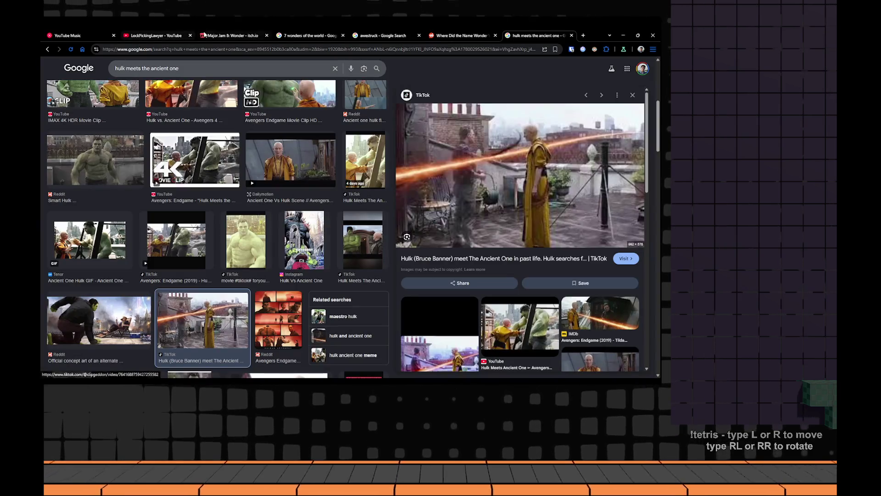
{"action": "left_click", "coordinate": [155, 35]}
{"action": "triple_click", "coordinate": [325, 67]}
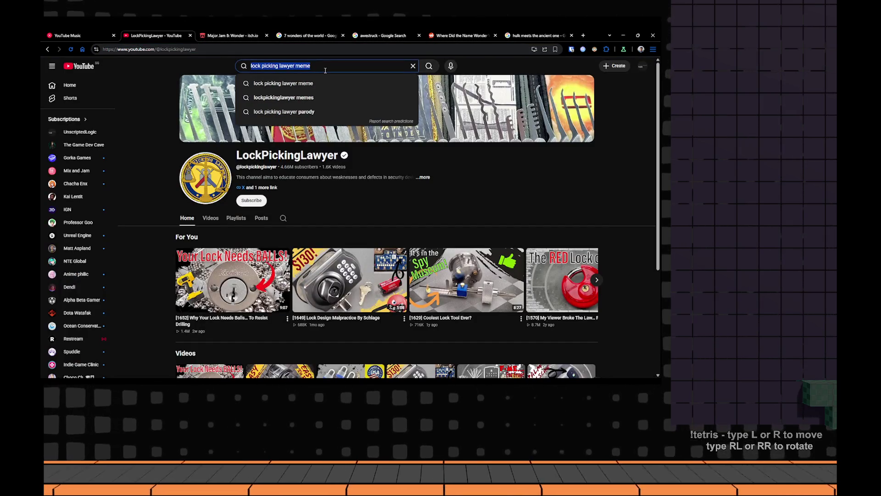
{"action": "type", "text": "colouless a"}
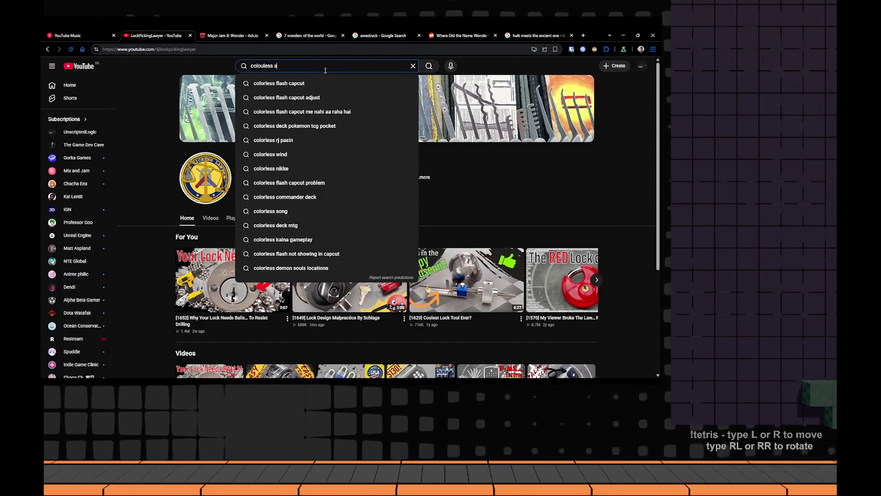
{"action": "type", "text": "nomaly"}
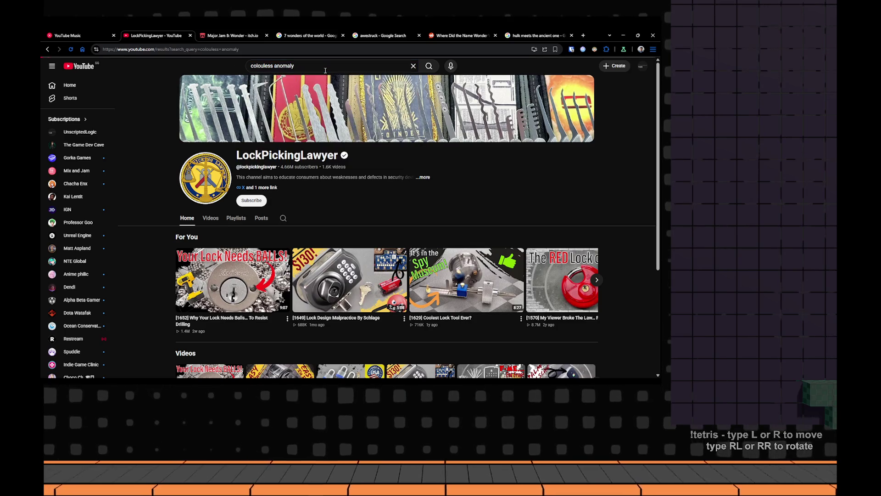
{"action": "key", "text": "Return"}
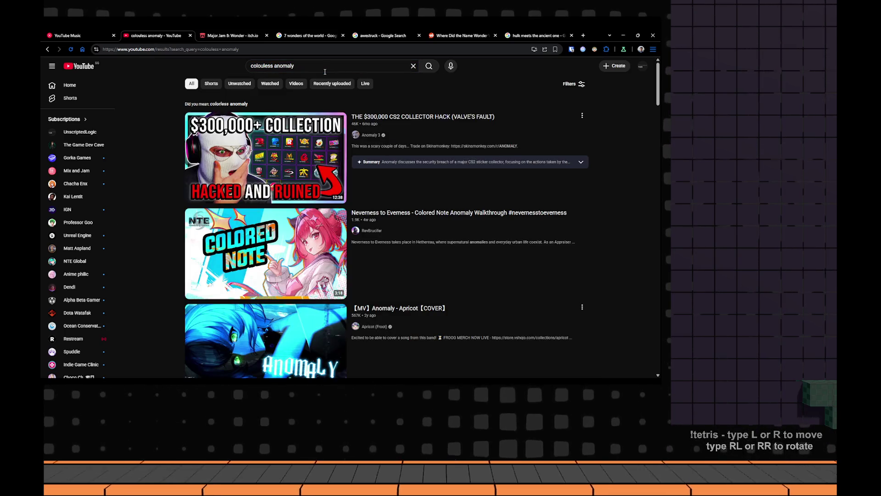
{"action": "scroll", "coordinate": [324, 72], "scroll_direction": "down", "scroll_amount": 3}
{"action": "scroll", "coordinate": [264, 65], "scroll_direction": "down", "scroll_amount": 2}
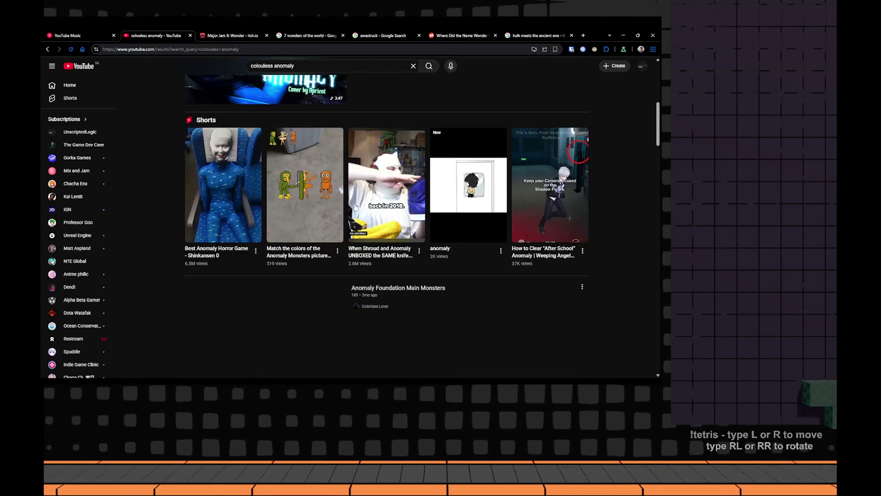
{"action": "scroll", "coordinate": [290, 103], "scroll_direction": "down", "scroll_amount": 2}
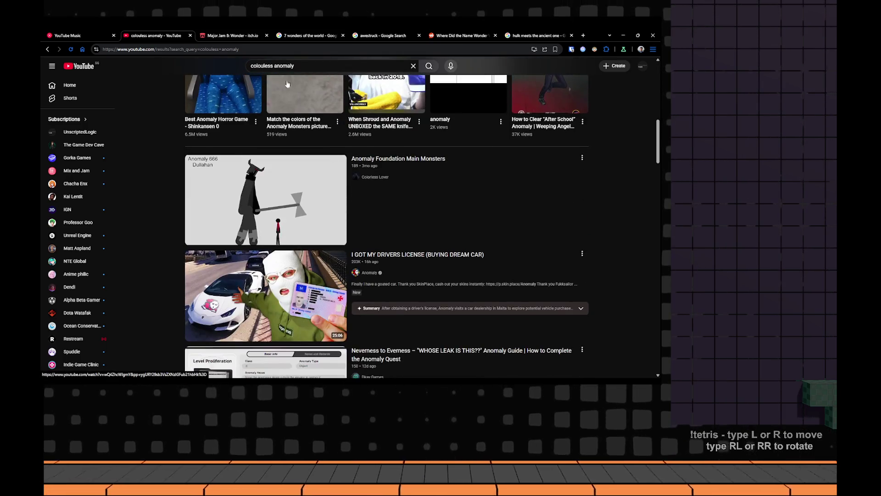
{"action": "type", "text": "NTE"}
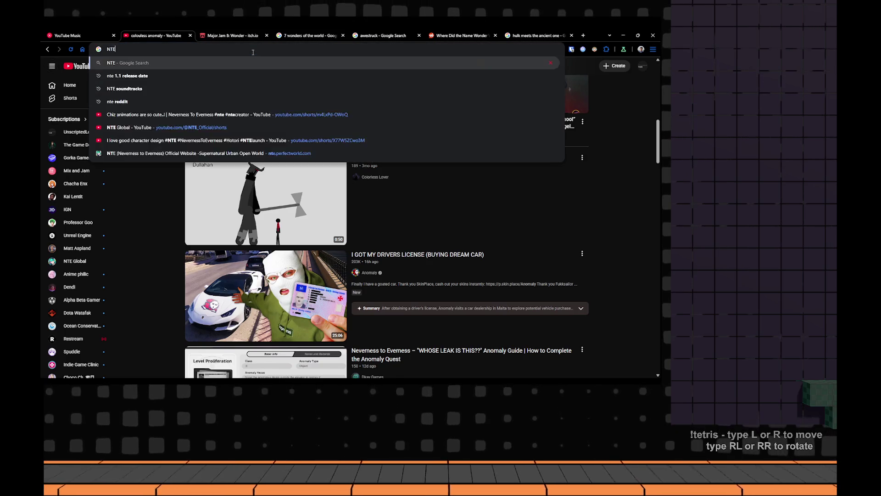
{"action": "type", "text": " colourless real"}
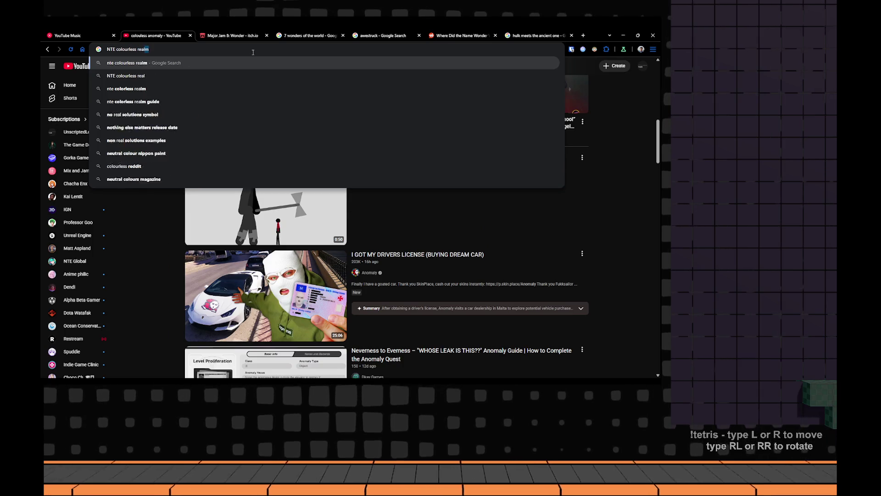
Search Google for 'NTE colourless realm' and open the Plot hole repair project video
{"action": "key", "text": "Return"}
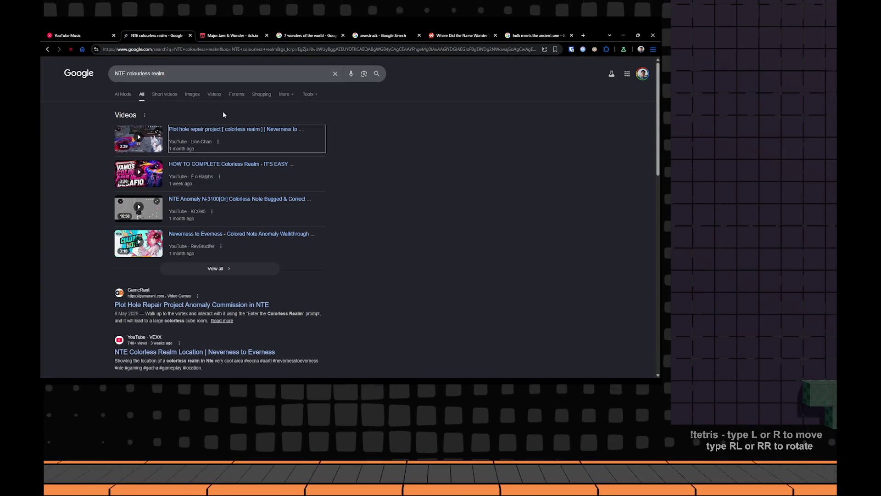
{"action": "left_click", "coordinate": [286, 138]}
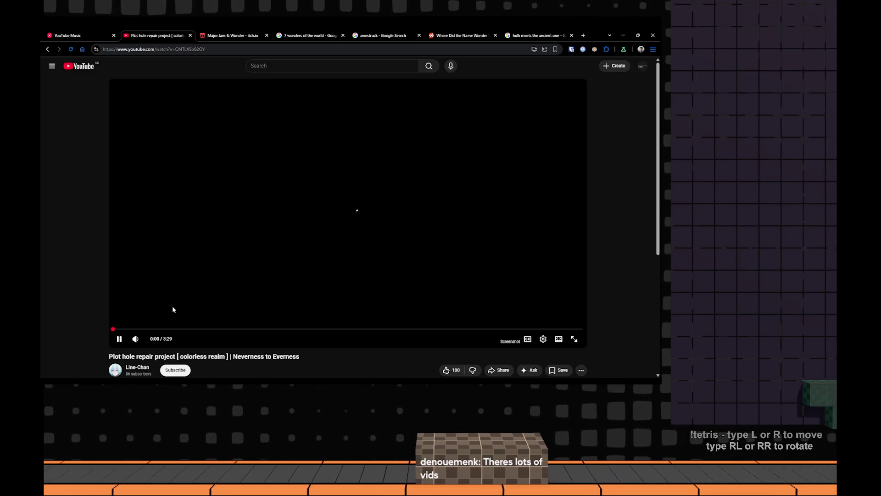
{"action": "scroll", "coordinate": [173, 310], "scroll_direction": "down", "scroll_amount": 2}
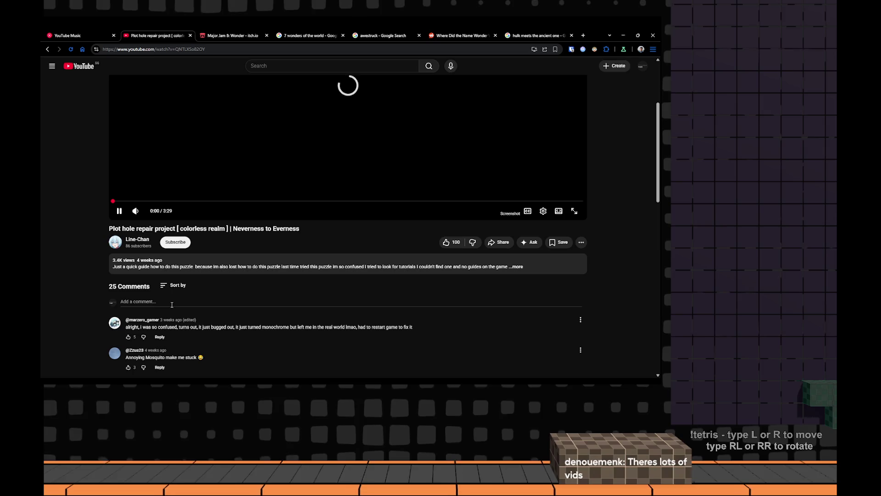
{"action": "scroll", "coordinate": [172, 304], "scroll_direction": "up", "scroll_amount": 2}
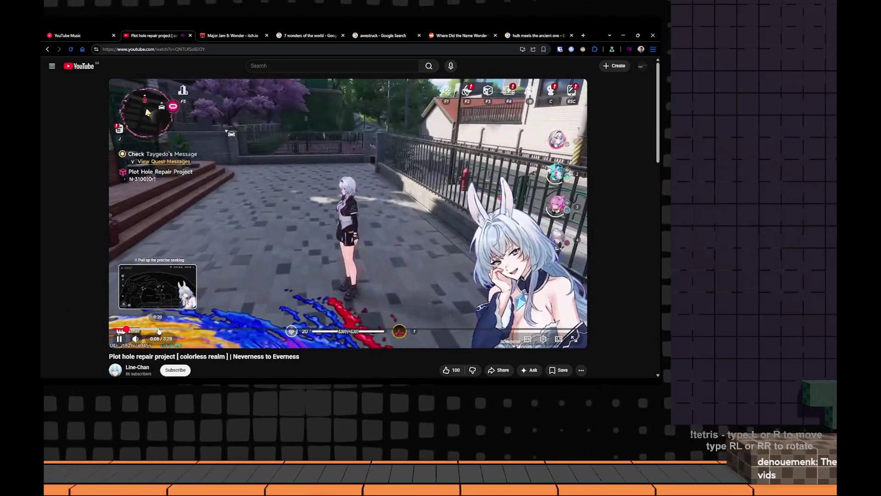
Skim the colourless realm video, seeking around 0:30 and later scenes, then pause it
{"action": "left_click", "coordinate": [159, 332]}
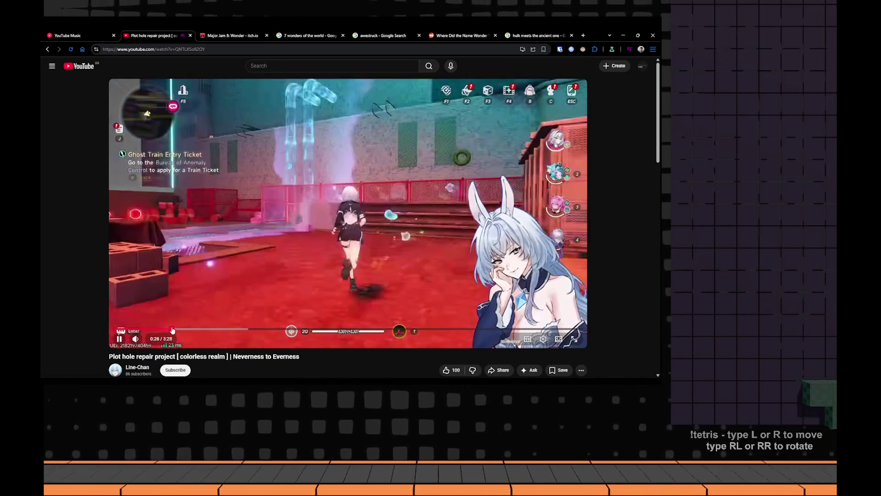
{"action": "left_click_drag", "start_coordinate": [181, 330], "coordinate": [214, 330]}
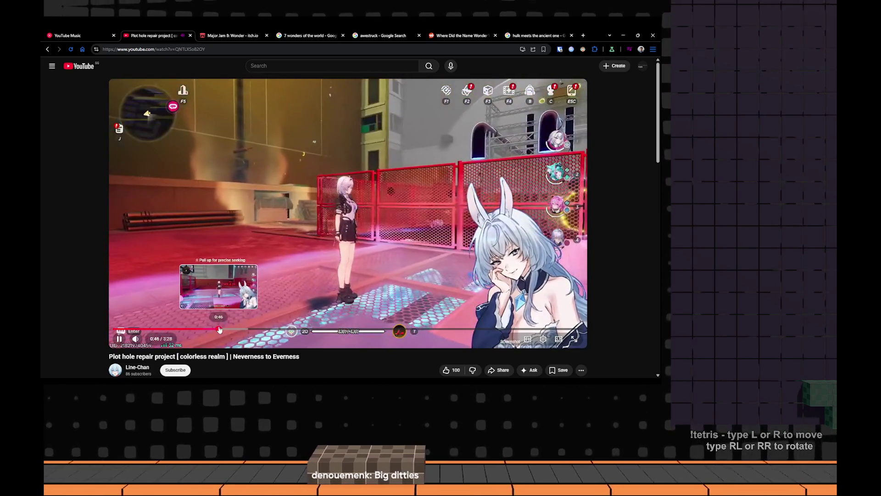
{"action": "left_click_drag", "start_coordinate": [215, 330], "coordinate": [219, 331]}
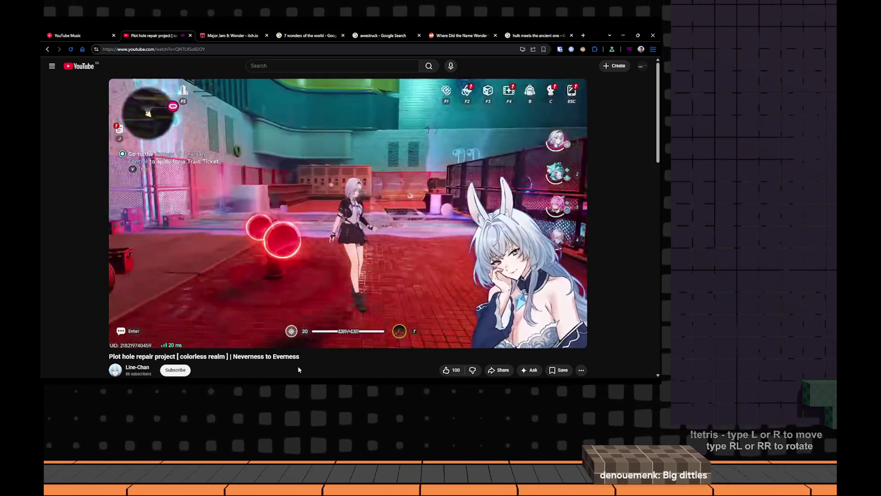
{"action": "key", "text": "Right"}
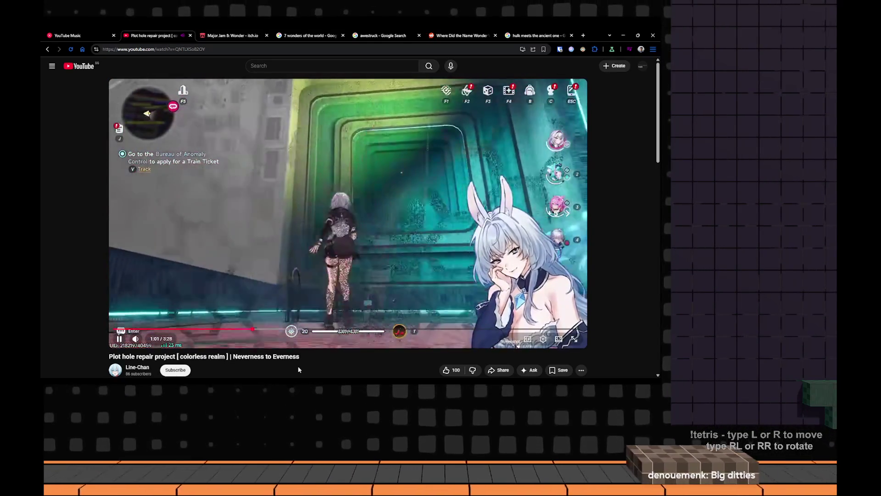
{"action": "key", "text": "Left"}
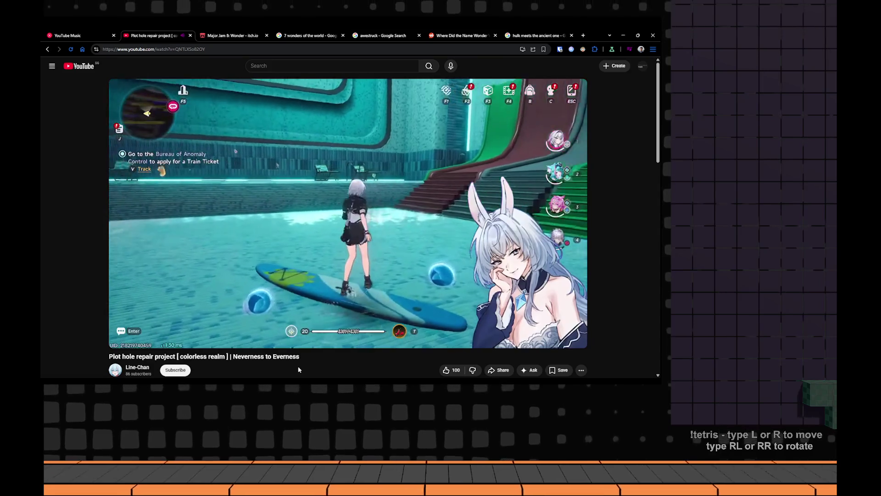
{"action": "key", "text": "space"}
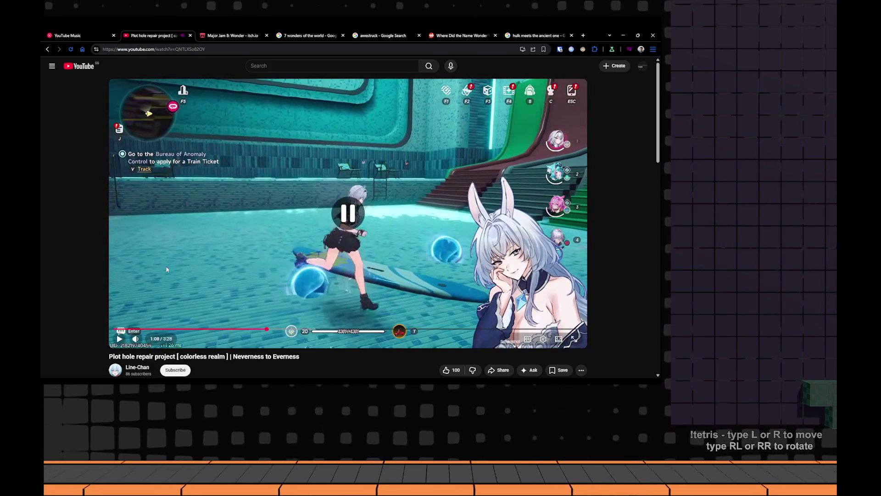
Go back through the search results and switch to the Discord direct messages with the shared link
{"action": "key", "text": "alt+Left"}
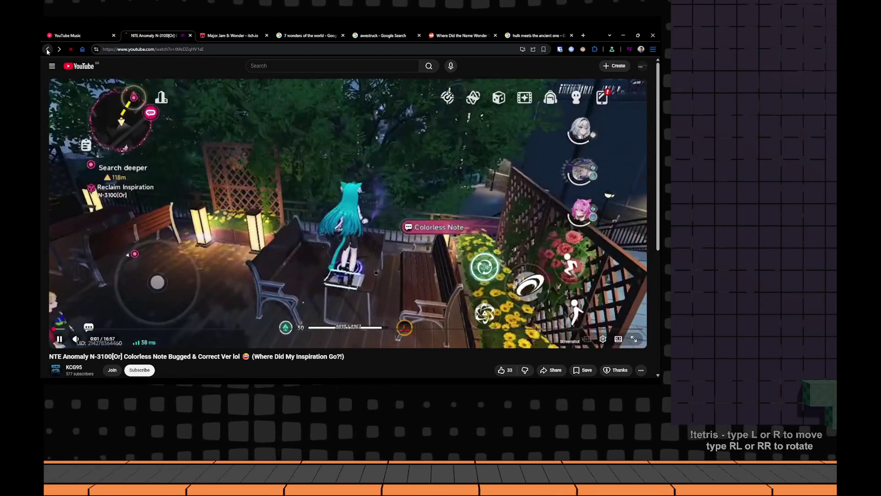
{"action": "left_click", "coordinate": [46, 49]}
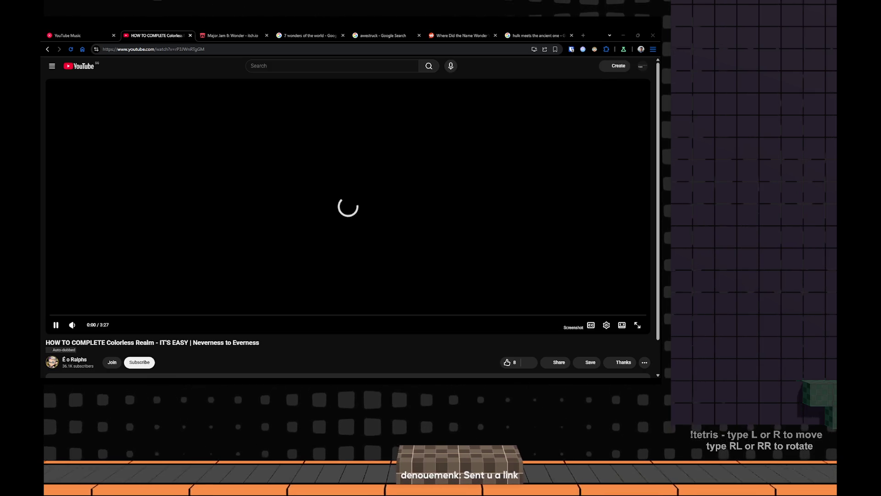
{"action": "key", "text": "alt+Tab"}
{"action": "scroll", "coordinate": [233, 323], "scroll_direction": "down", "scroll_amount": 3}
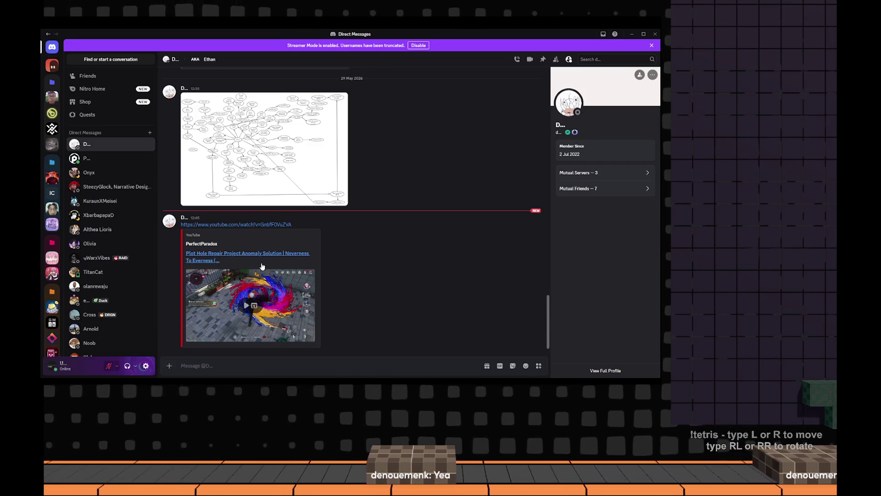
Copy the shared YouTube link from Discord and open it in the browser
{"action": "left_click_drag", "start_coordinate": [295, 227], "coordinate": [189, 224]}
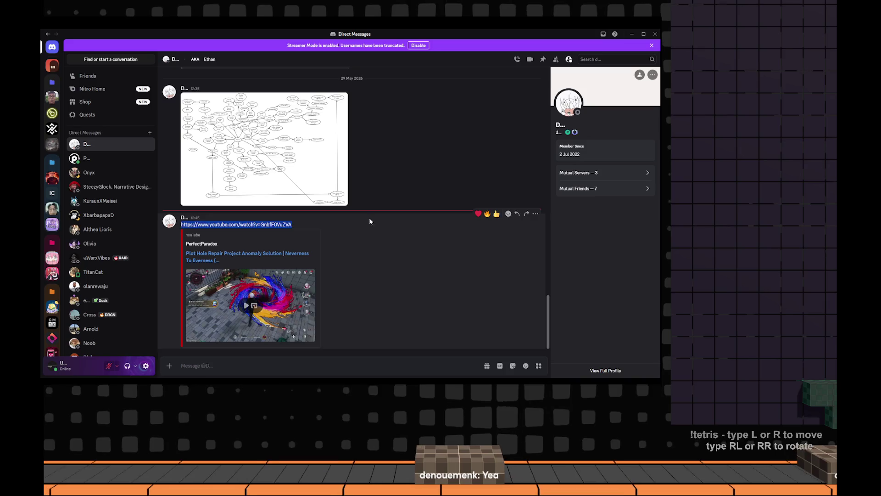
{"action": "left_click", "coordinate": [630, 33]}
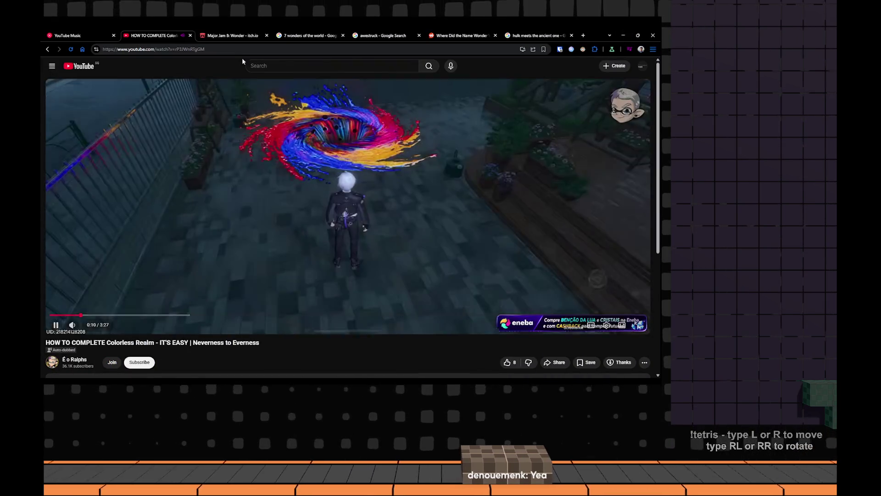
{"action": "left_click", "coordinate": [233, 48]}
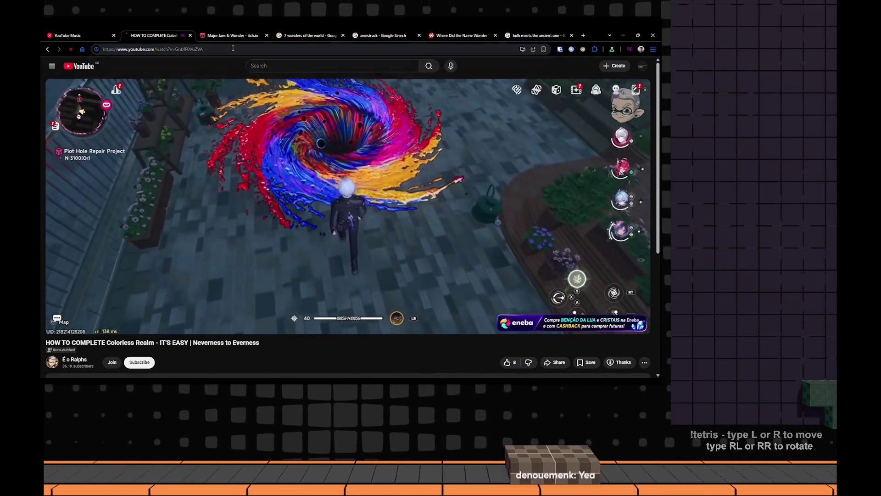
{"action": "key", "text": "ctrl+v"}
{"action": "key", "text": "Return"}
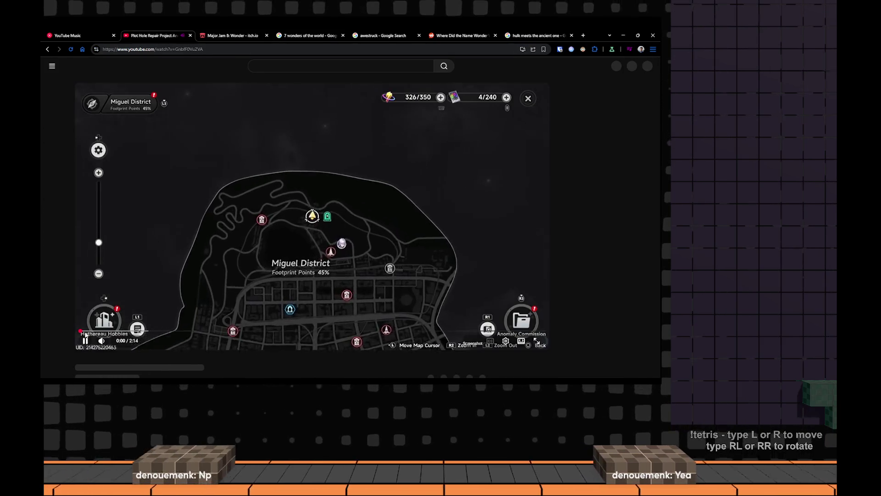
Watch the Anomaly Solution video, seeking past 0:22, pause at 0:46 and return to the Notion page
{"action": "mouse_move", "coordinate": [157, 329]}
{"action": "left_mouse_down"}
{"action": "mouse_move", "coordinate": [195, 330]}
{"action": "mouse_move", "coordinate": [166, 333]}
{"action": "mouse_move", "coordinate": [174, 333]}
{"action": "left_mouse_up"}
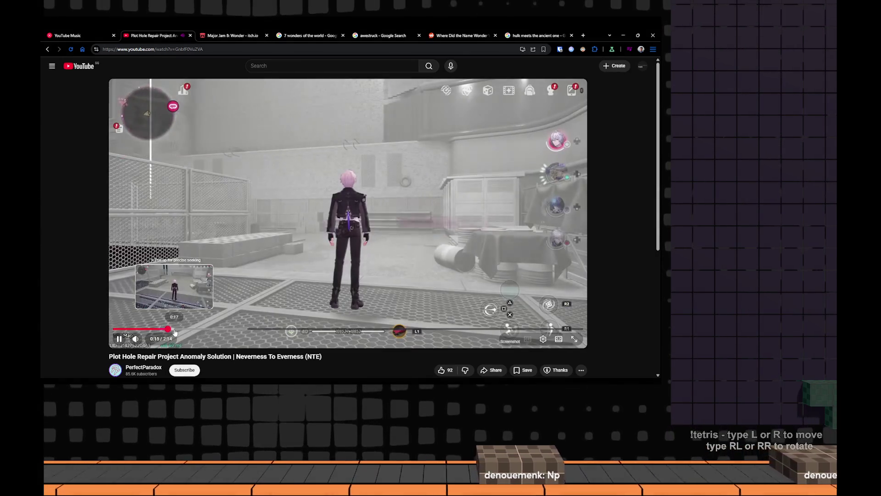
{"action": "left_click_drag", "start_coordinate": [174, 332], "coordinate": [189, 333]}
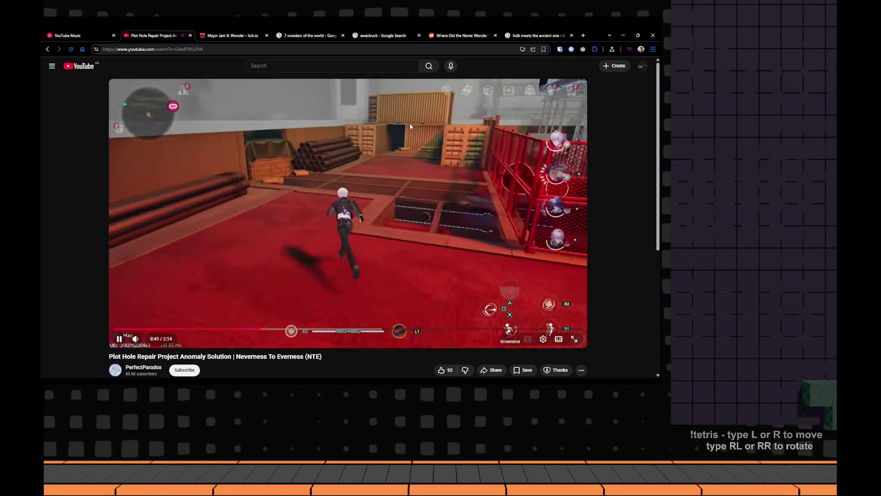
{"action": "key", "text": "alt+Tab"}
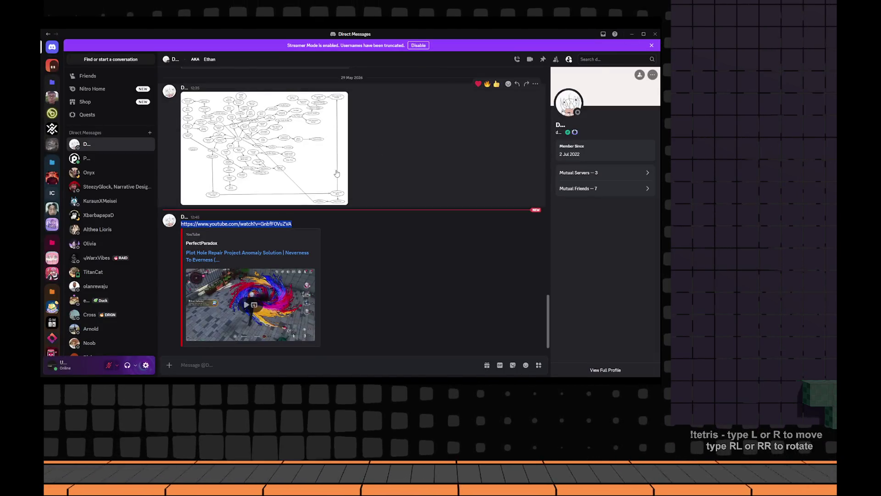
{"action": "key", "text": "alt+Tab"}
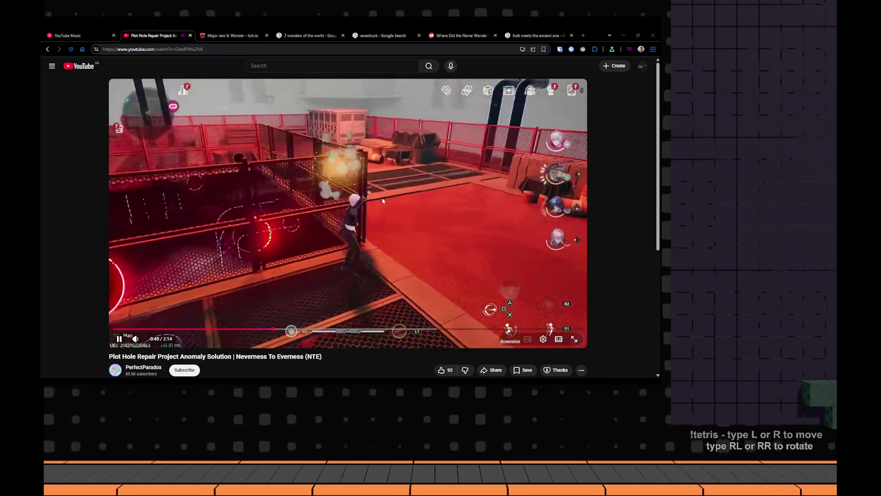
{"action": "key", "text": "space"}
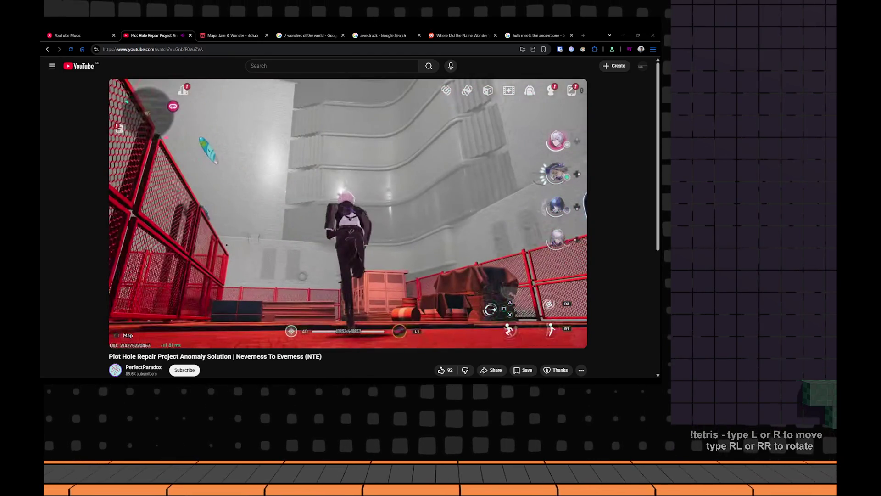
{"action": "key", "text": "alt+Tab"}
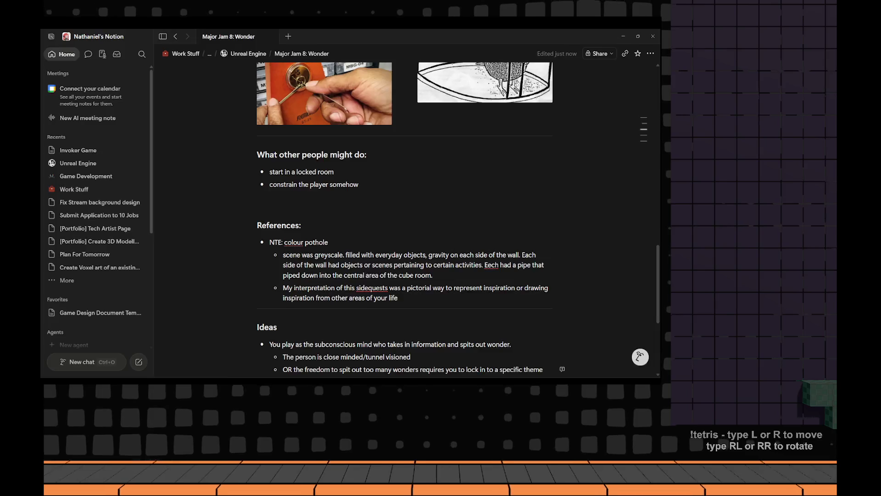
{"action": "scroll", "coordinate": [294, 276], "scroll_direction": "down", "scroll_amount": 3}
{"action": "scroll", "coordinate": [295, 278], "scroll_direction": "up", "scroll_amount": 3}
{"action": "scroll", "coordinate": [293, 276], "scroll_direction": "up", "scroll_amount": 2}
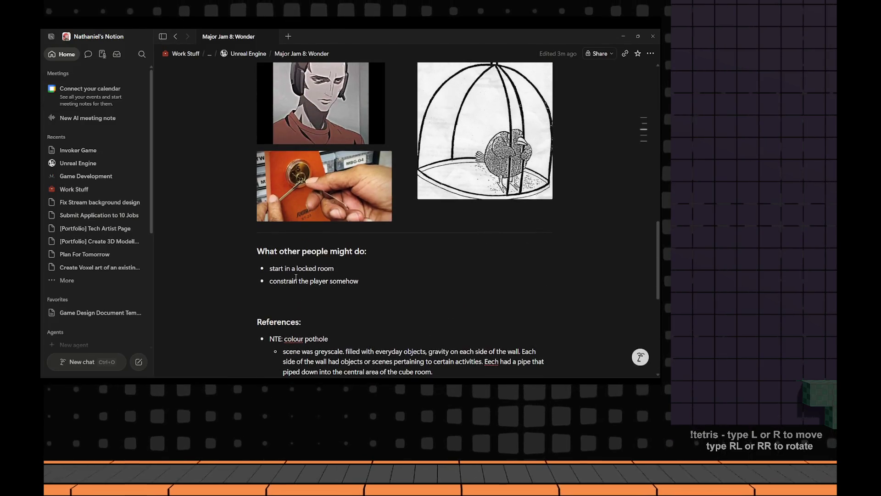
{"action": "scroll", "coordinate": [295, 276], "scroll_direction": "up", "scroll_amount": 3}
{"action": "scroll", "coordinate": [294, 276], "scroll_direction": "up", "scroll_amount": 3}
{"action": "scroll", "coordinate": [295, 275], "scroll_direction": "up", "scroll_amount": 2}
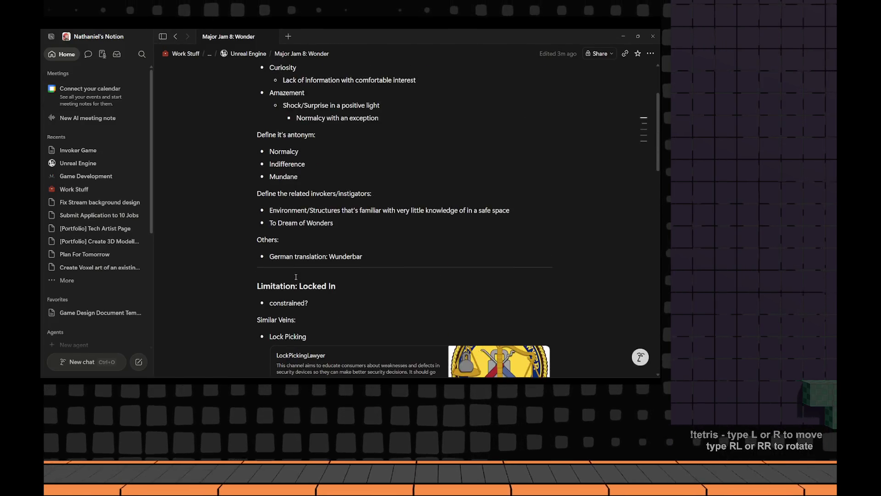
{"action": "scroll", "coordinate": [295, 277], "scroll_direction": "up", "scroll_amount": 1}
{"action": "scroll", "coordinate": [296, 277], "scroll_direction": "down", "scroll_amount": 5}
{"action": "scroll", "coordinate": [296, 278], "scroll_direction": "down", "scroll_amount": 5}
{"action": "scroll", "coordinate": [296, 277], "scroll_direction": "down", "scroll_amount": 5}
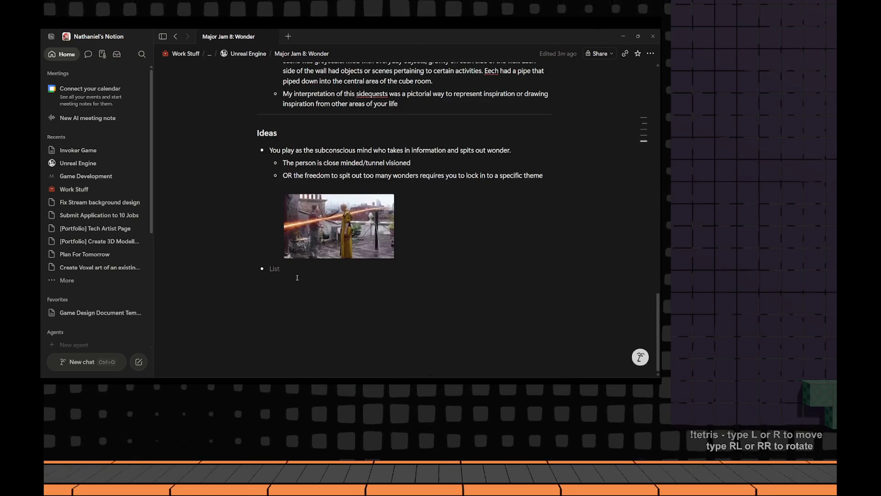
{"action": "scroll", "coordinate": [296, 278], "scroll_direction": "up", "scroll_amount": 1}
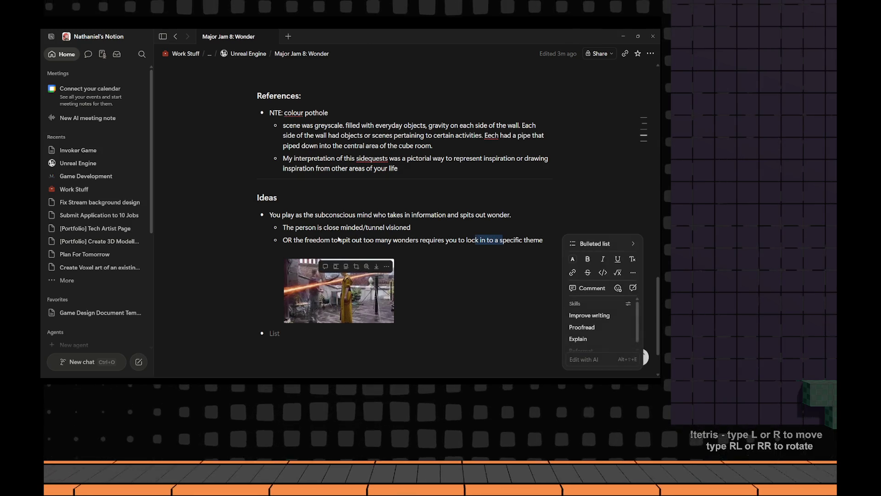
{"action": "scroll", "coordinate": [339, 238], "scroll_direction": "down", "scroll_amount": 1}
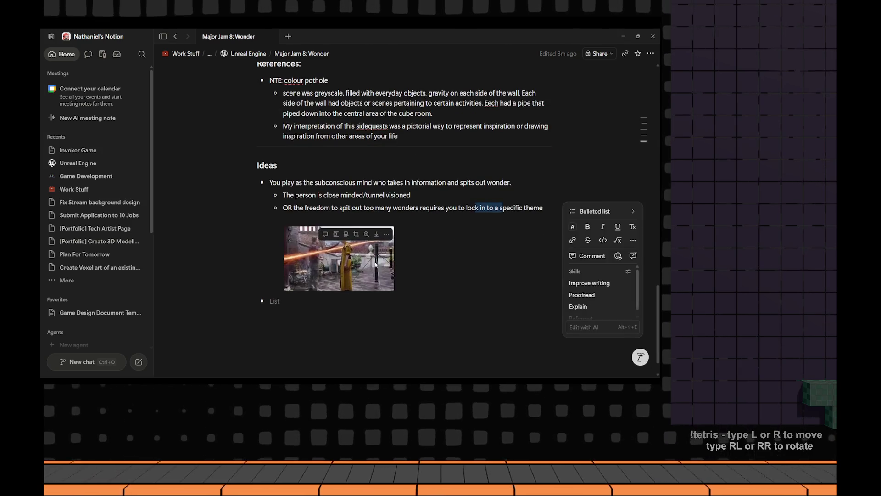
Block-select the Ideas list item with its image, then switch back to the YouTube video
{"action": "key", "text": "Escape"}
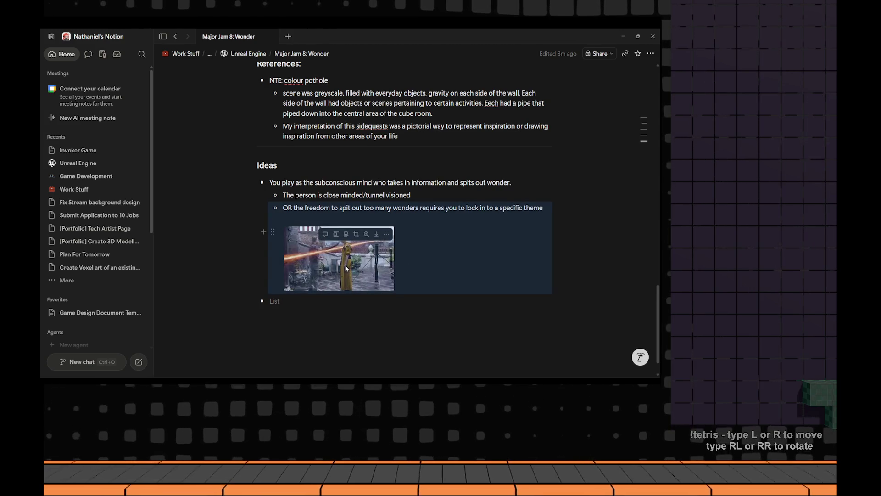
{"action": "key", "text": "alt+Tab"}
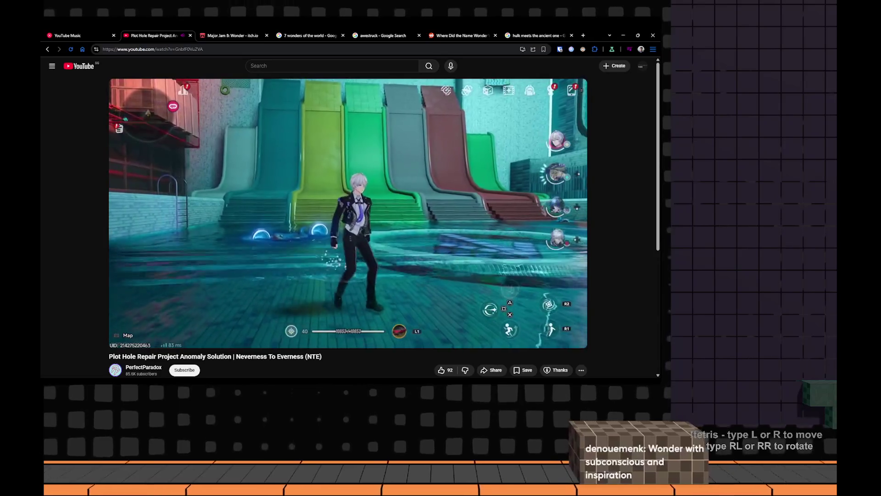
{"action": "mouse_move", "coordinate": [381, 271]}
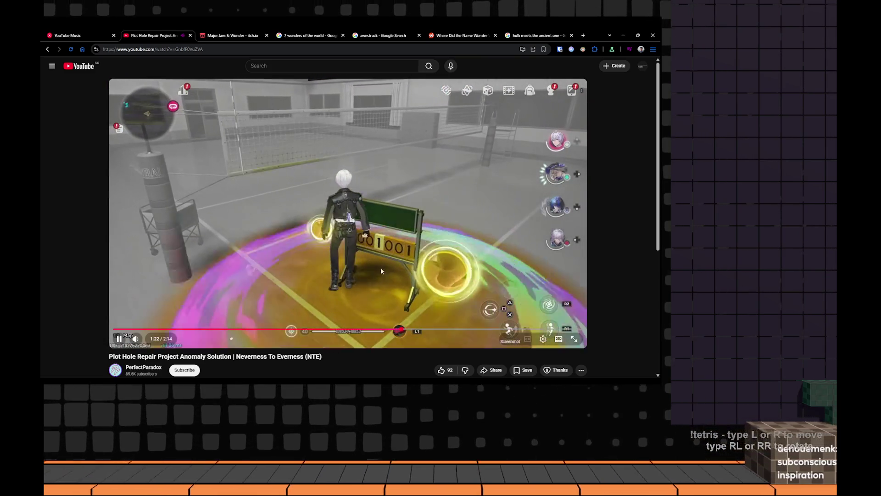
Watch the video through to about 2:00, pausing and resuming along the way
{"action": "left_click", "coordinate": [413, 251]}
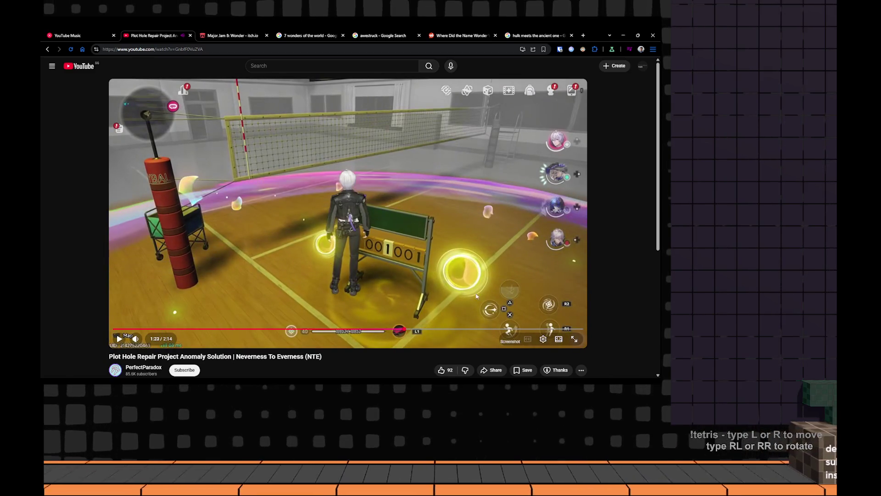
{"action": "left_click", "coordinate": [476, 295]}
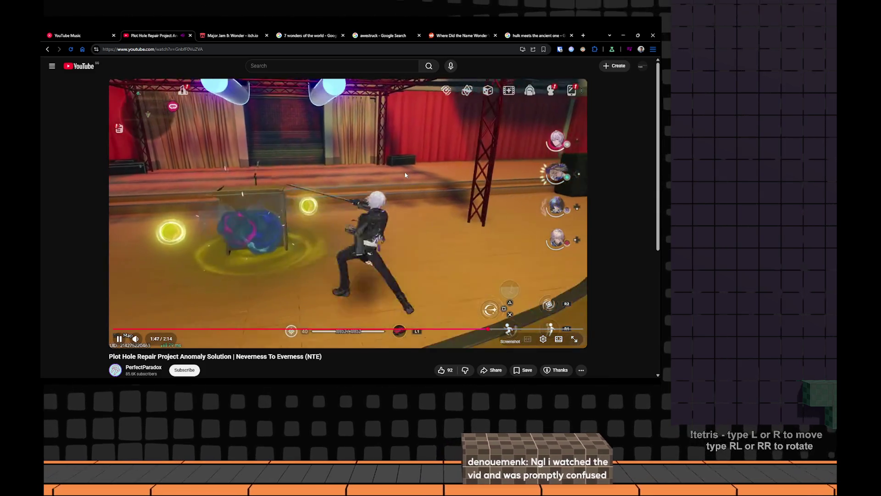
{"action": "left_click", "coordinate": [404, 171]}
{"action": "left_click", "coordinate": [254, 197]}
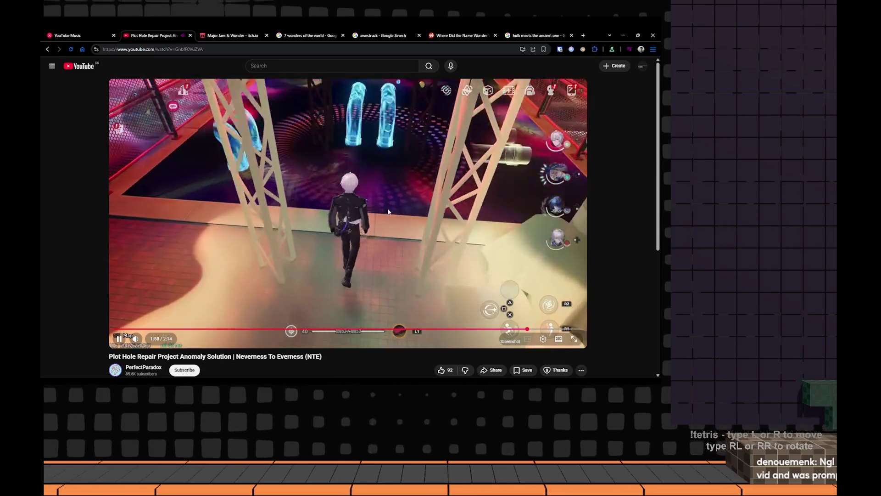
{"action": "left_click", "coordinate": [367, 178]}
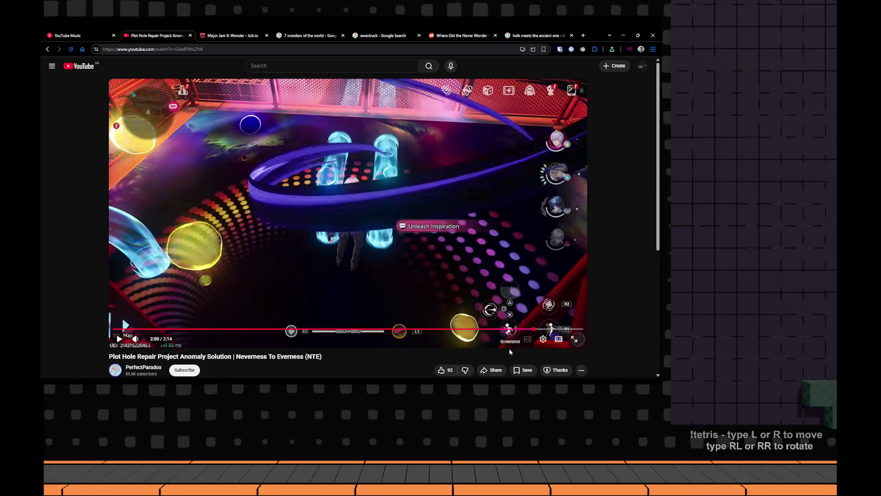
{"action": "left_click", "coordinate": [513, 331]}
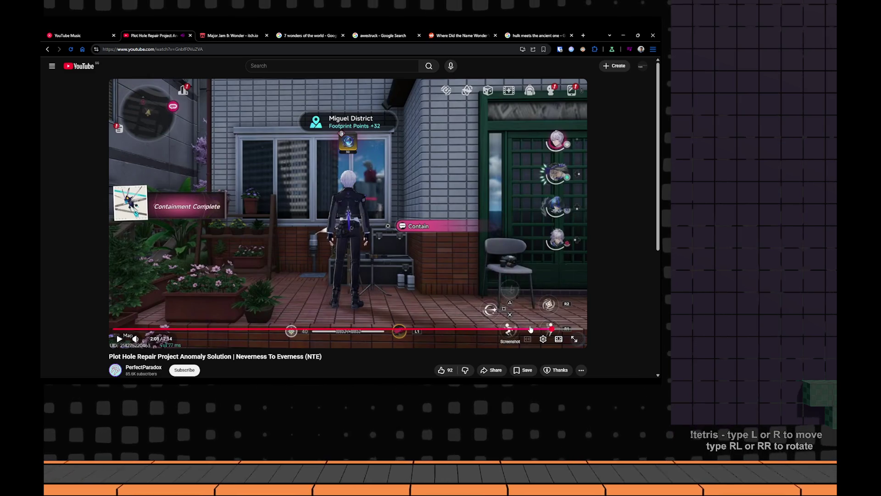
Rewind to about 1:42, jump to 1:57 to replay the stage section, then switch to Notion
{"action": "left_click_drag", "start_coordinate": [530, 329], "coordinate": [471, 331]}
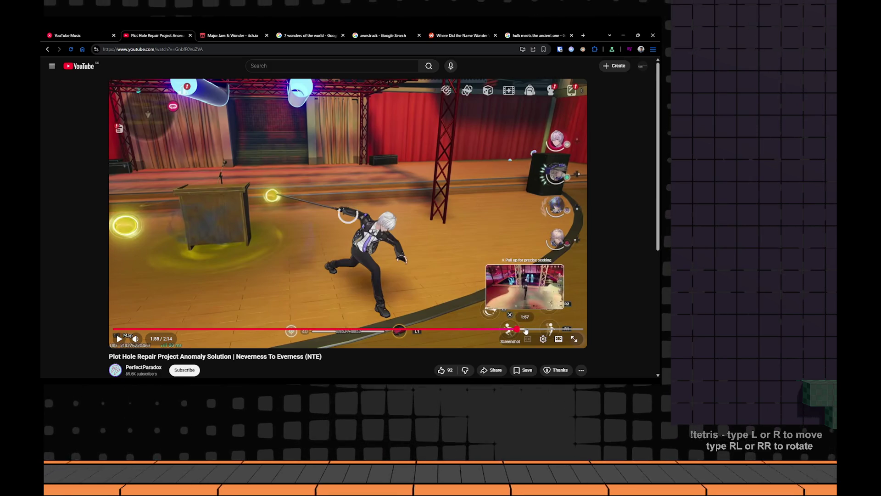
{"action": "left_click_drag", "start_coordinate": [526, 330], "coordinate": [525, 330]}
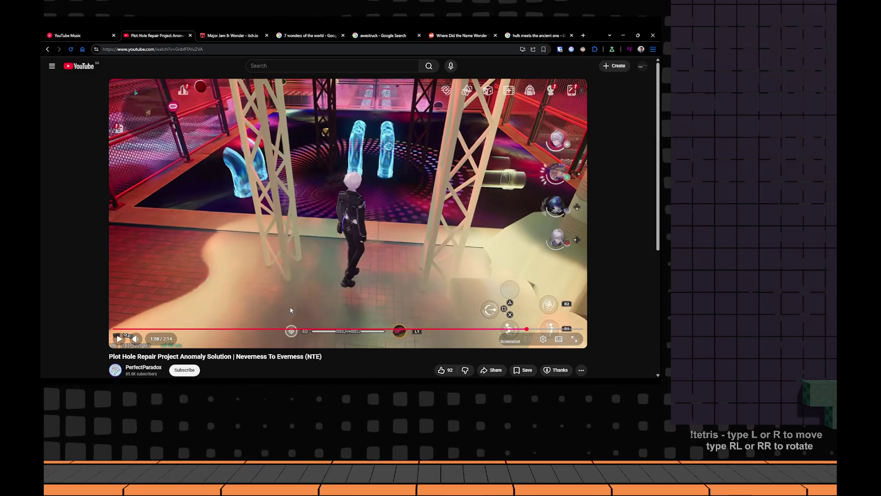
{"action": "key", "text": "alt+Tab"}
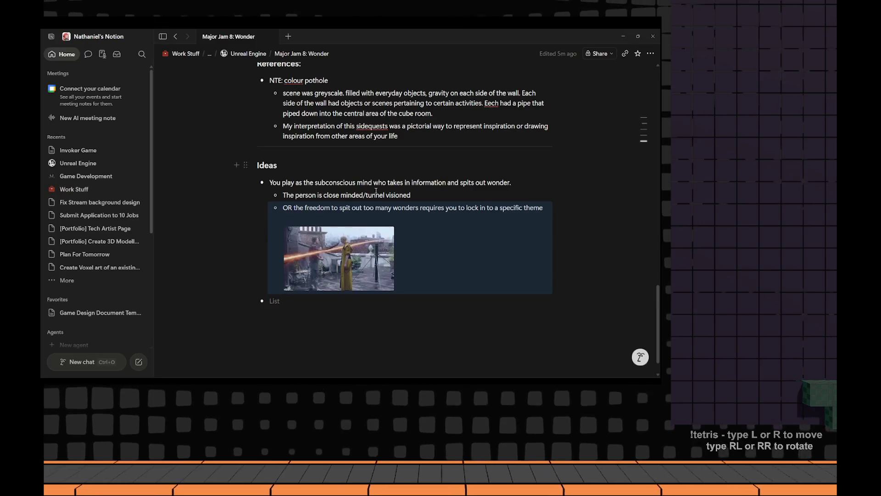
{"action": "scroll", "coordinate": [320, 230], "scroll_direction": "up", "scroll_amount": 5}
{"action": "scroll", "coordinate": [321, 230], "scroll_direction": "up", "scroll_amount": 5}
{"action": "scroll", "coordinate": [319, 230], "scroll_direction": "up", "scroll_amount": 3}
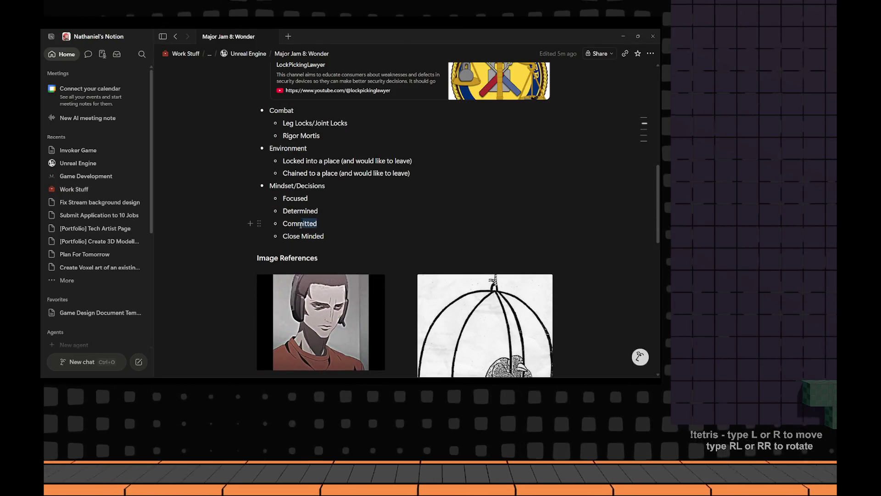
Select 'Committed', bring up options on 'Close Minded', then return to YouTube and resume the video
{"action": "left_click_drag", "start_coordinate": [301, 225], "coordinate": [282, 224]}
{"action": "key", "text": "Down"}
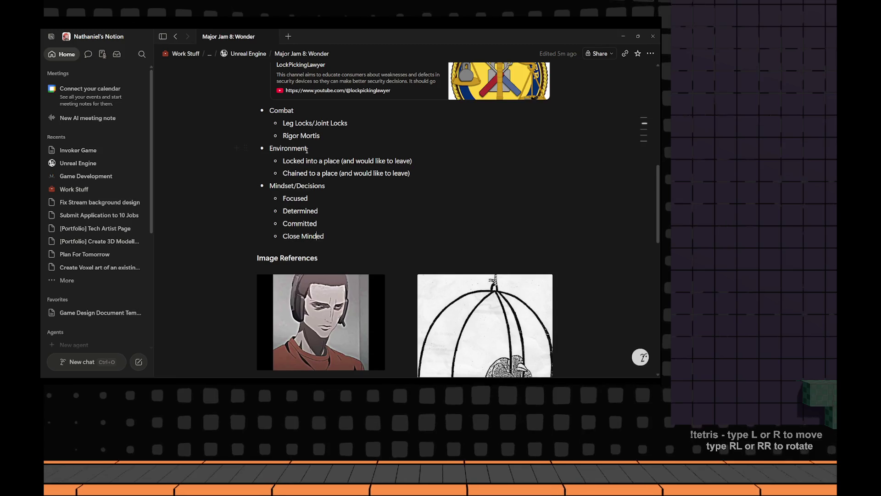
{"action": "scroll", "coordinate": [307, 149], "scroll_direction": "up", "scroll_amount": 3}
{"action": "scroll", "coordinate": [303, 162], "scroll_direction": "up", "scroll_amount": 1}
{"action": "scroll", "coordinate": [299, 176], "scroll_direction": "up", "scroll_amount": 1}
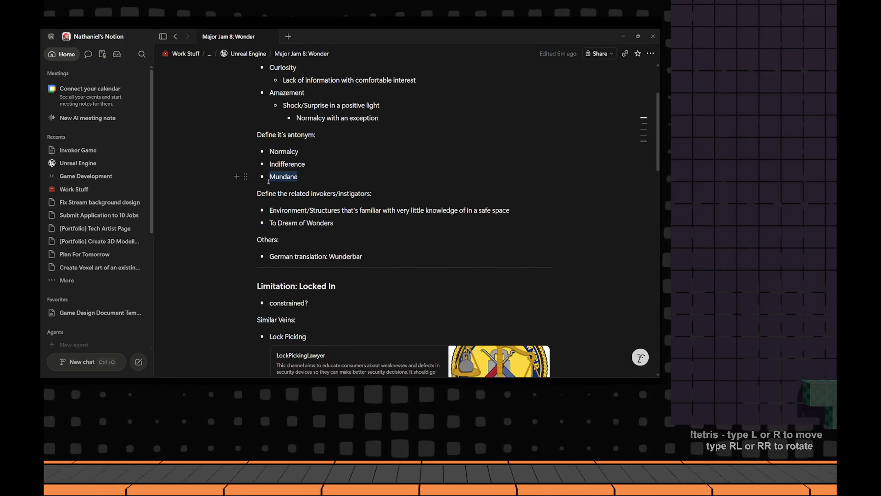
{"action": "scroll", "coordinate": [268, 180], "scroll_direction": "down", "scroll_amount": 2}
{"action": "scroll", "coordinate": [302, 239], "scroll_direction": "down", "scroll_amount": 3}
{"action": "right_click", "coordinate": [313, 238]}
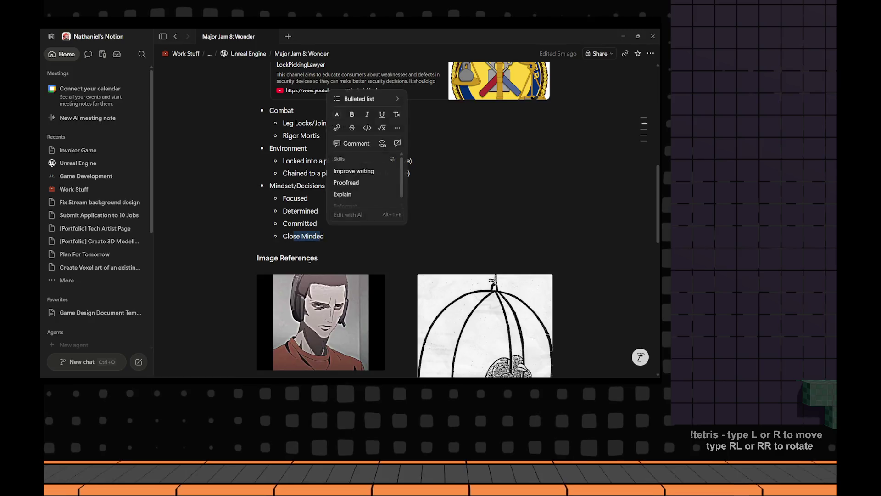
{"action": "key", "text": "alt+Tab"}
{"action": "left_click", "coordinate": [394, 228]}
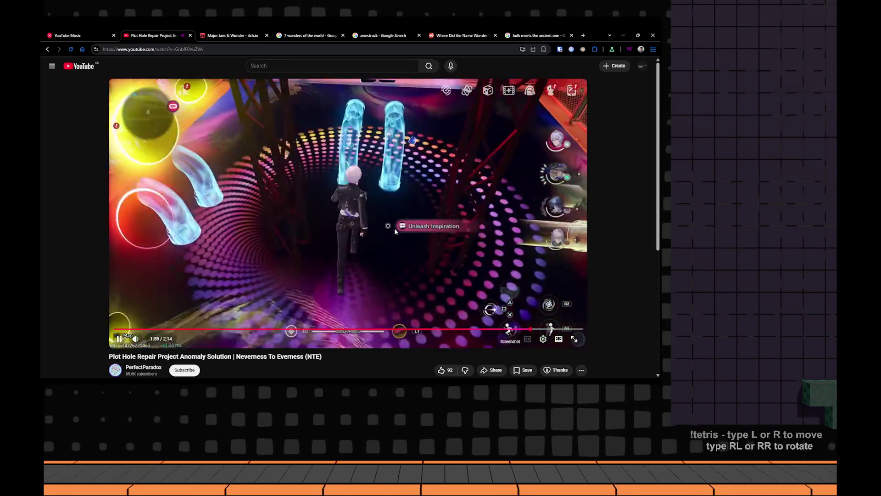
Pause at 2:00, rewind the video to 1:38 and replay the stage scene
{"action": "left_click", "coordinate": [395, 229]}
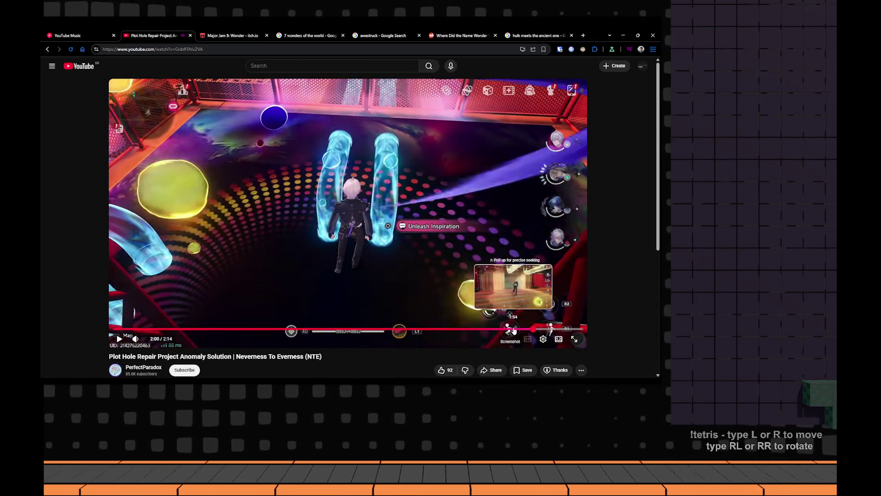
{"action": "left_click_drag", "start_coordinate": [498, 331], "coordinate": [483, 332]}
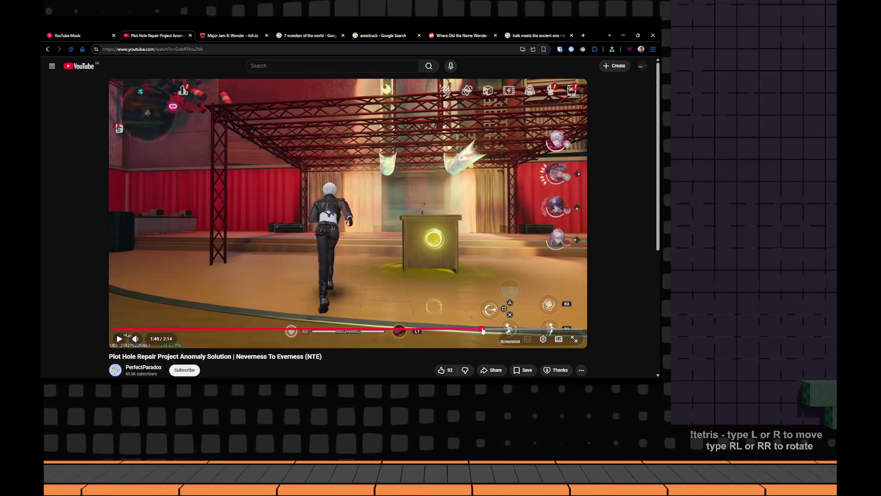
{"action": "left_click", "coordinate": [482, 331]}
{"action": "left_click_drag", "start_coordinate": [476, 333], "coordinate": [457, 331]}
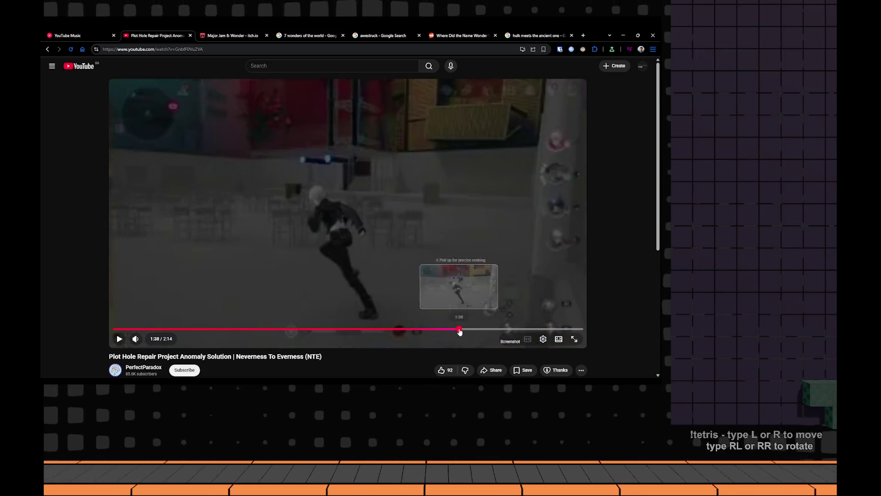
{"action": "left_click", "coordinate": [485, 317]}
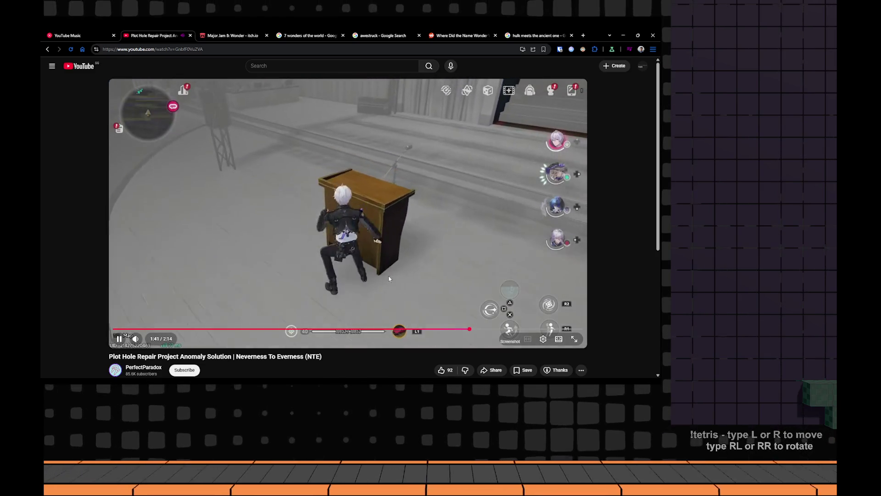
Step through frames around 1:43, resume playback, then switch through Notion to the Unreal Engine level
{"action": "left_click", "coordinate": [253, 259]}
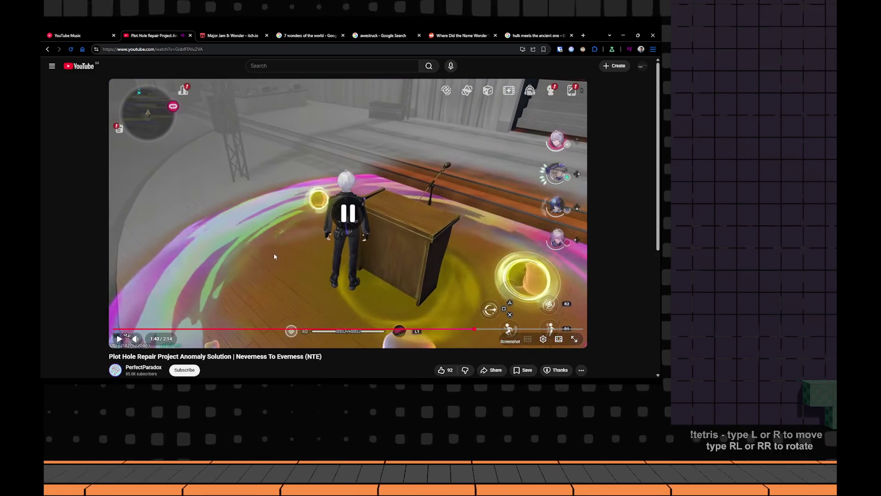
{"action": "left_click", "coordinate": [274, 252]}
{"action": "left_click", "coordinate": [275, 252]}
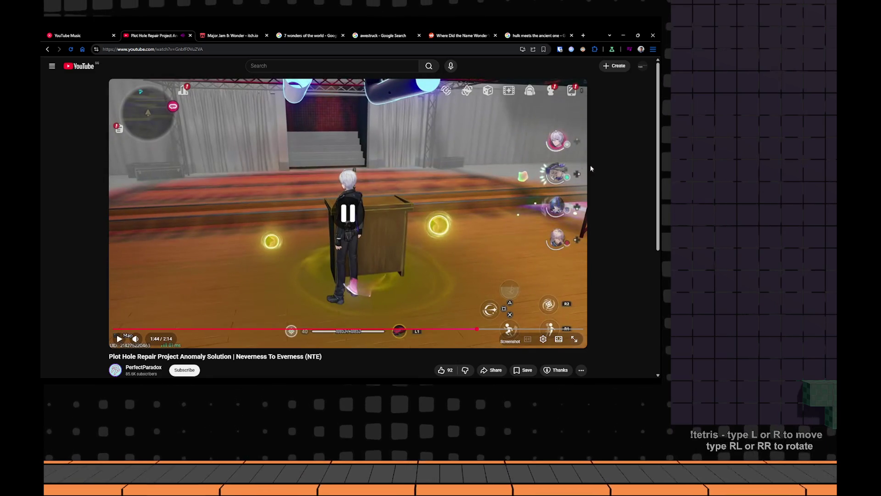
{"action": "left_click", "coordinate": [482, 173]}
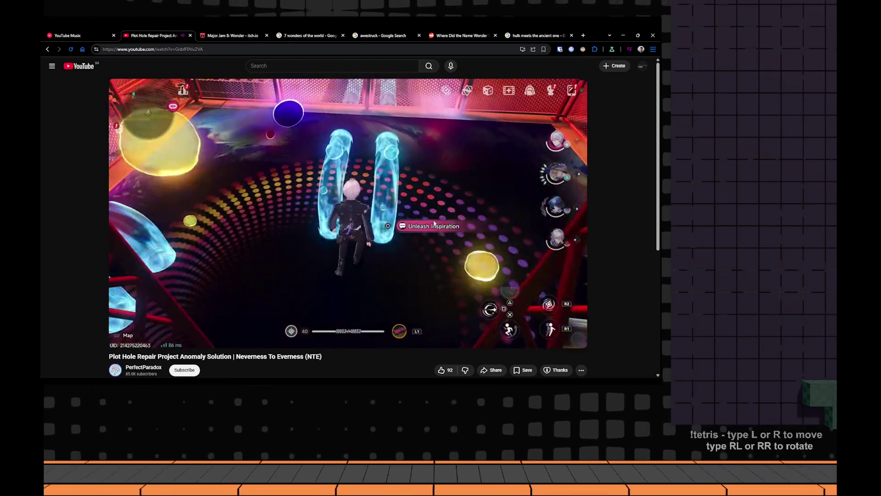
{"action": "key", "text": "alt+Tab"}
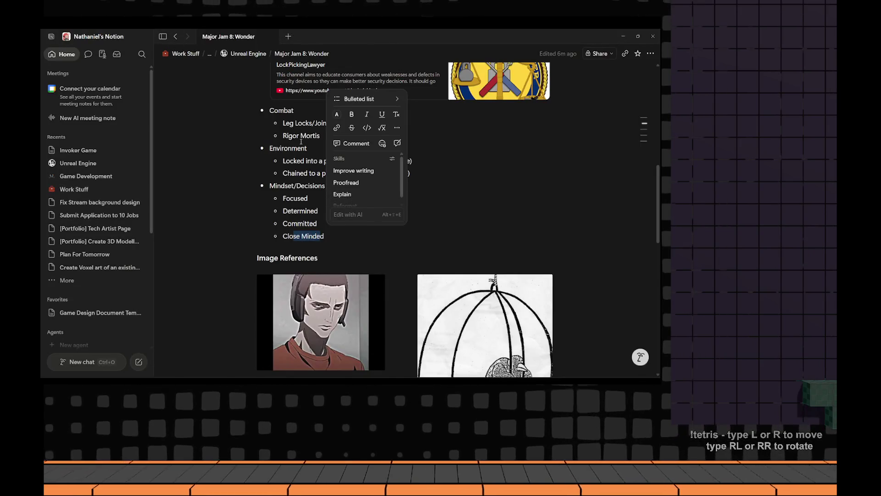
{"action": "key", "text": "alt+Tab"}
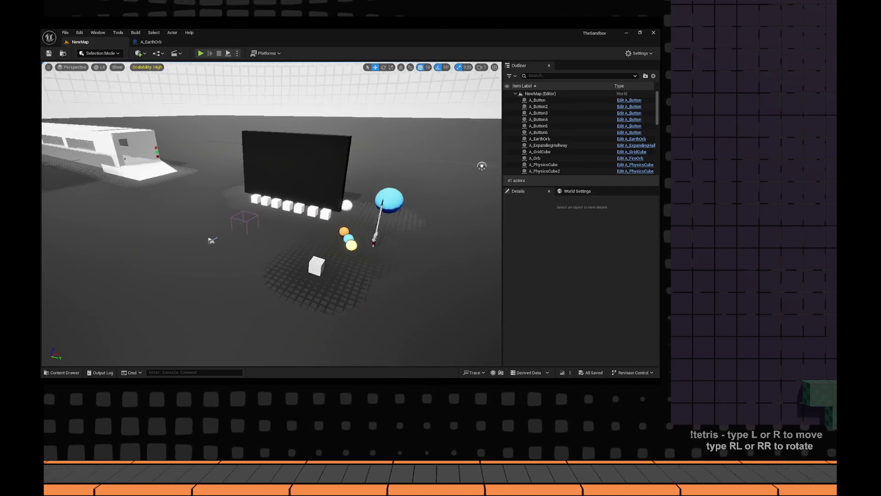
Fly toward the wall and cubes, then reveal the PostProcessVolume's Global color grading settings
{"action": "key", "text": "w"}
{"action": "left_click_drag", "start_coordinate": [275, 236], "coordinate": [324, 235]}
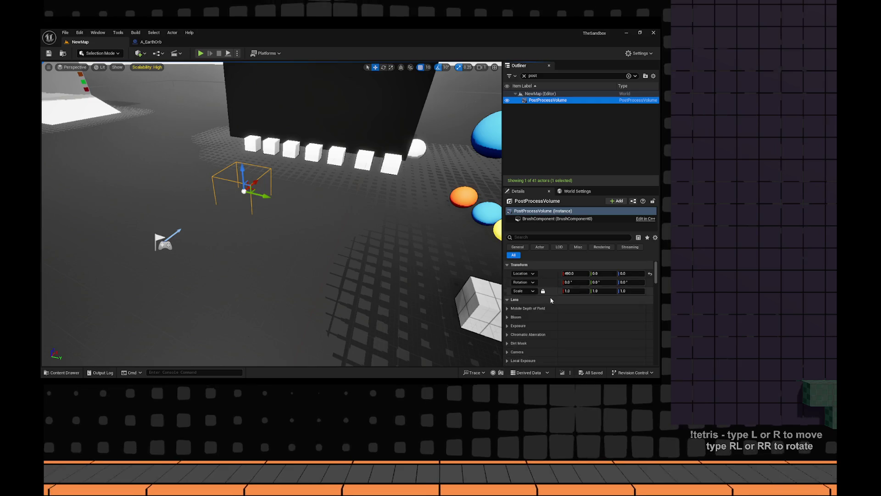
{"action": "scroll", "coordinate": [550, 300], "scroll_direction": "down", "scroll_amount": 2}
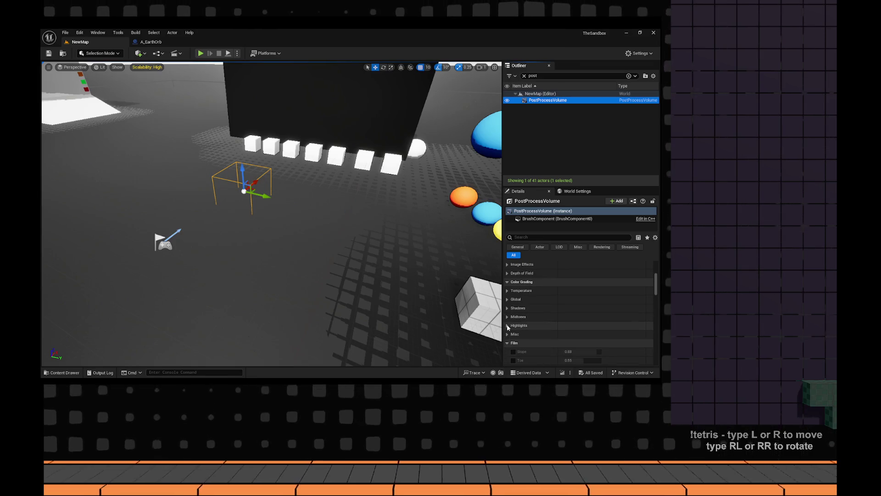
{"action": "left_click", "coordinate": [507, 301]}
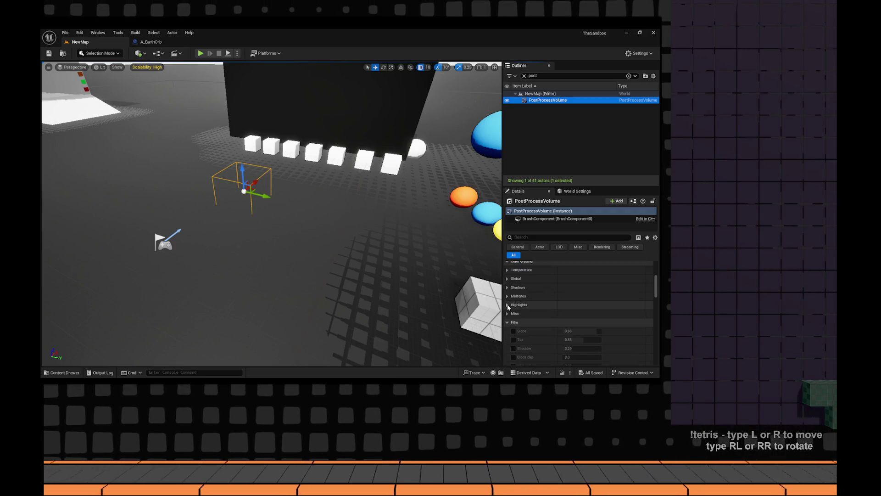
{"action": "scroll", "coordinate": [528, 298], "scroll_direction": "up", "scroll_amount": 2}
{"action": "type", "text": "cont"}
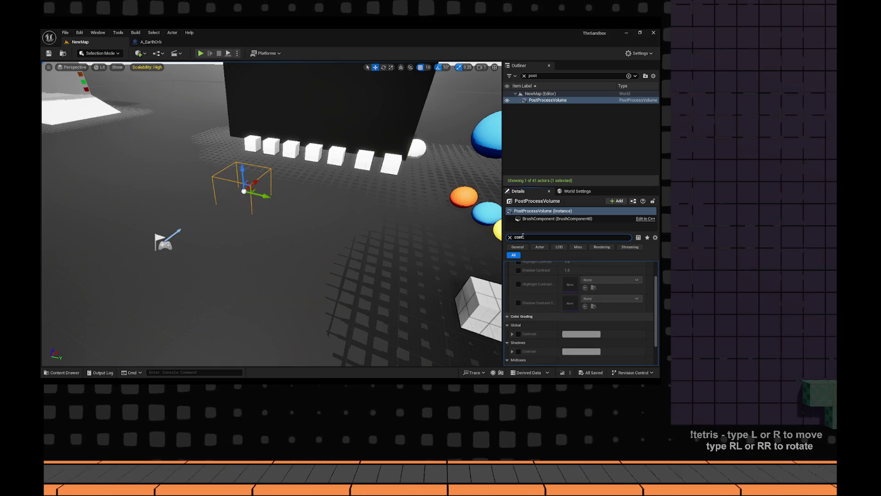
{"action": "type", "text": "r"}
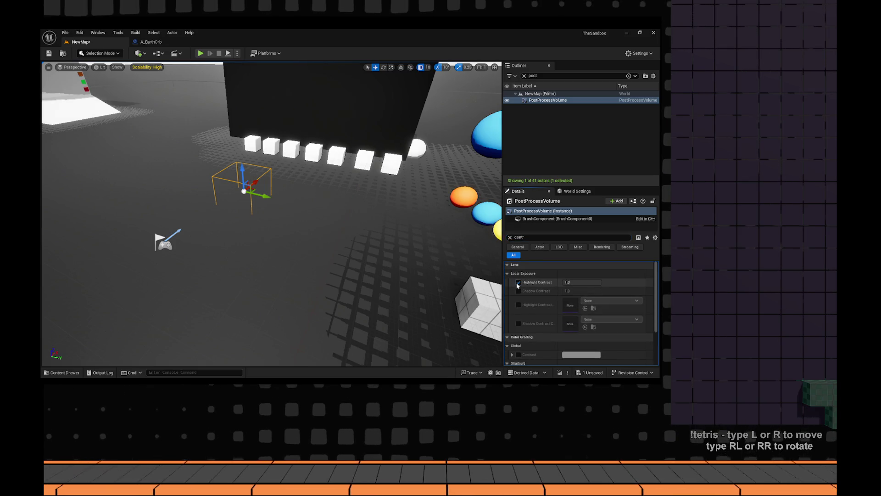
{"action": "type", "text": "0.0"}
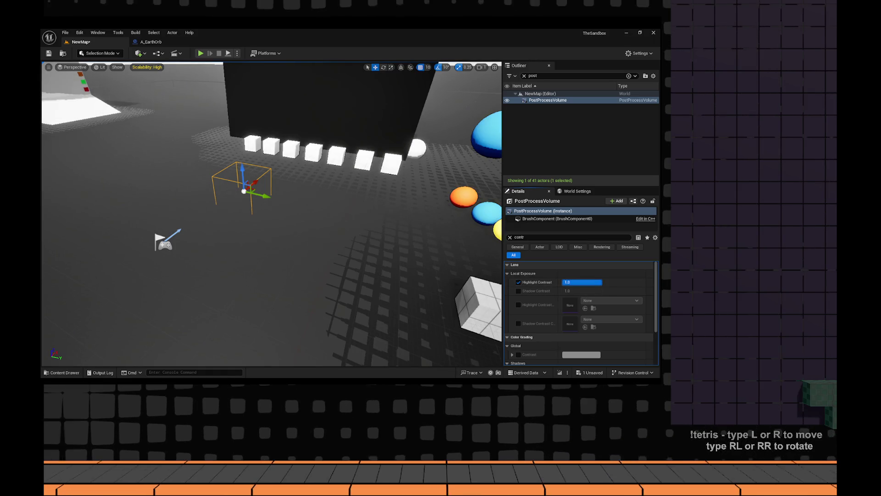
Commit Local Exposure Highlight Contrast at 0.0 and select the Details filter text for replacement
{"action": "key", "text": "BackSpace"}
{"action": "key", "text": "BackSpace"}
{"action": "key", "text": "BackSpace"}
{"action": "key", "text": "Return"}
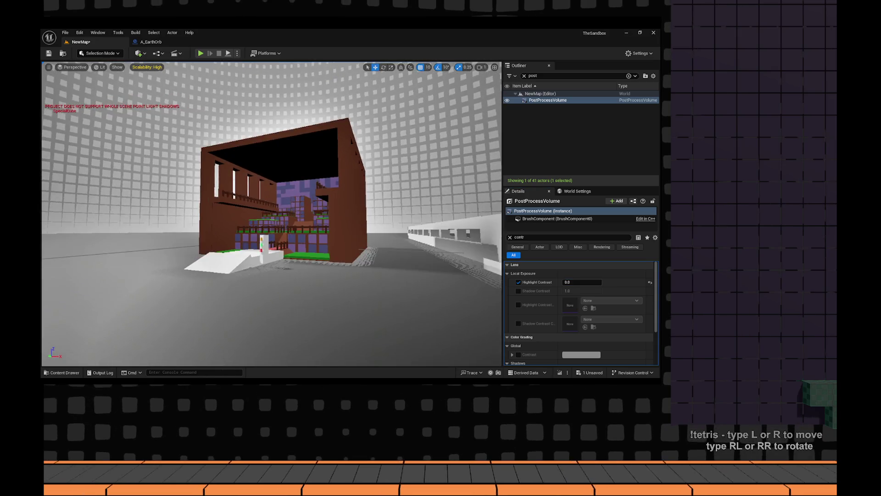
{"action": "double_click", "coordinate": [539, 238]}
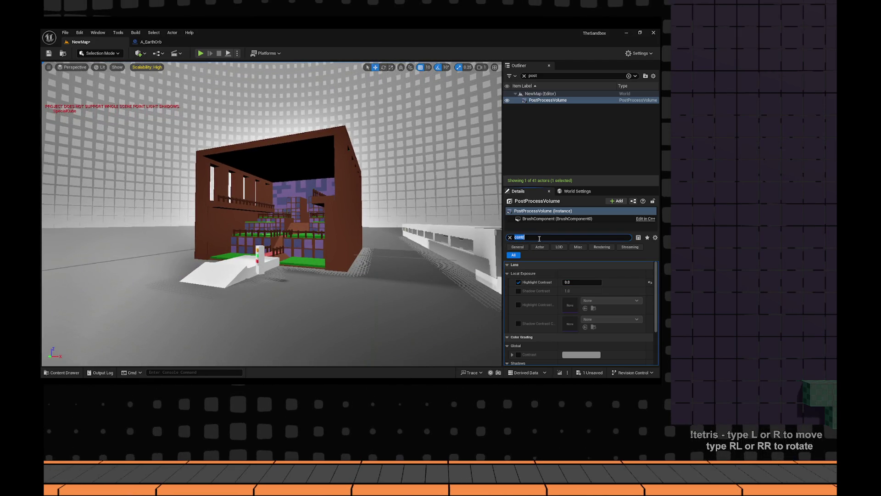
{"action": "type", "text": "satur"}
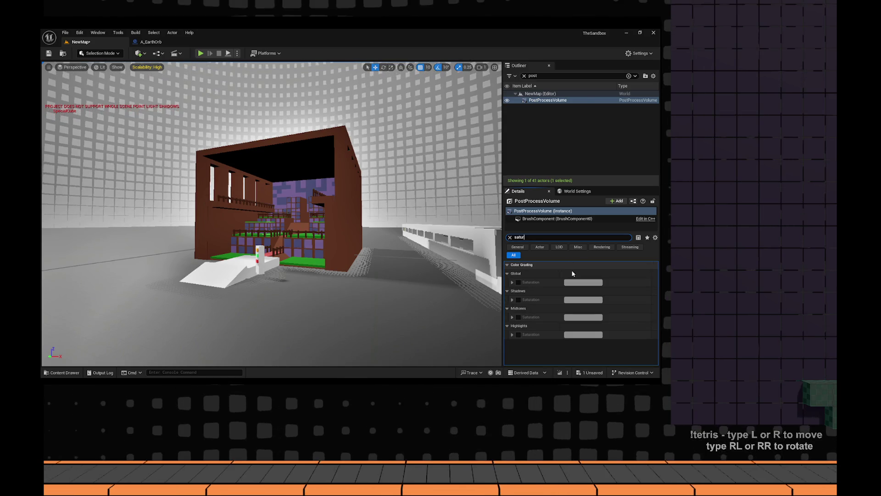
Enable Global Saturation override, drain it to 0 for greyscale and fly the view past the building
{"action": "left_click", "coordinate": [518, 282]}
{"action": "left_click", "coordinate": [512, 283]}
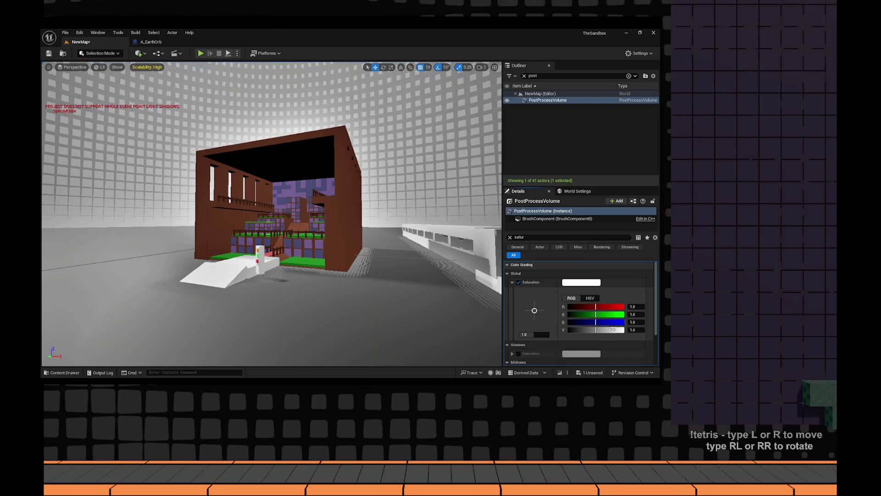
{"action": "left_click_drag", "start_coordinate": [596, 330], "coordinate": [568, 330]}
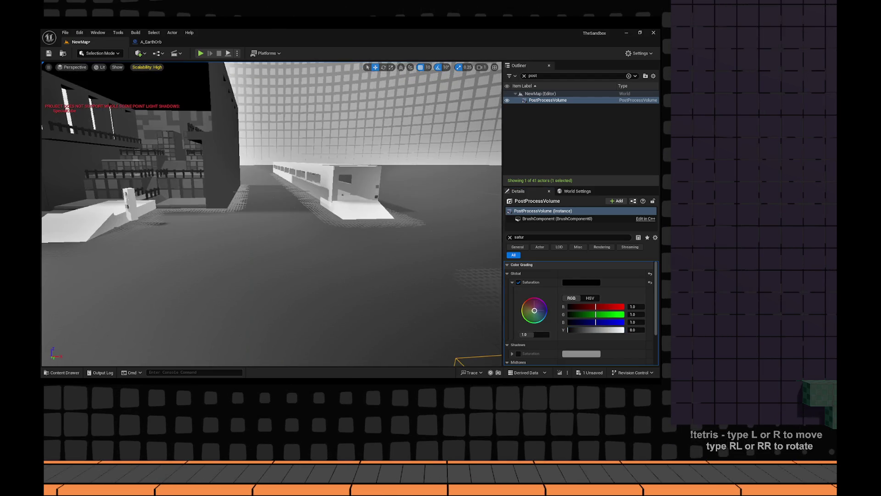
{"action": "mouse_move", "coordinate": [399, 315]}
{"action": "left_mouse_down"}
{"action": "mouse_move", "coordinate": [333, 265]}
{"action": "mouse_move", "coordinate": [422, 284]}
{"action": "mouse_move", "coordinate": [325, 225]}
{"action": "mouse_move", "coordinate": [338, 361]}
{"action": "mouse_move", "coordinate": [289, 331]}
{"action": "mouse_move", "coordinate": [583, 337]}
{"action": "left_mouse_up"}
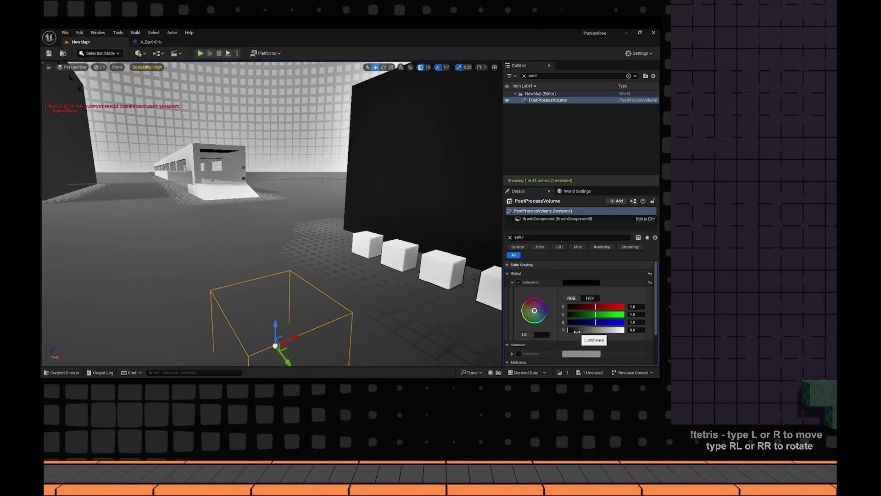
Drag Global Saturation back up to about 1.0 for full colour
{"action": "left_click", "coordinate": [577, 331]}
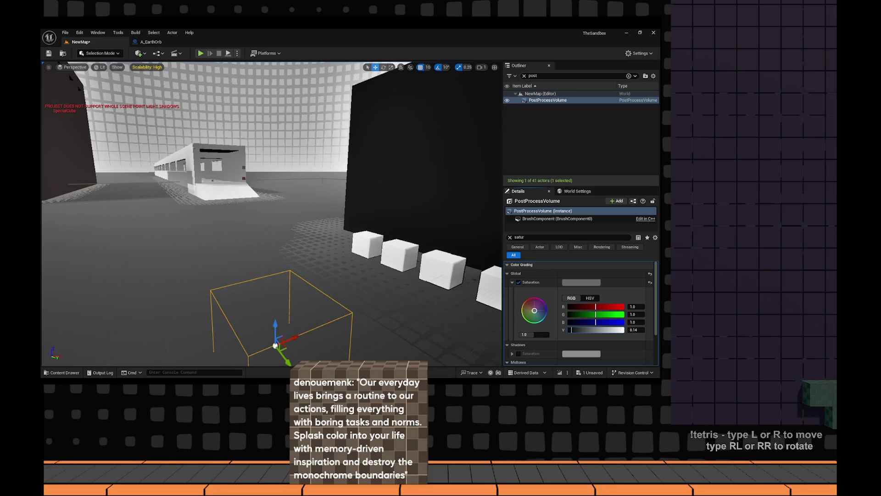
{"action": "left_click_drag", "start_coordinate": [570, 330], "coordinate": [624, 330]}
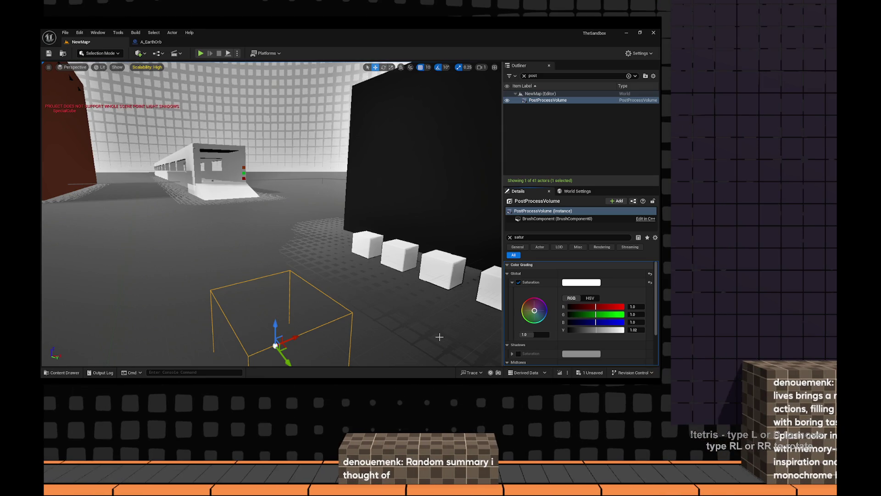
Replace the Details filter, fly around the dark sphere area, then switch to the Notion notes
{"action": "left_click_drag", "start_coordinate": [440, 336], "coordinate": [386, 296]}
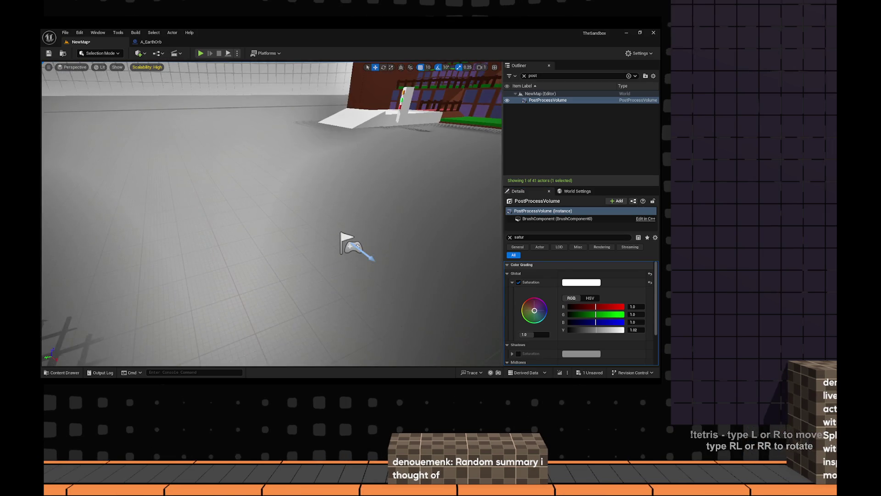
{"action": "left_click", "coordinate": [531, 236]}
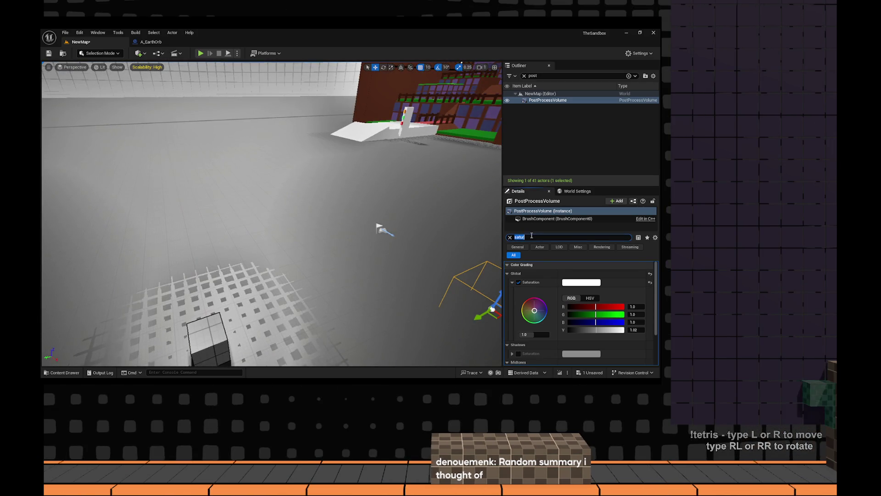
{"action": "type", "text": "contras"}
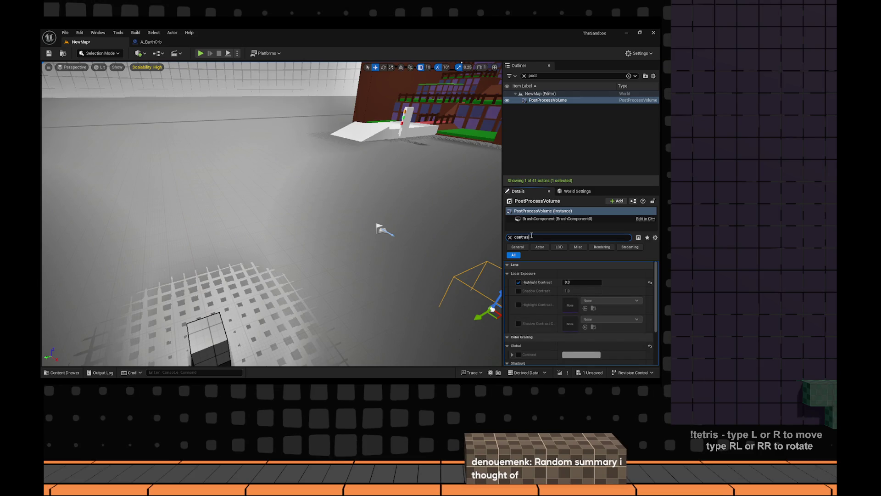
{"action": "type", "text": "t"}
{"action": "mouse_move", "coordinate": [275, 207]}
{"action": "left_mouse_down"}
{"action": "mouse_move", "coordinate": [310, 207]}
{"action": "mouse_move", "coordinate": [241, 207]}
{"action": "left_mouse_up"}
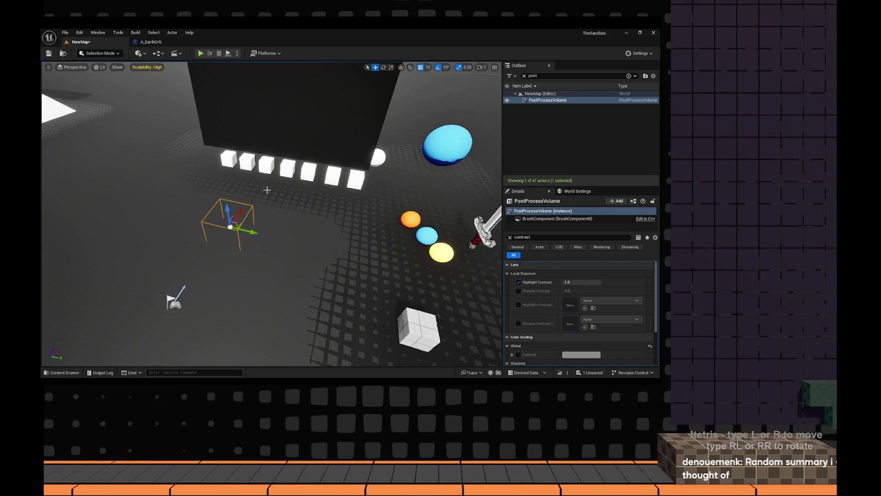
{"action": "left_click_drag", "start_coordinate": [290, 205], "coordinate": [300, 210]}
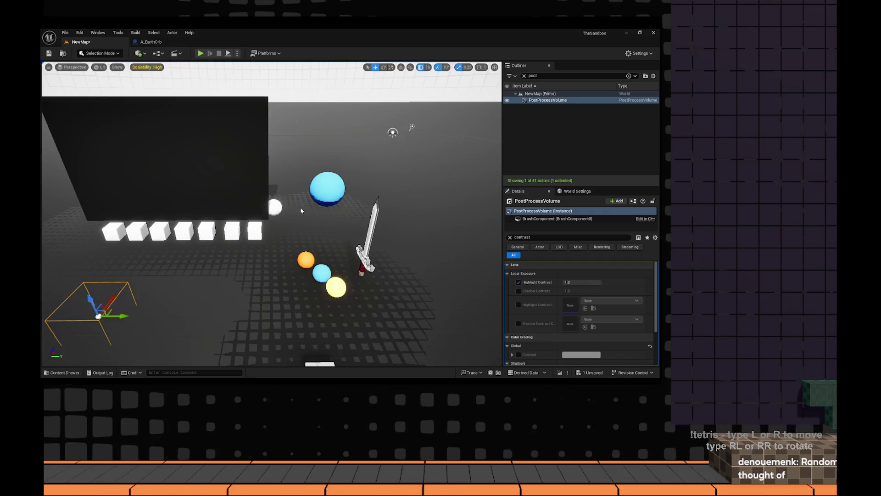
{"action": "key", "text": "alt+Tab"}
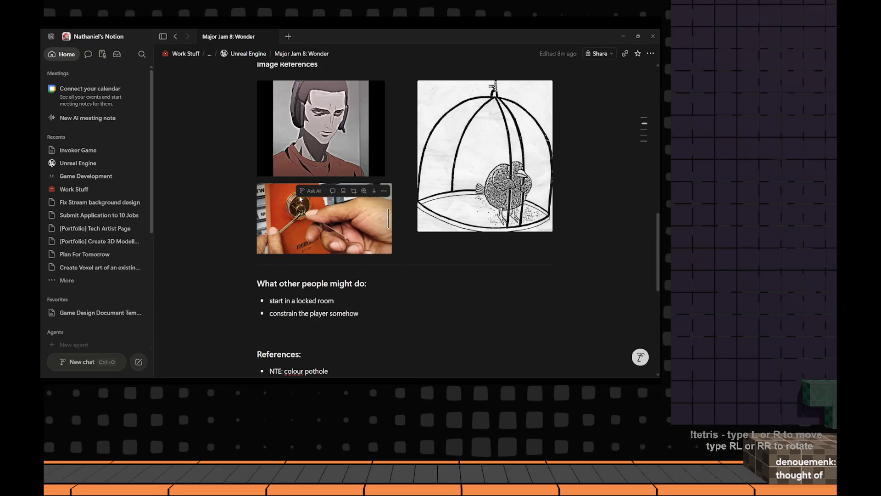
{"action": "scroll", "coordinate": [301, 207], "scroll_direction": "up", "scroll_amount": 3}
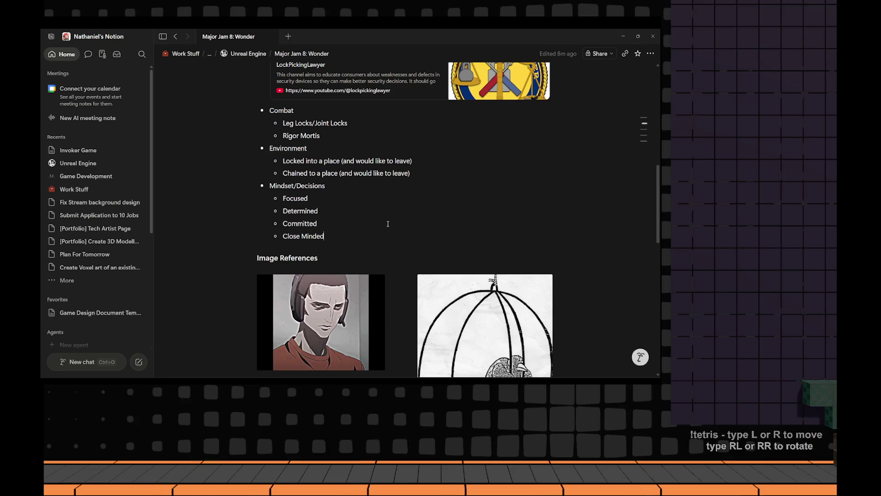
Start a new top-level bullet after Close Minded, then switch back to the Unreal level
{"action": "key", "text": "shift+Tab"}
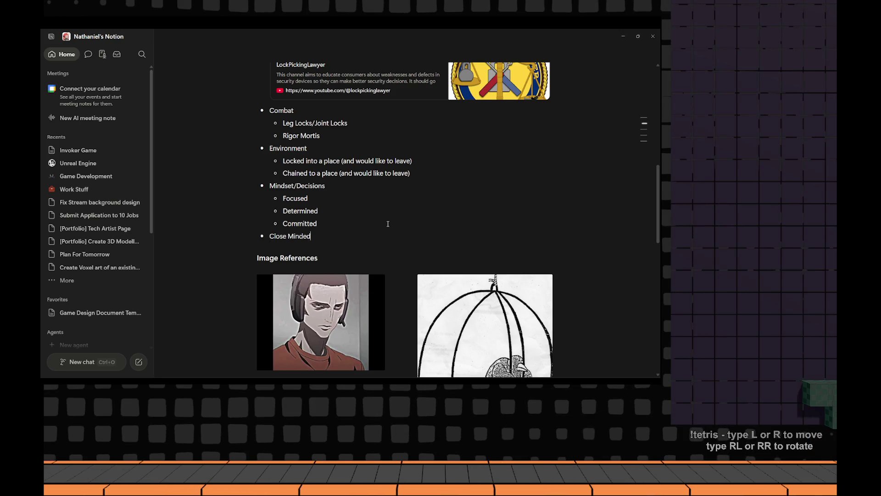
{"action": "key", "text": "Tab"}
{"action": "key", "text": "Return"}
{"action": "key", "text": "shift+Tab"}
{"action": "type", "text": "Bounda"}
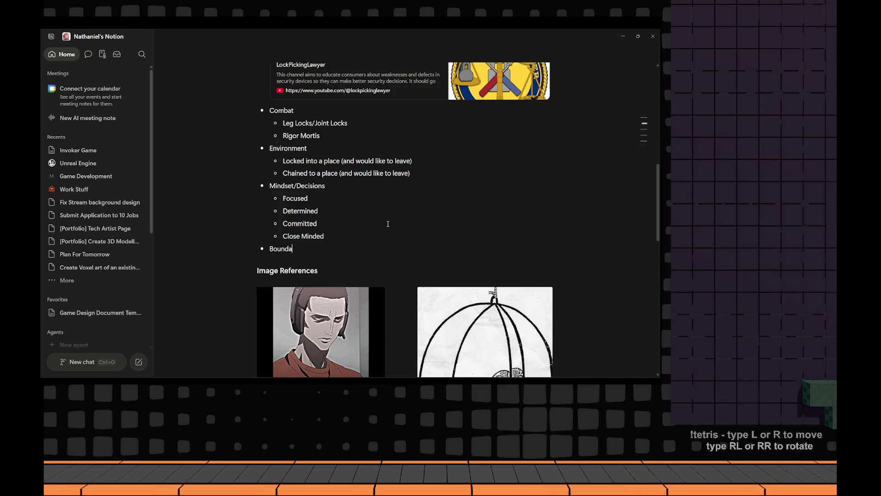
{"action": "type", "text": "ries"}
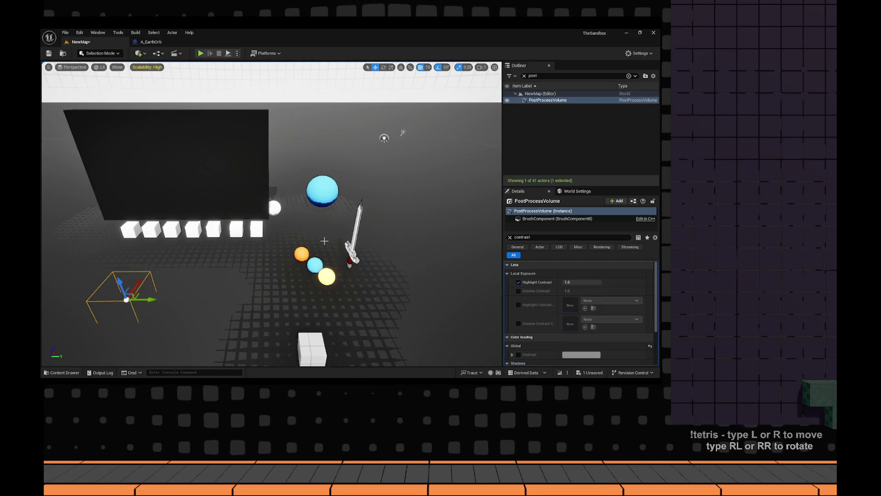
{"action": "scroll", "coordinate": [272, 214], "scroll_direction": "up", "scroll_amount": 2}
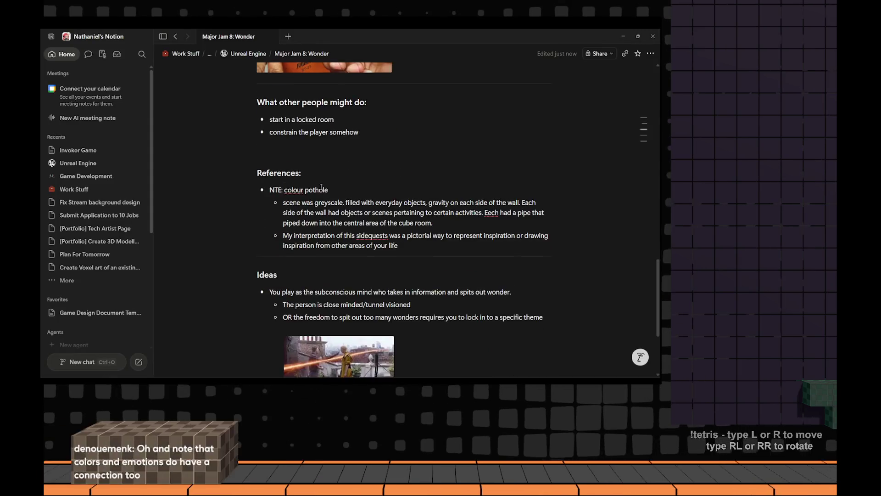
{"action": "scroll", "coordinate": [320, 187], "scroll_direction": "down", "scroll_amount": 3}
{"action": "type", "text": "-"}
{"action": "scroll", "coordinate": [321, 186], "scroll_direction": "down", "scroll_amount": 1}
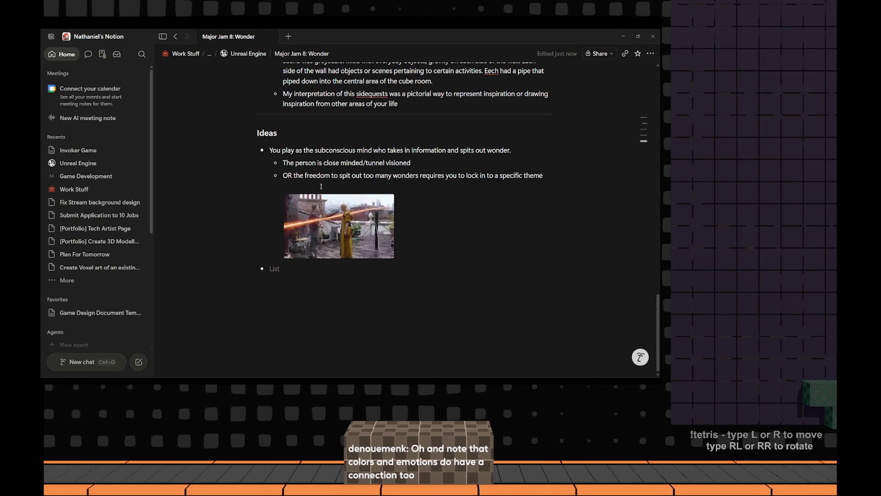
{"action": "key", "text": "alt+Tab"}
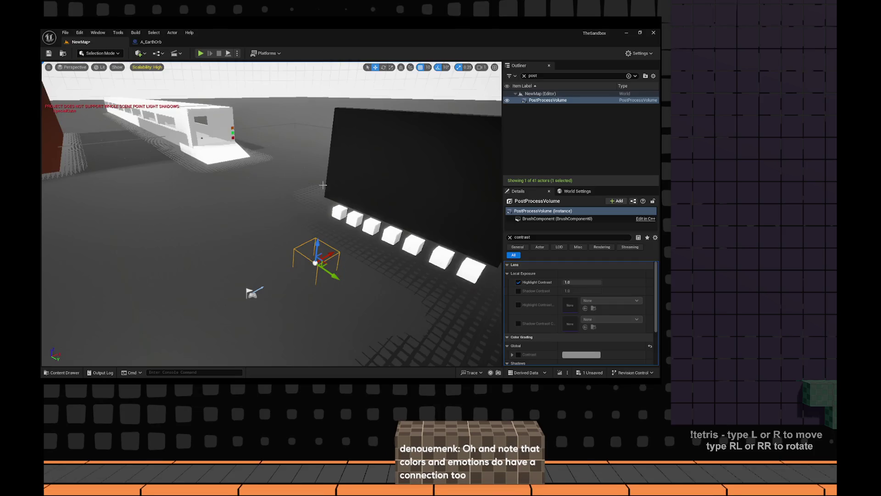
Switch to the reference video, resume it and seek to 1:49 then back to 0:42
{"action": "key", "text": "alt+Tab"}
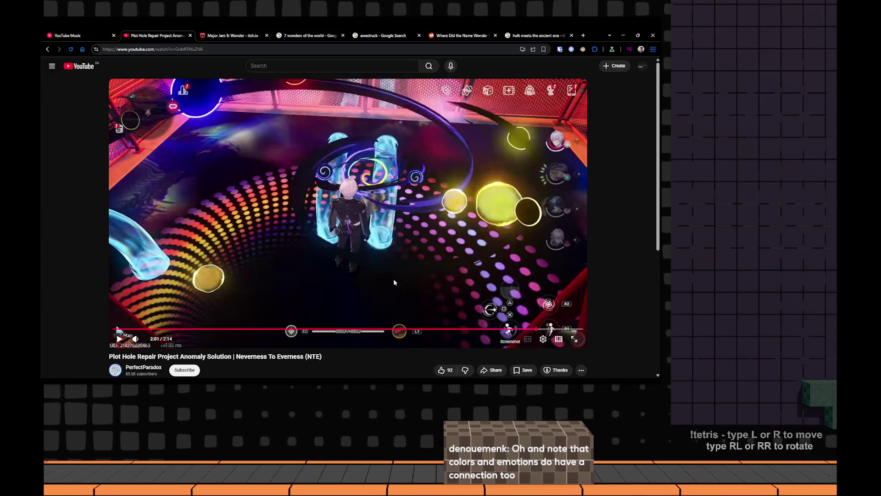
{"action": "left_click", "coordinate": [392, 279]}
{"action": "left_click", "coordinate": [494, 331]}
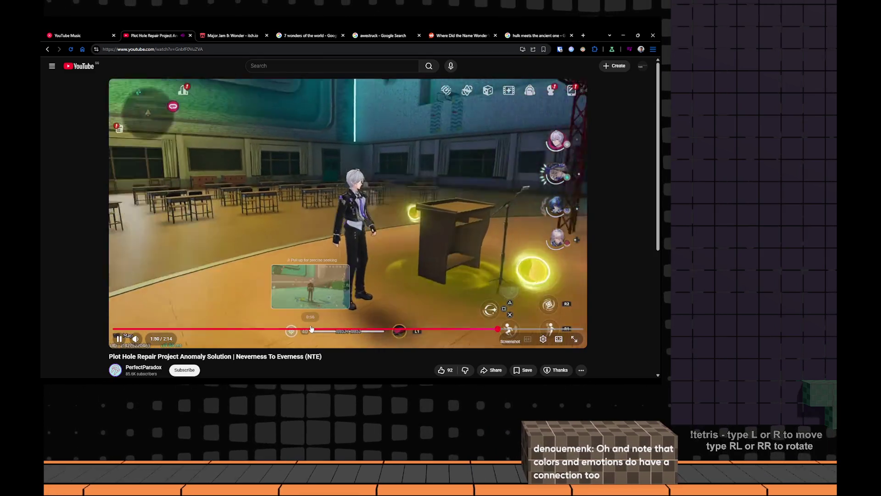
{"action": "left_click", "coordinate": [261, 331]}
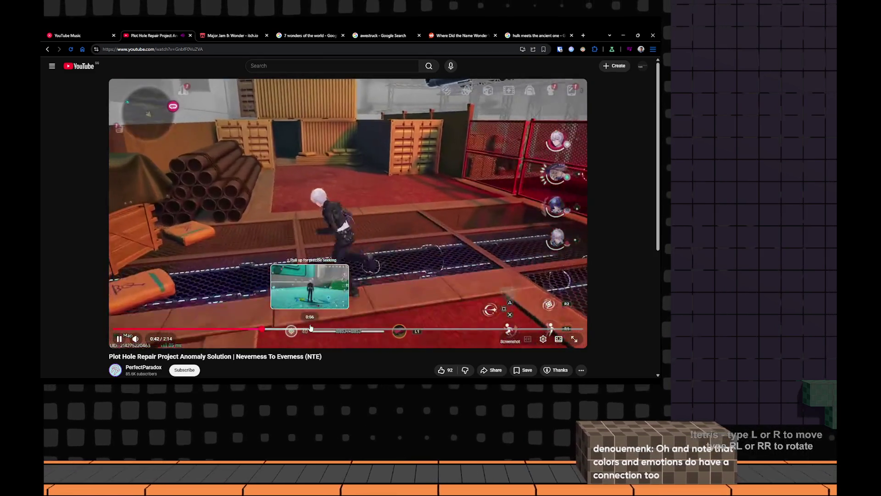
Pause the video and scrub it forward through 1:12 to around 1:21
{"action": "key", "text": "space"}
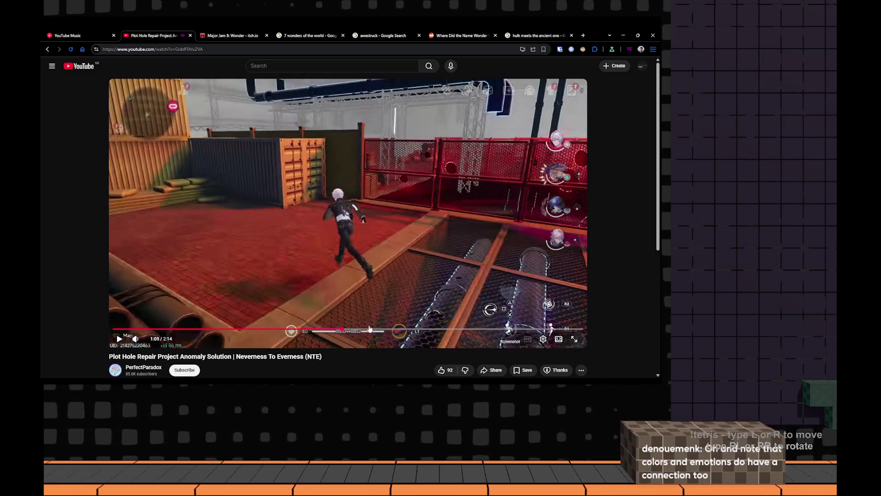
{"action": "left_click", "coordinate": [366, 331]}
{"action": "left_click_drag", "start_coordinate": [367, 331], "coordinate": [398, 330]}
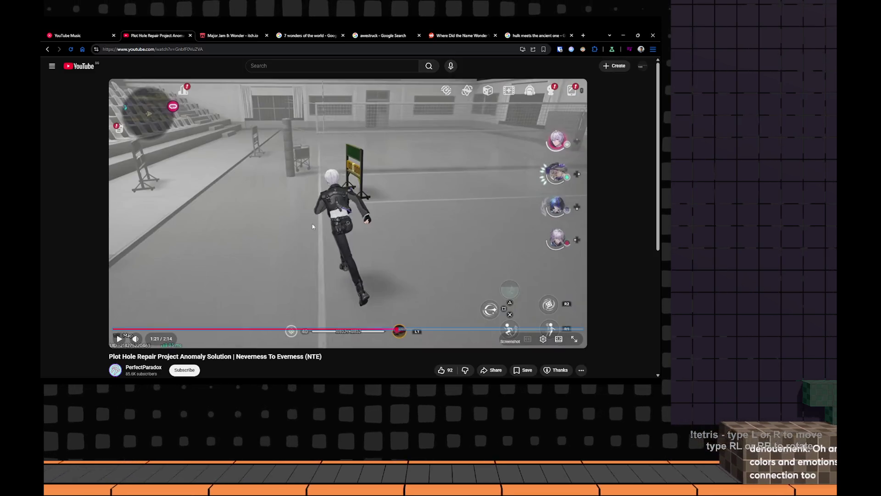
{"action": "mouse_move", "coordinate": [397, 331]}
{"action": "left_mouse_down"}
{"action": "mouse_move", "coordinate": [379, 330]}
{"action": "mouse_move", "coordinate": [410, 330]}
{"action": "left_mouse_up"}
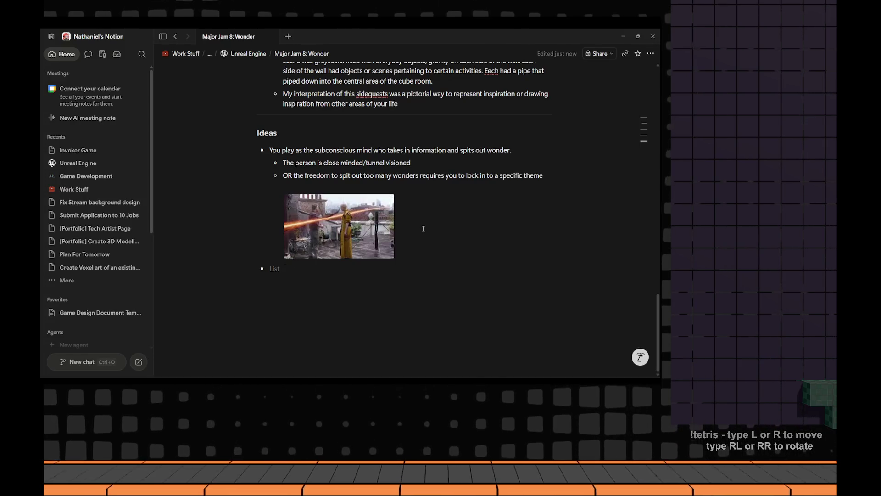
Insert a divider and turn the next block into a Heading 3
{"action": "key", "text": "BackSpace"}
{"action": "type", "text": "/"}
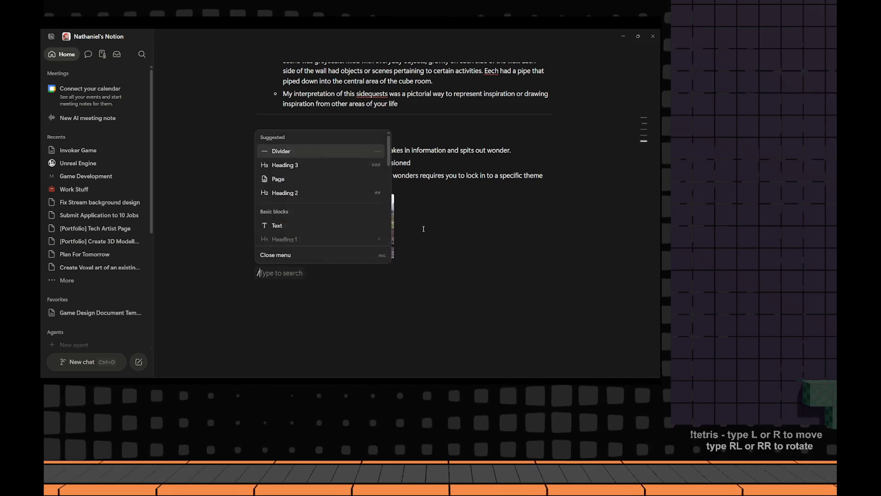
{"action": "type", "text": "divid"}
{"action": "key", "text": "Return"}
{"action": "type", "text": "Final I"}
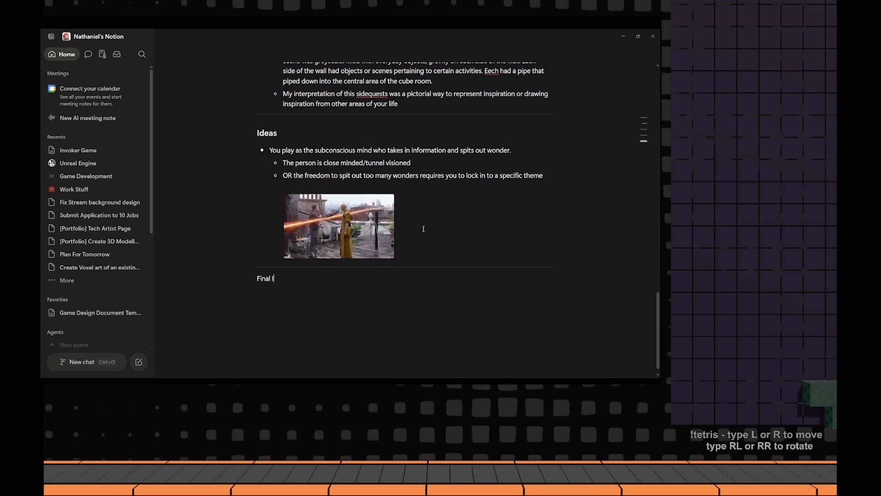
{"action": "key", "text": "ctrl+a"}
{"action": "key", "text": "BackSpace"}
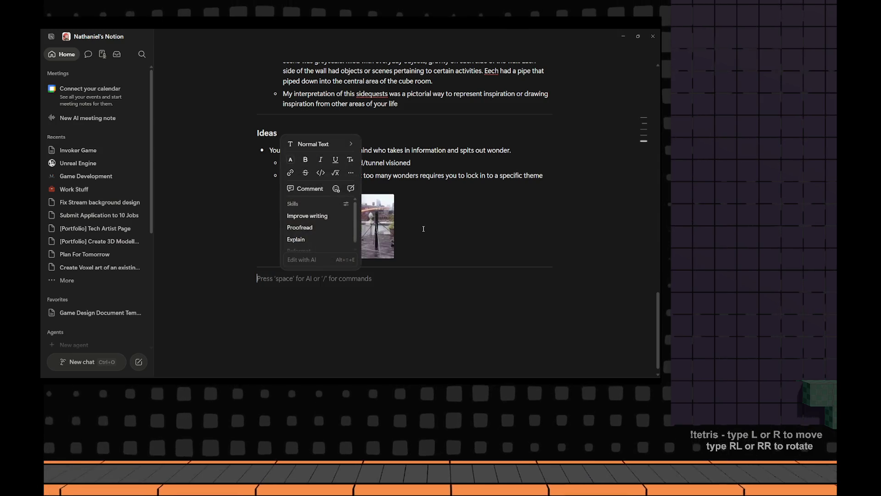
{"action": "type", "text": "/head"}
{"action": "key", "text": "Down"}
{"action": "key", "text": "Down"}
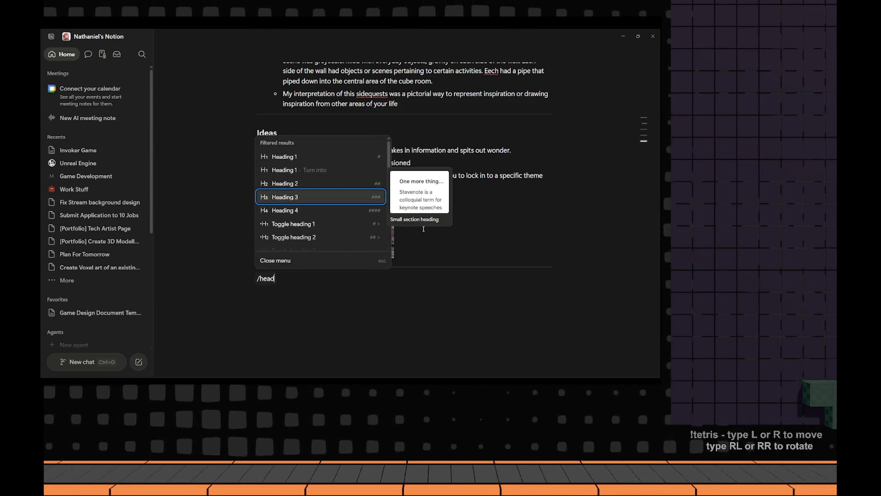
{"action": "key", "text": "Return"}
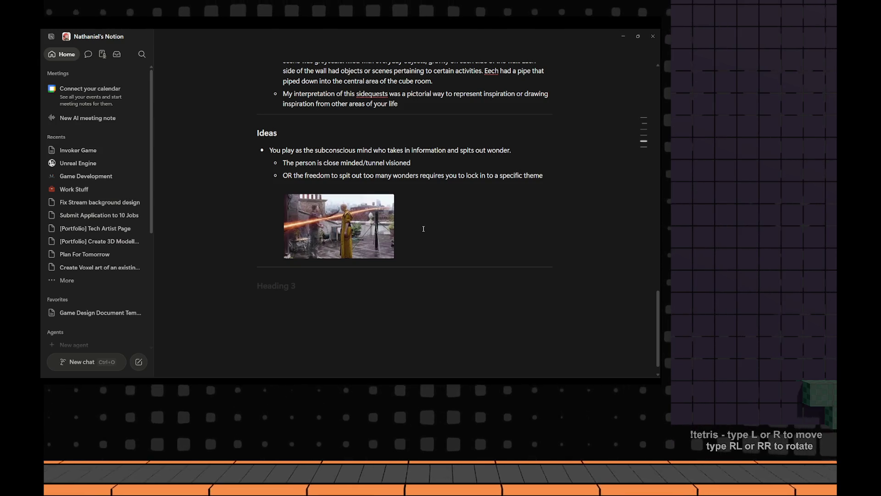
{"action": "type", "text": "H"}
Fix the heading to read 'Colourless Realm', then switch to the browser's Google image search
{"action": "key", "text": "BackSpace"}
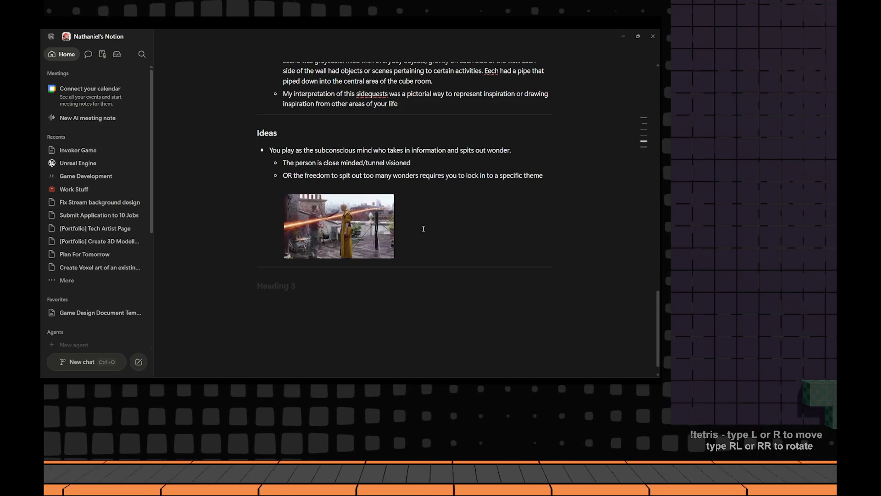
{"action": "type", "text": "colour"}
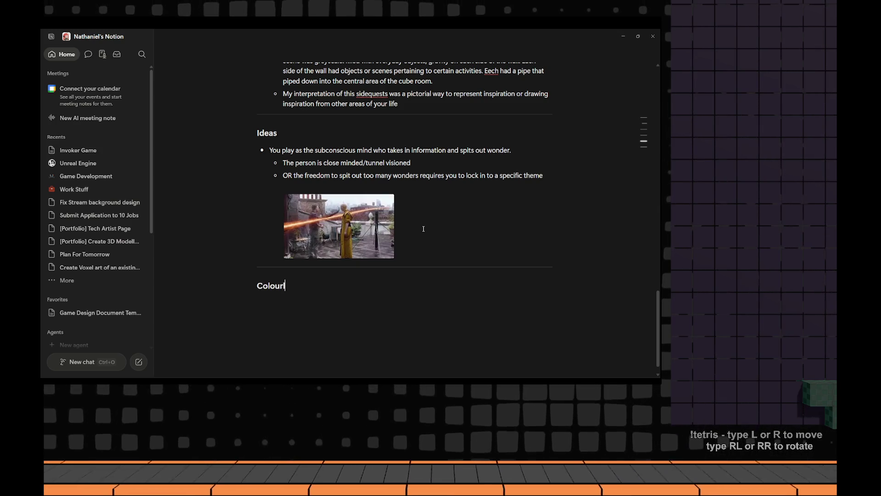
{"action": "type", "text": "less REalm"}
{"action": "key", "text": "BackSpace"}
{"action": "key", "text": "BackSpace"}
{"action": "key", "text": "BackSpace"}
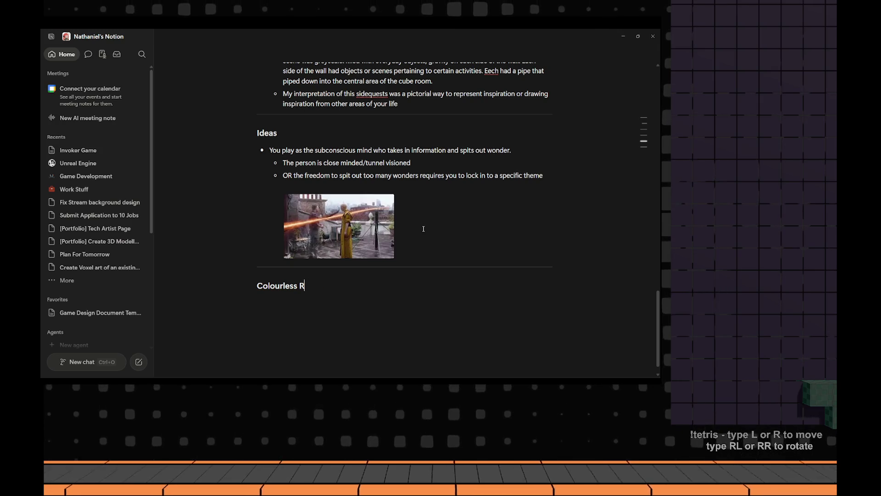
{"action": "type", "text": "ealm"}
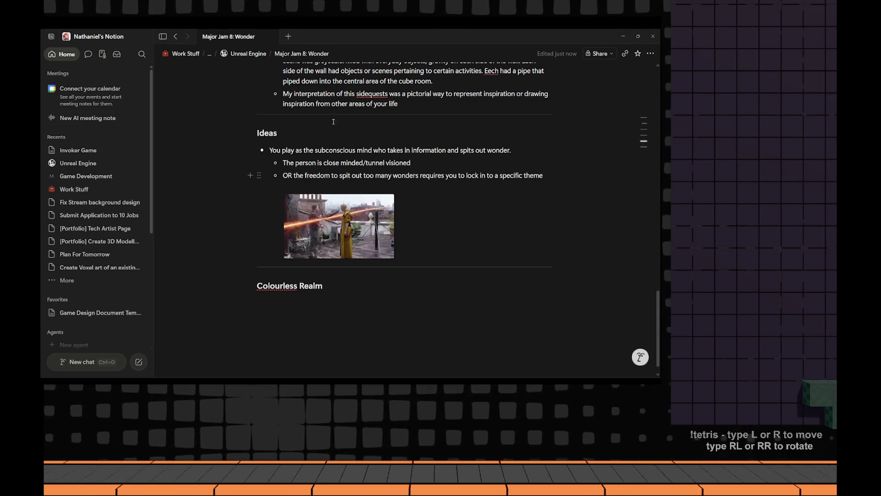
{"action": "key", "text": "alt+Tab"}
{"action": "left_click", "coordinate": [510, 36]}
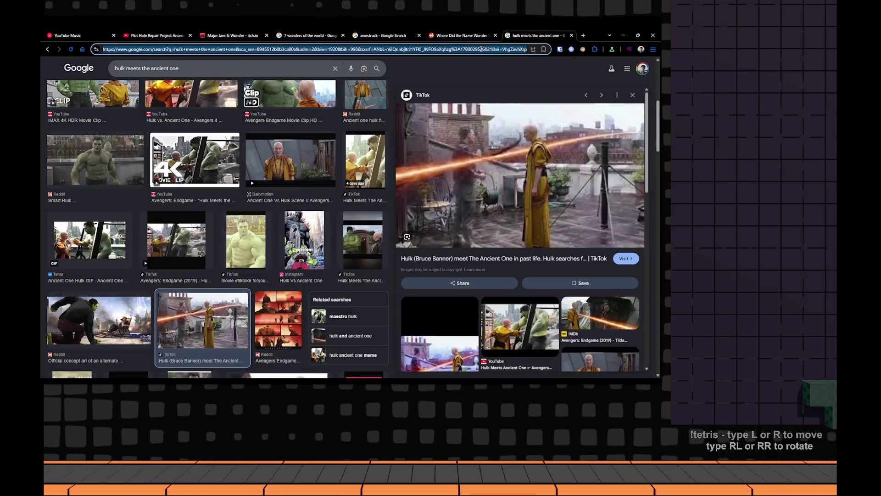
{"action": "type", "text": "colourless realm nte"}
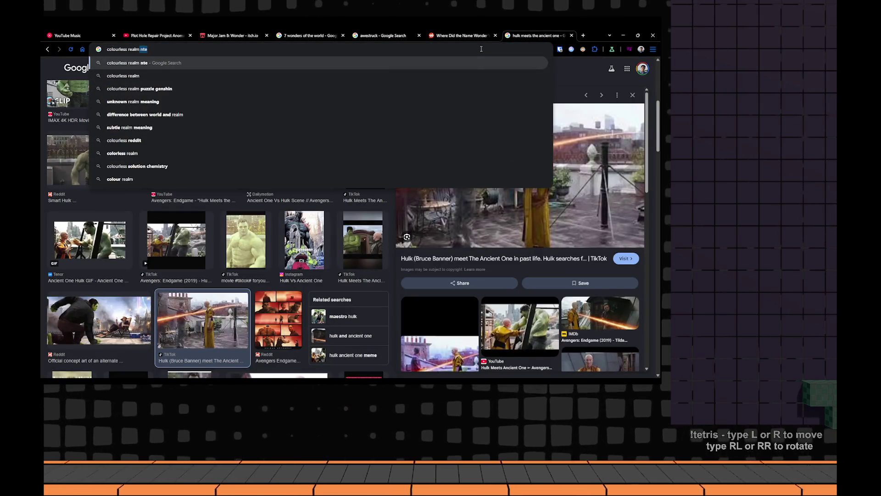
Run the 'colourless realm nte' Google search and return to the Notion notes
{"action": "key", "text": "Return"}
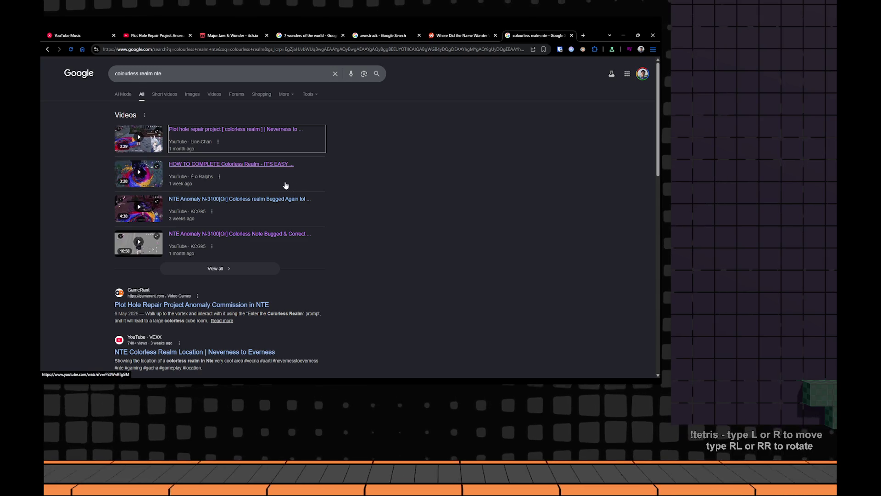
{"action": "scroll", "coordinate": [285, 187], "scroll_direction": "down", "scroll_amount": 2}
{"action": "key", "text": "alt+Tab"}
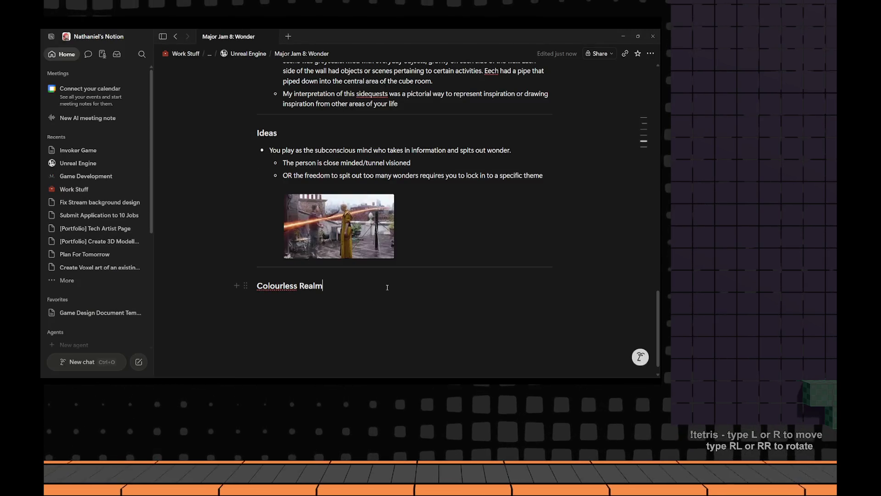
Change the heading to 'Colourless Dimension', try another title, then undo back to it
{"action": "double_click", "coordinate": [311, 286]}
{"action": "type", "text": "Dimension"}
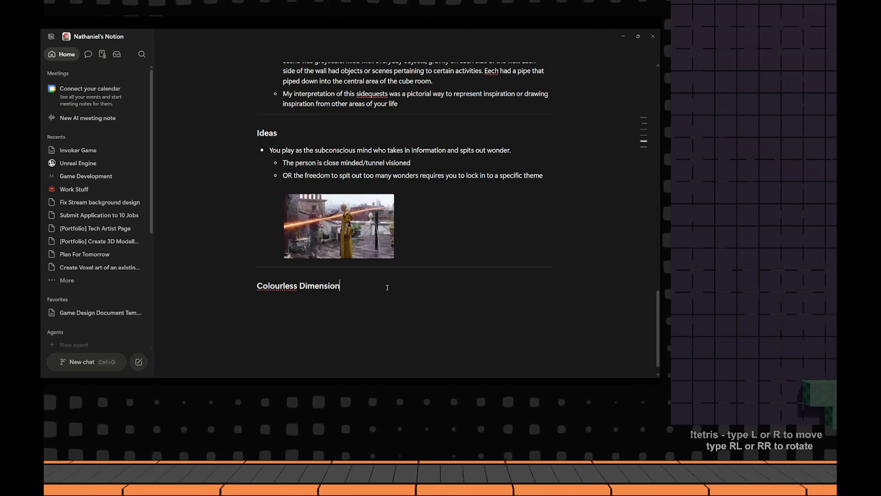
{"action": "key", "text": "ctrl+a"}
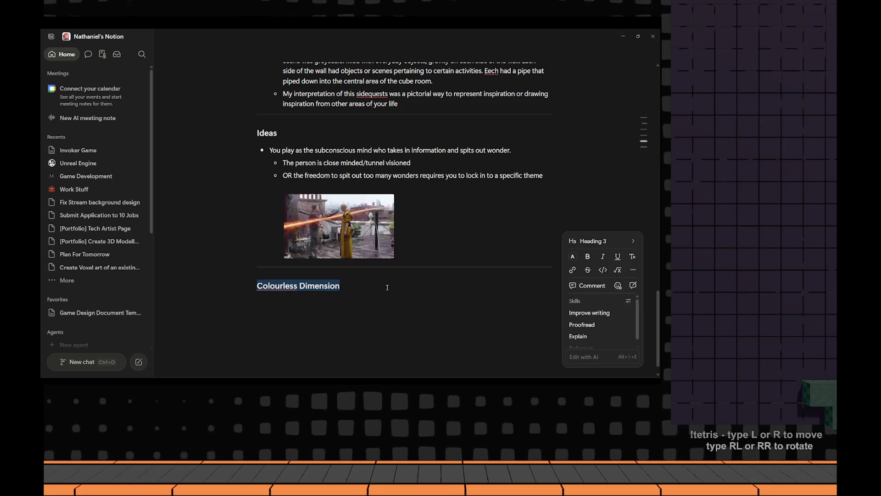
{"action": "left_click", "coordinate": [361, 284]}
{"action": "key", "text": "ctrl+a"}
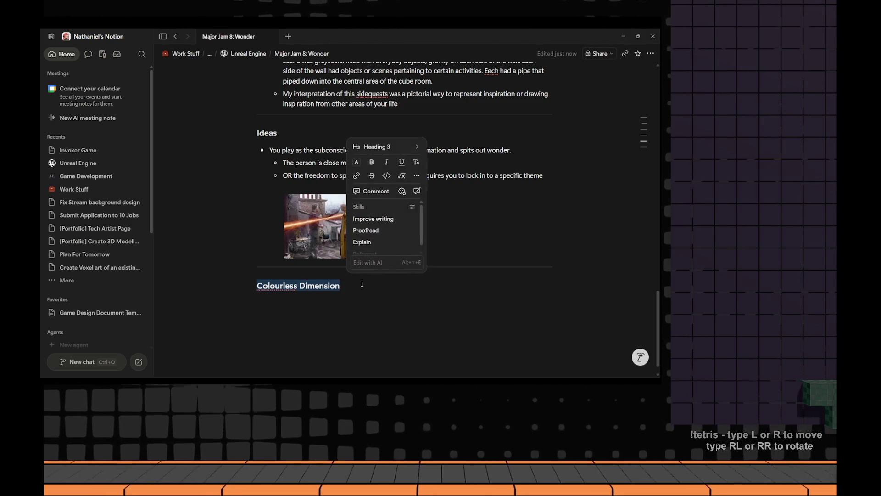
{"action": "type", "text": "S"}
{"action": "key", "text": "BackSpace"}
{"action": "type", "text": "Ant"}
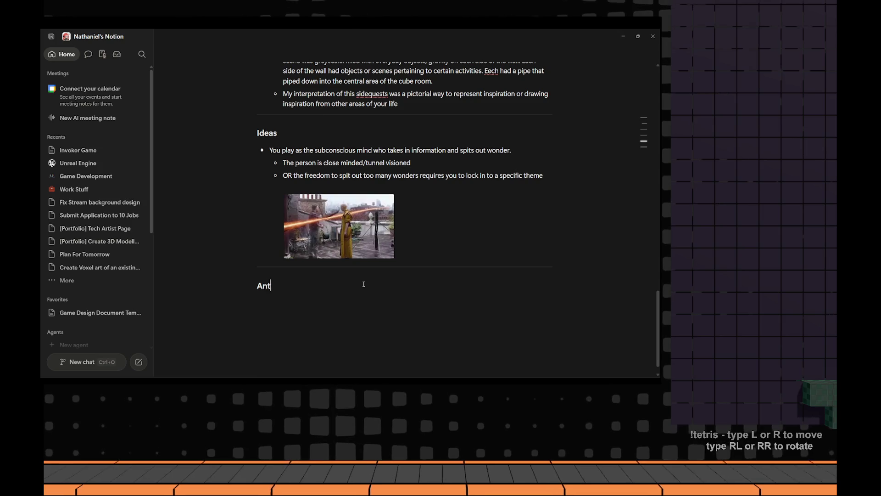
{"action": "type", "text": "i S"}
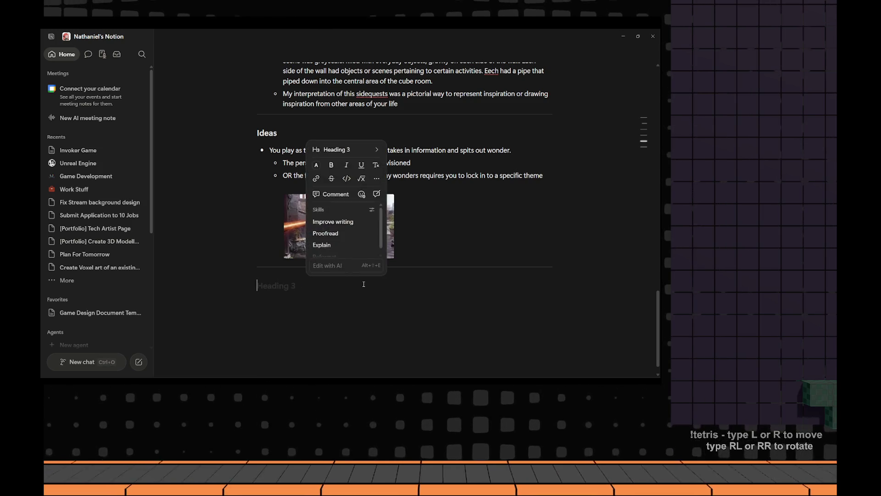
{"action": "type", "text": "A"}
{"action": "key", "text": "ctrl+z"}
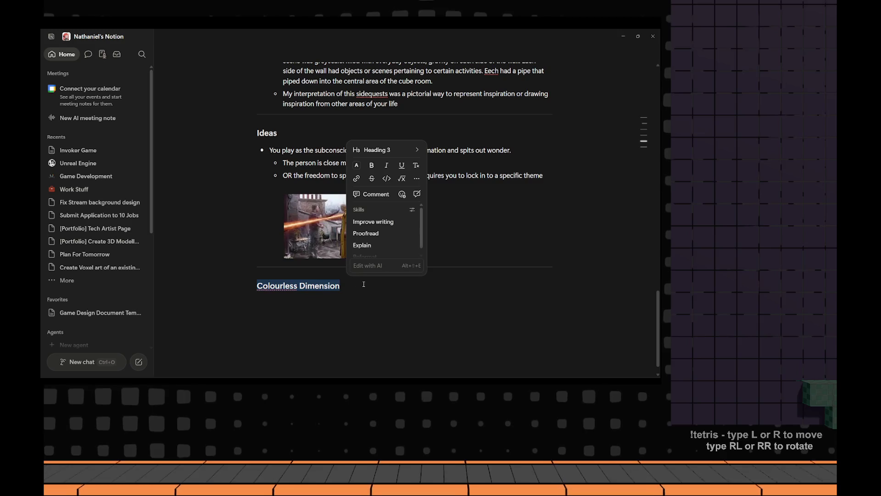
Add an empty block below, then select 'Dimension' in the heading for replacement
{"action": "left_click", "coordinate": [335, 303]}
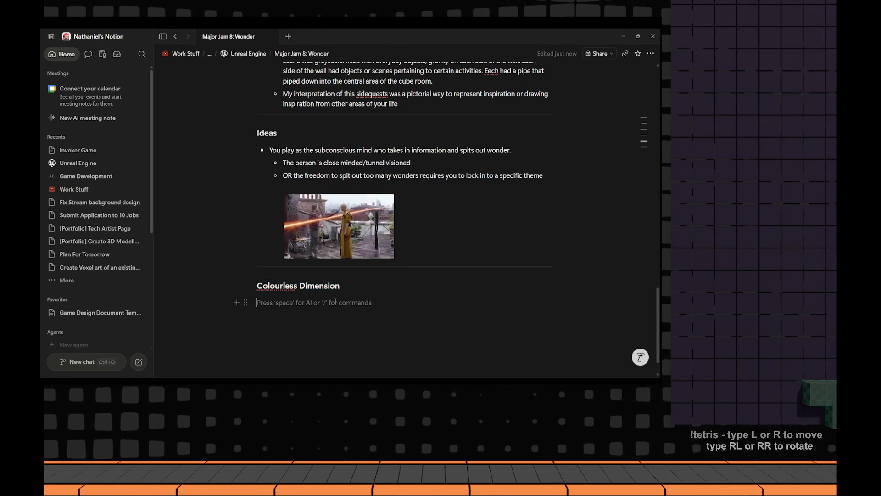
{"action": "scroll", "coordinate": [335, 302], "scroll_direction": "down", "scroll_amount": 1}
{"action": "left_click", "coordinate": [350, 257]}
{"action": "double_click", "coordinate": [349, 257]}
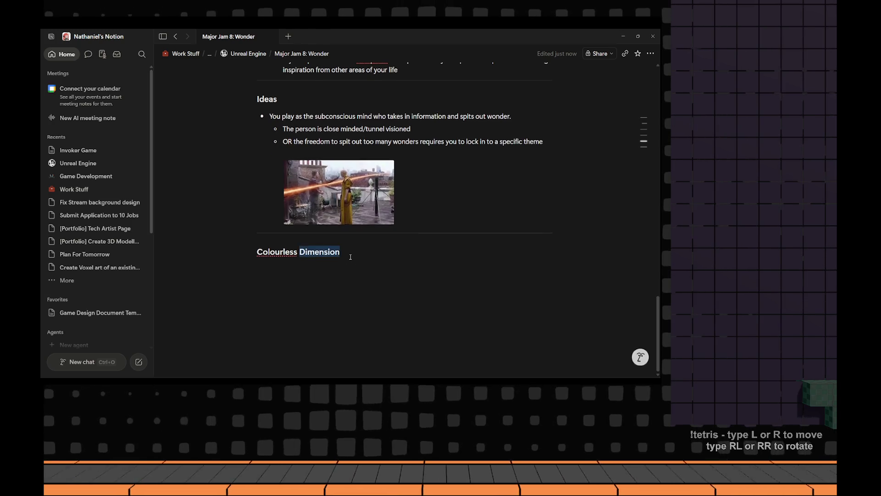
{"action": "type", "text": "Realm Inspirat"}
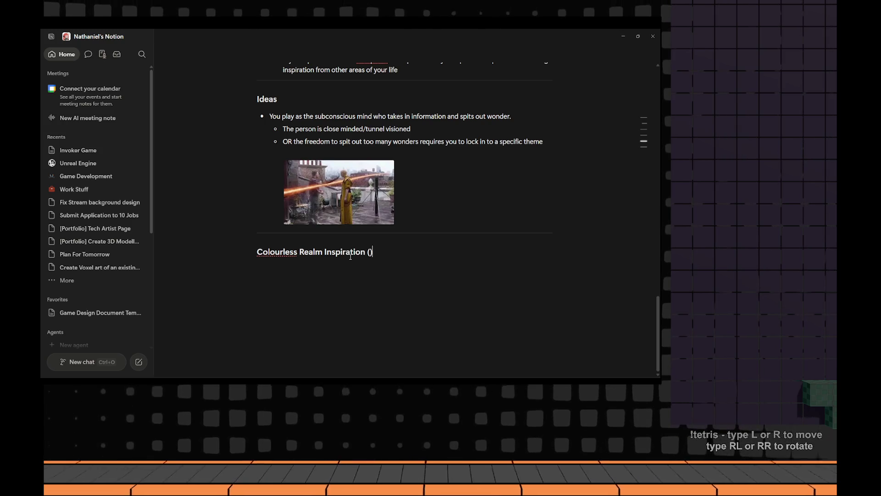
{"action": "type", "text": "ing Actual"}
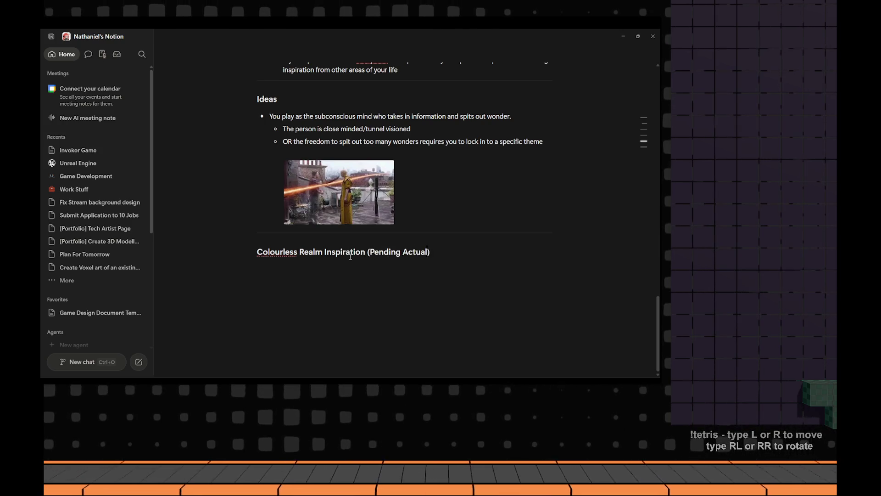
{"action": "type", "text": " Name"}
Finish the heading as 'Colourless Realm Inspiration (Pending Actual Name)' and start a new line below
{"action": "key", "text": "Return"}
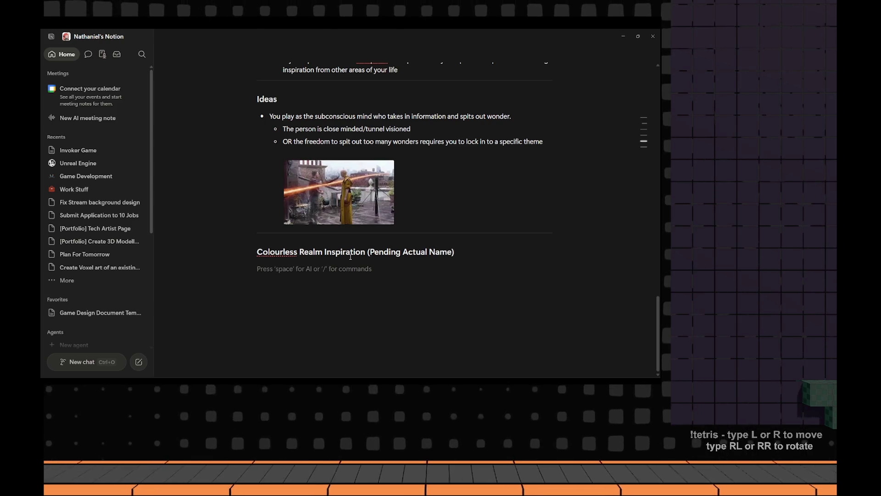
{"action": "type", "text": "You play as the"}
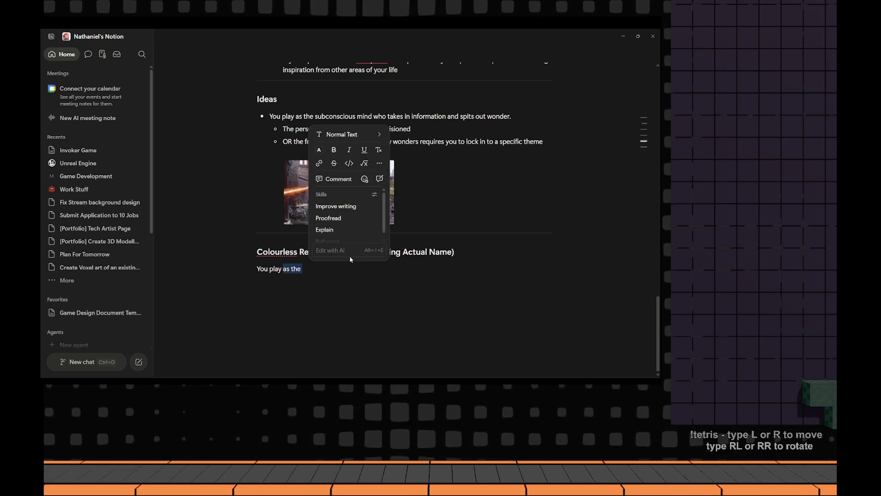
Trim 'as the' and 'someone', then wrap 'contrained/bound' in angle brackets with '/suffocated?' added
{"action": "key", "text": "BackSpace"}
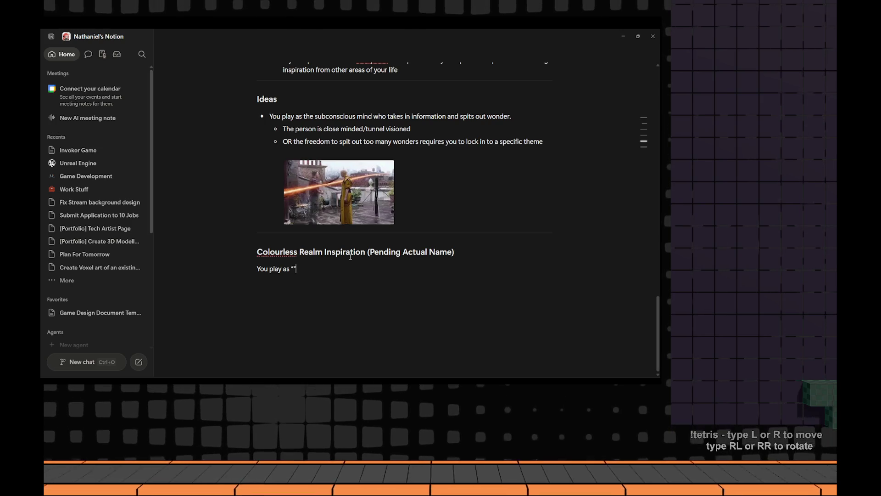
{"action": "type", "text": "\"someone"}
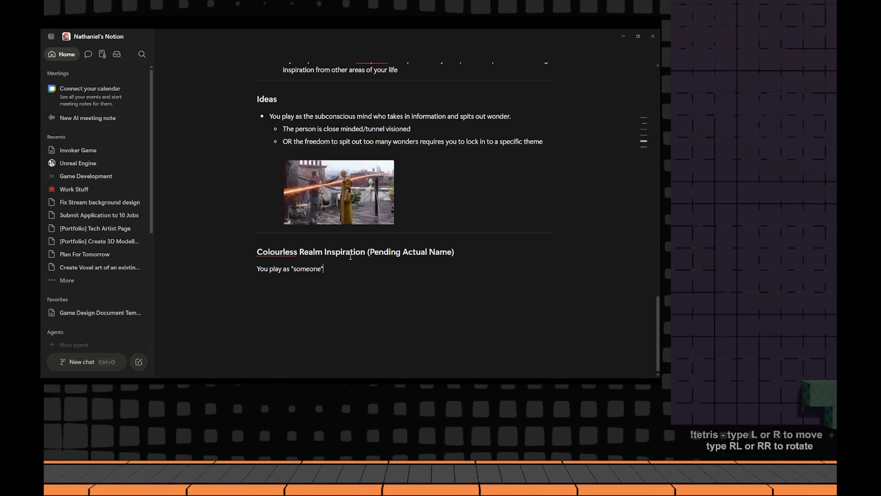
{"action": "key", "text": "ctrl+shift+Left"}
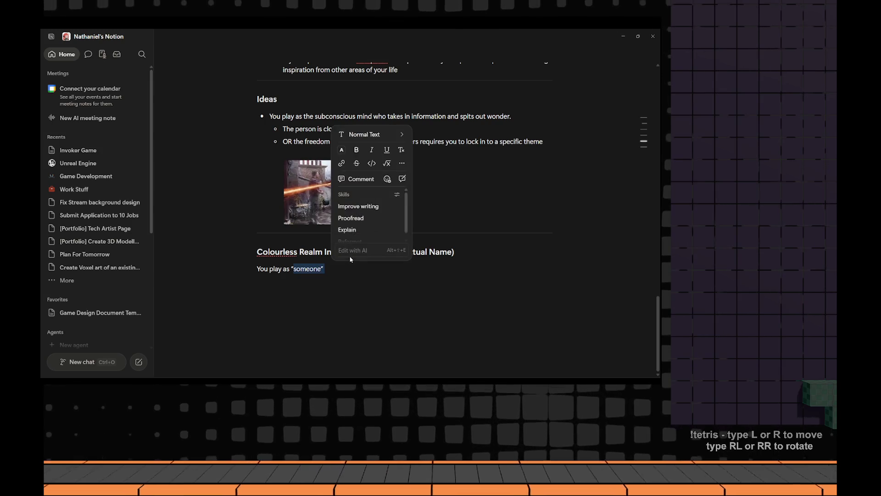
{"action": "key", "text": "BackSpace"}
{"action": "type", "text": "<>"}
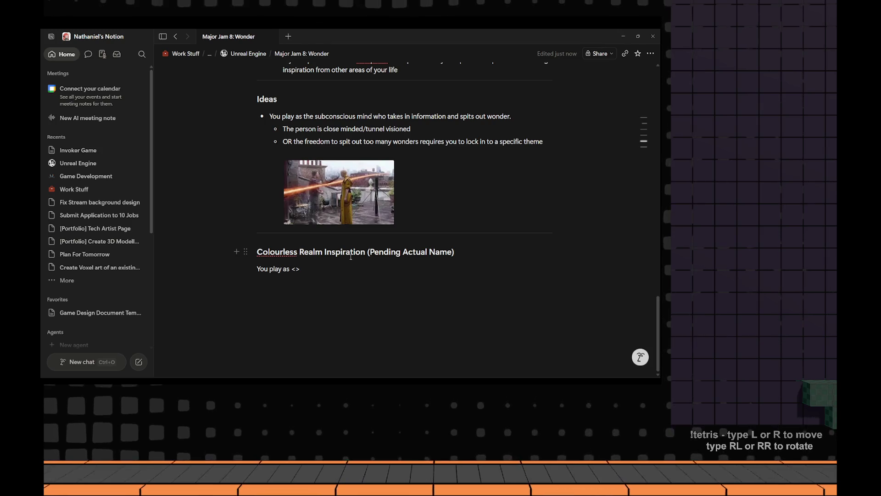
{"action": "type", "text": "someone> who "}
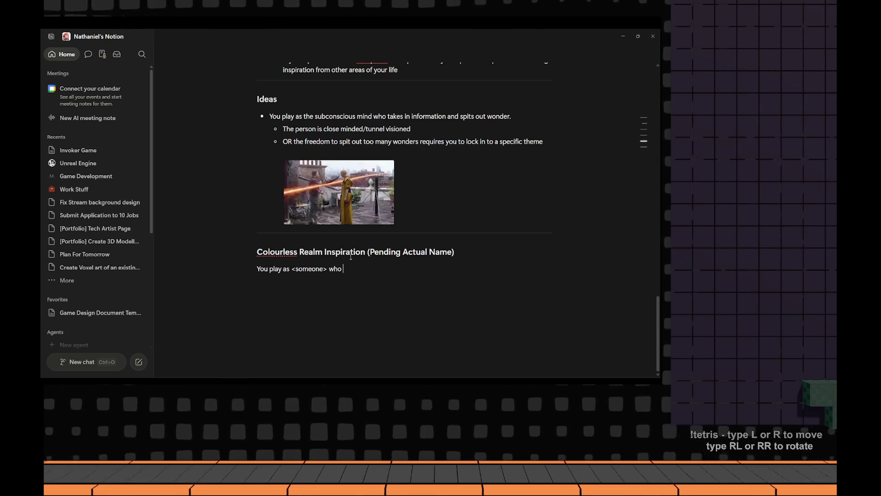
{"action": "type", "text": "fe"}
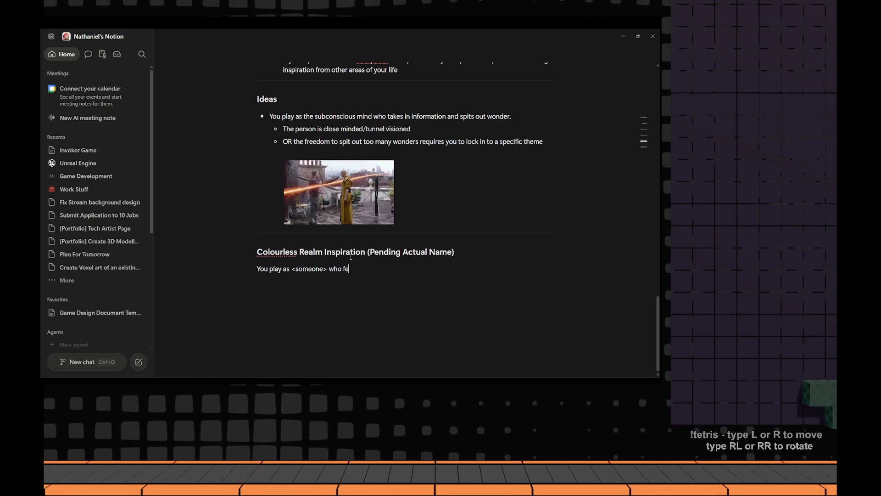
{"action": "type", "text": "els contrained/"}
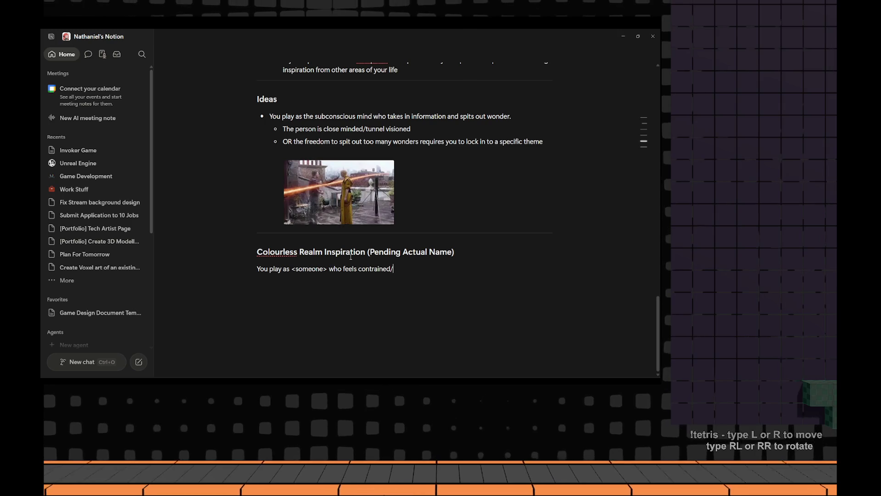
{"action": "type", "text": "bound"}
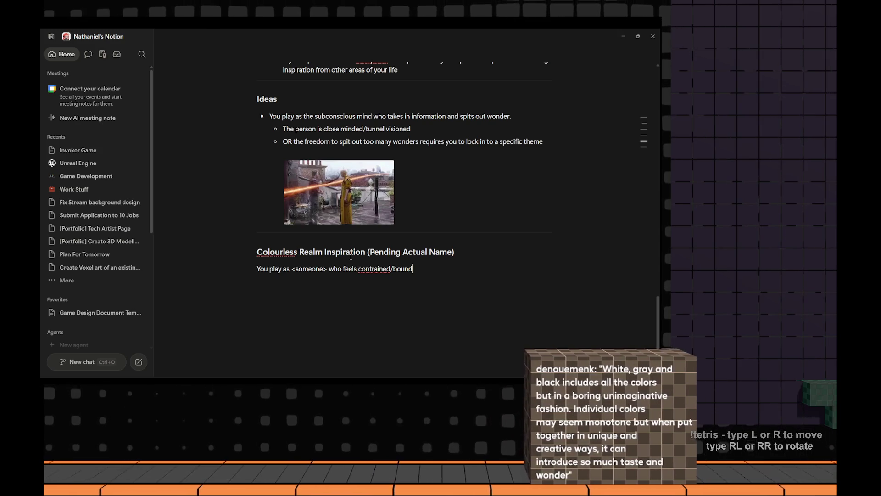
{"action": "right_click", "coordinate": [461, 258]}
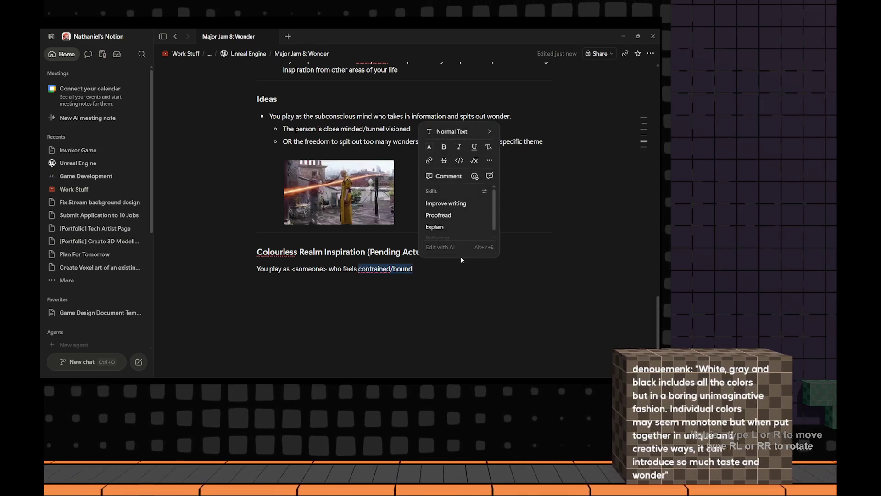
{"action": "key", "text": "ctrl+x"}
{"action": "type", "text": "<>"}
{"action": "key", "text": "ctrl+v"}
{"action": "type", "text": ">"}
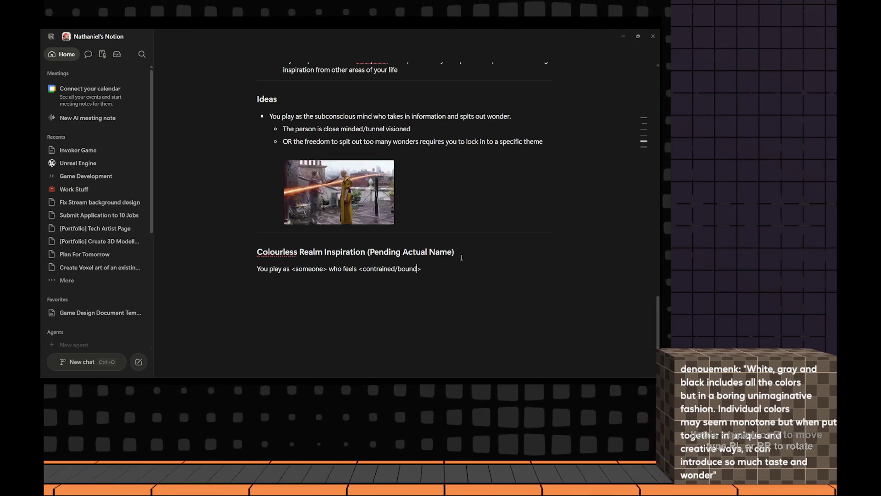
{"action": "key", "text": "Left"}
{"action": "type", "text": "/suffocated?"}
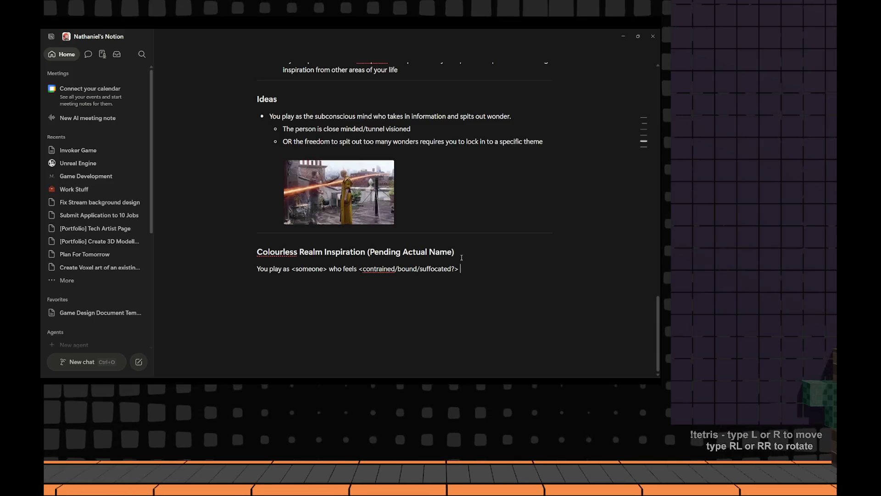
{"action": "key", "text": "End"}
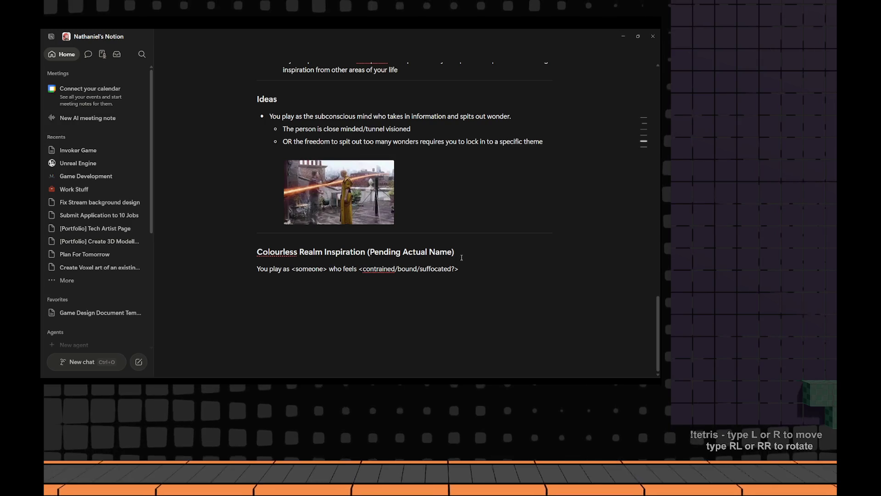
Correct to 'constrained' and finish the premise with '<thoughts/ideas>' and 'free themselves'
{"action": "left_click", "coordinate": [370, 269]}
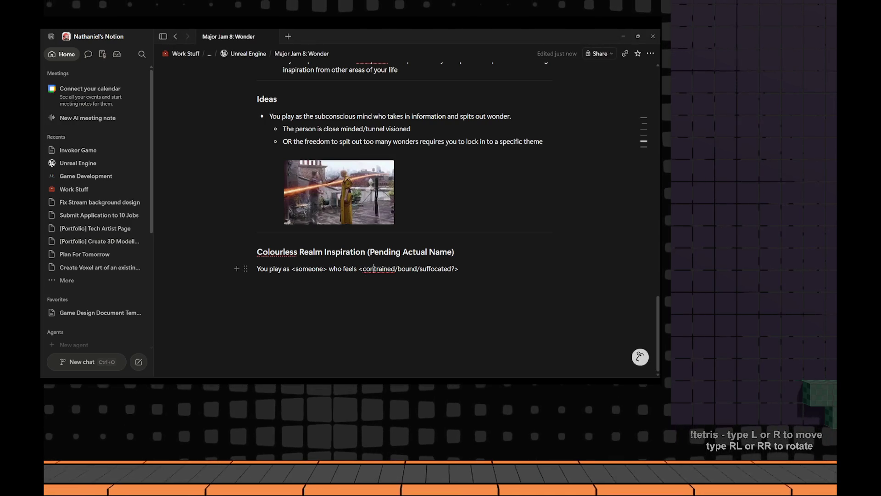
{"action": "type", "text": "s"}
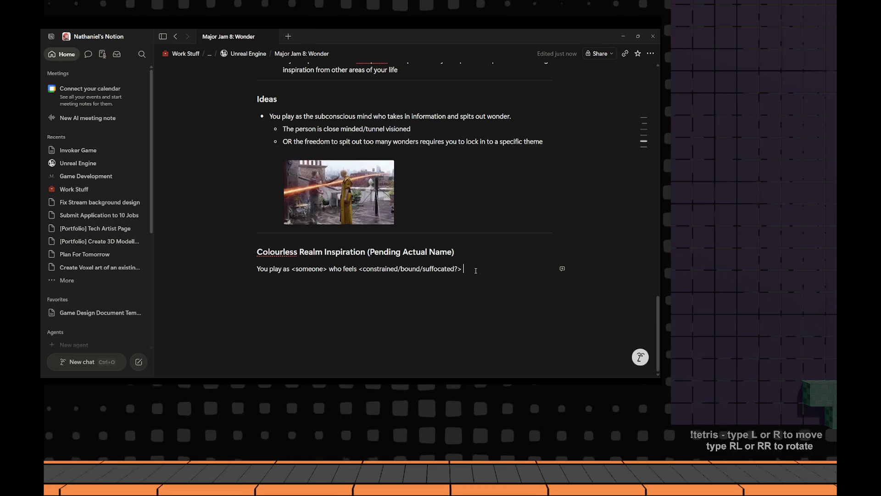
{"action": "left_click", "coordinate": [475, 270]}
{"action": "type", "text": "by their own thought"}
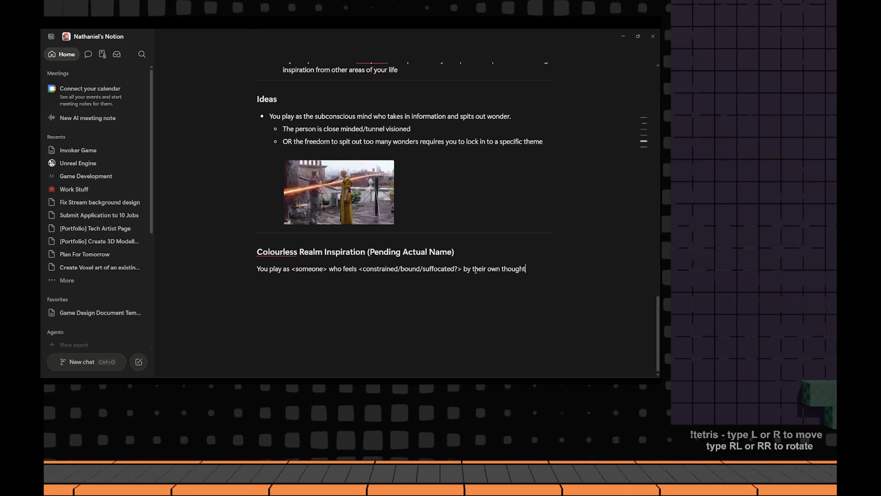
{"action": "key", "text": "ctrl+shift+Left"}
{"action": "type", "text": "<thoughts>"}
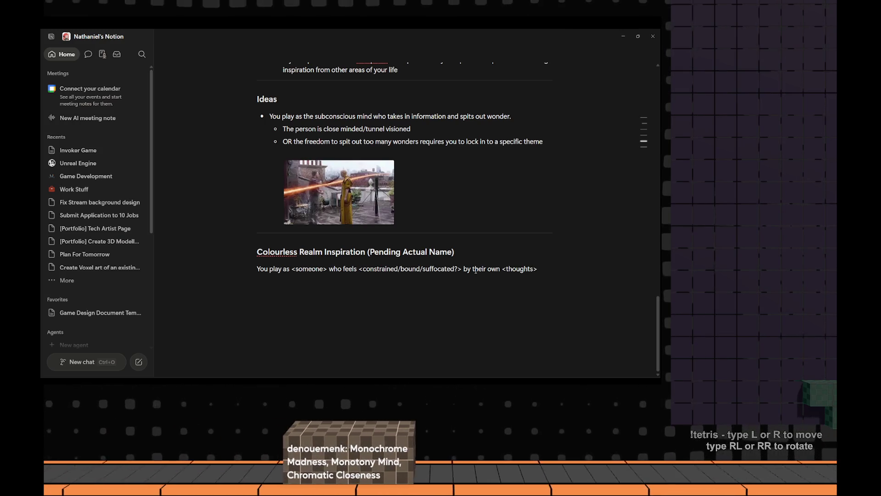
{"action": "type", "text": "/"}
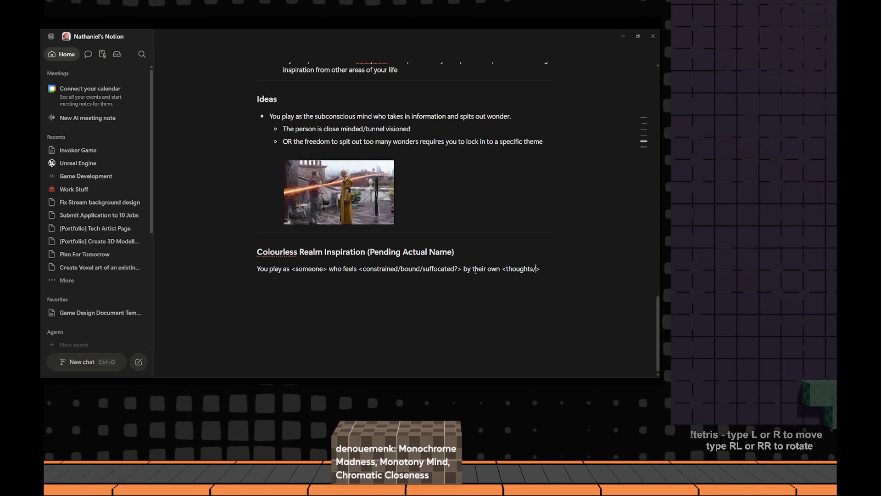
{"action": "type", "text": "deas"}
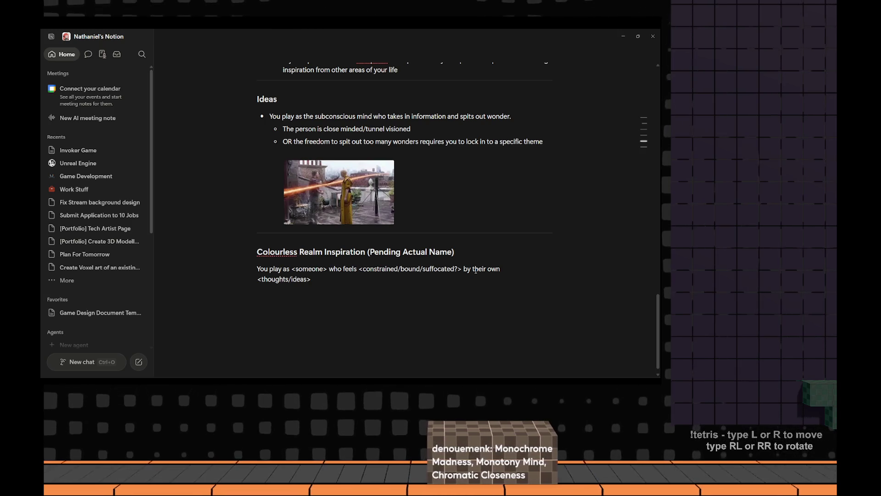
{"action": "key", "text": "Right"}
{"action": "type", "text": "and"}
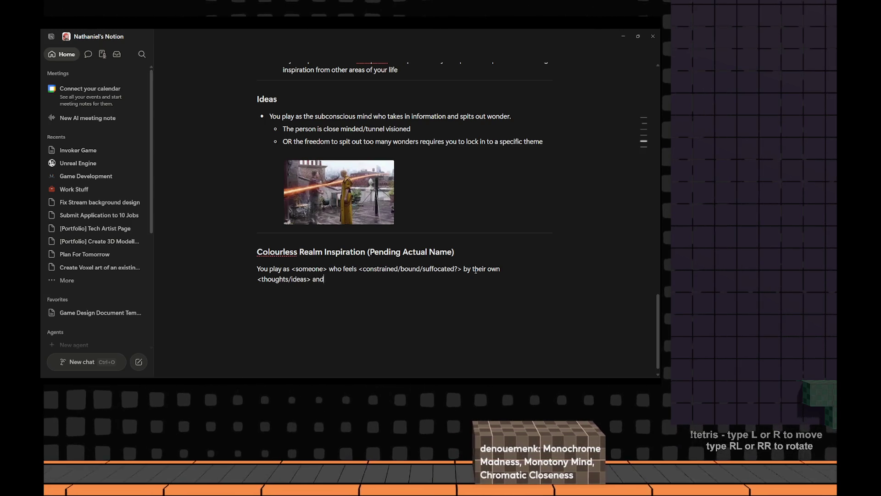
{"action": "type", "text": " needs to"}
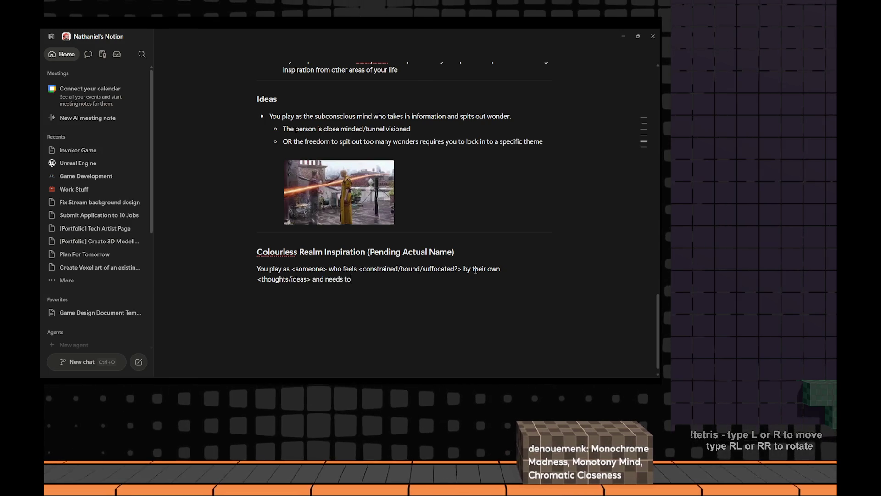
{"action": "type", "text": " find a way to "}
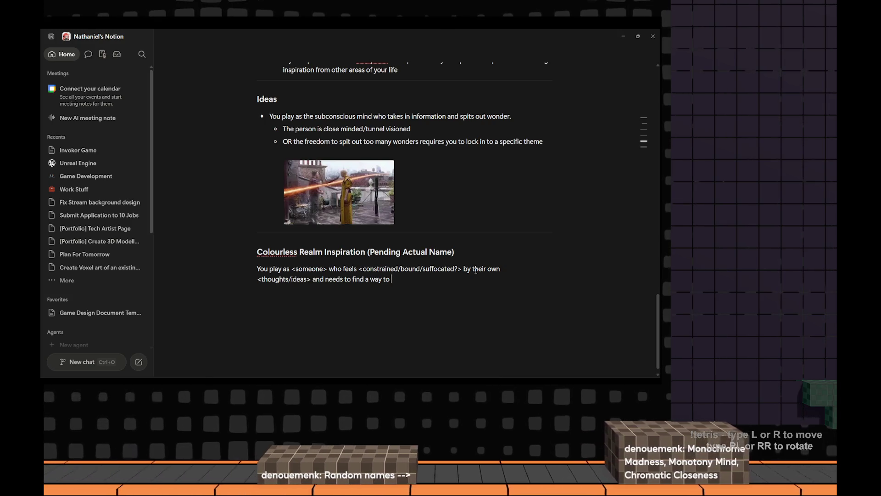
{"action": "type", "text": "unbound"}
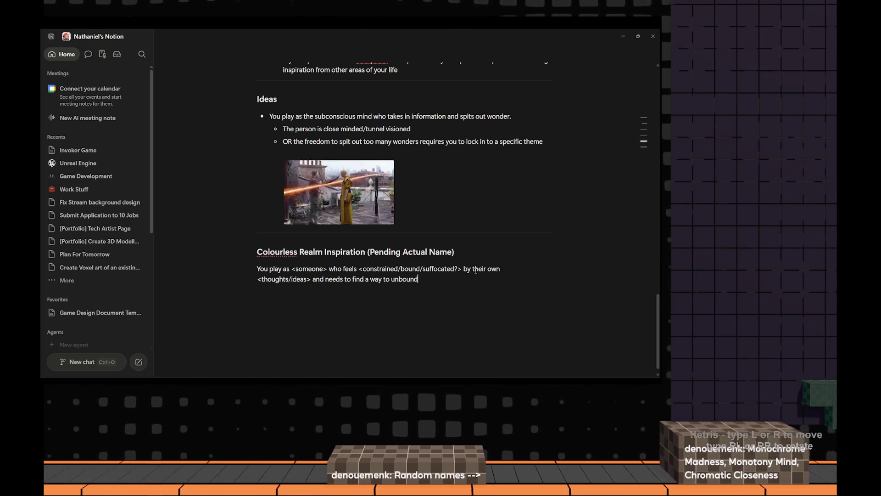
{"action": "key", "text": "ctrl+shift+Left"}
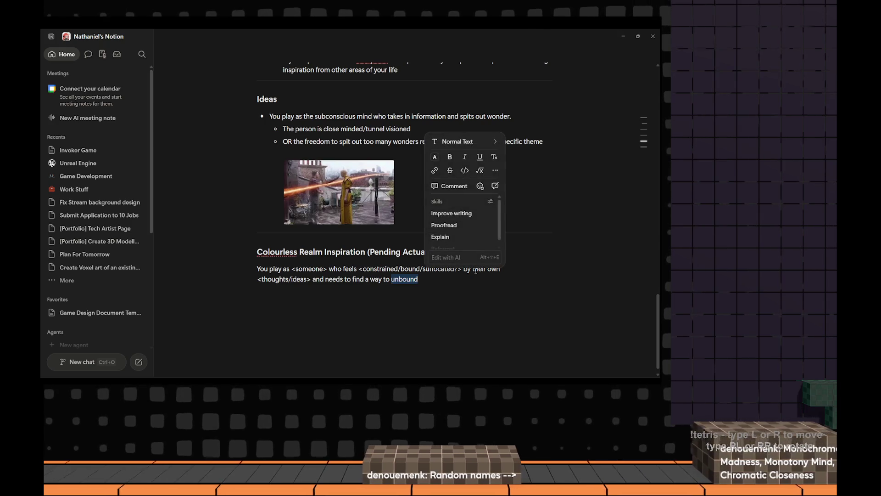
{"action": "type", "text": "free themselve"}
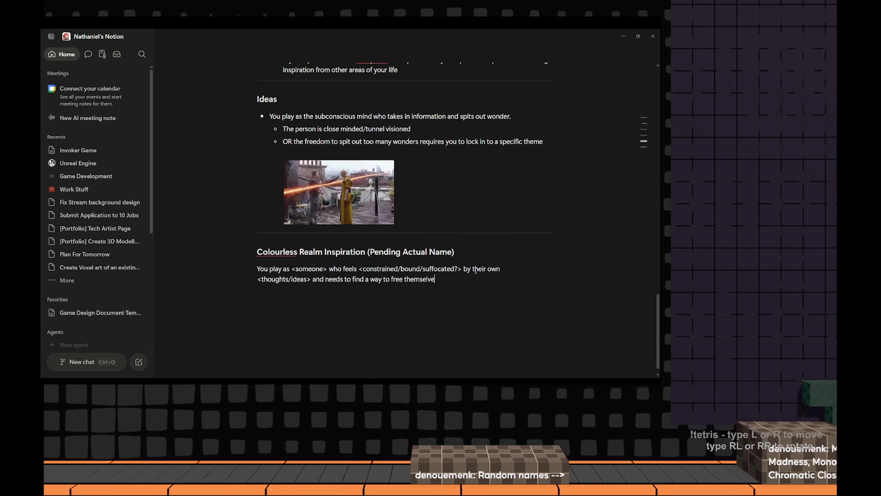
{"action": "type", "text": "s"}
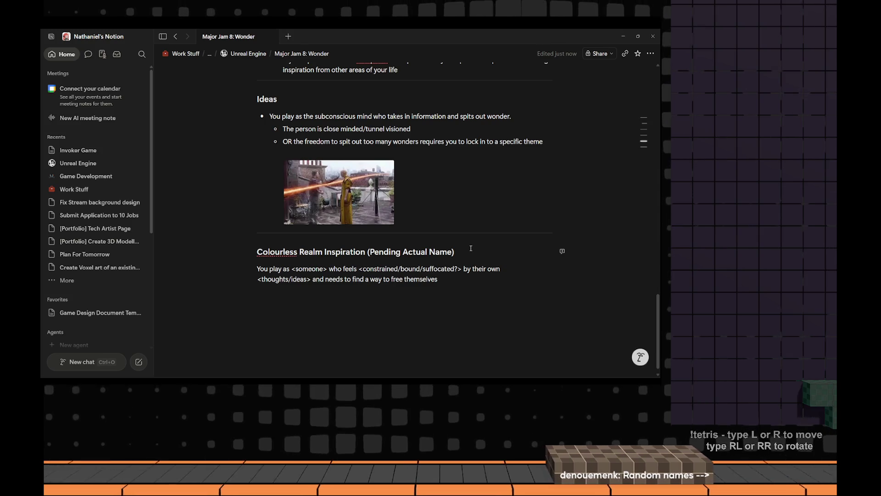
Replace the Base Game label with 'Foundation: Puzzle', 'Attention:' and 'Highlight:' lines below the paragraph
{"action": "key", "text": "Return"}
{"action": "type", "text": "Base Game Puzzle"}
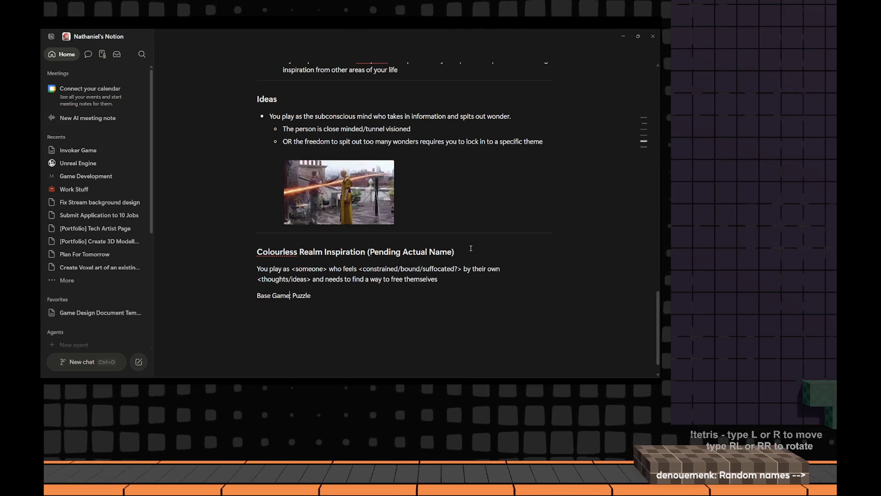
{"action": "key", "text": "shift+Home"}
{"action": "key", "text": "BackSpace"}
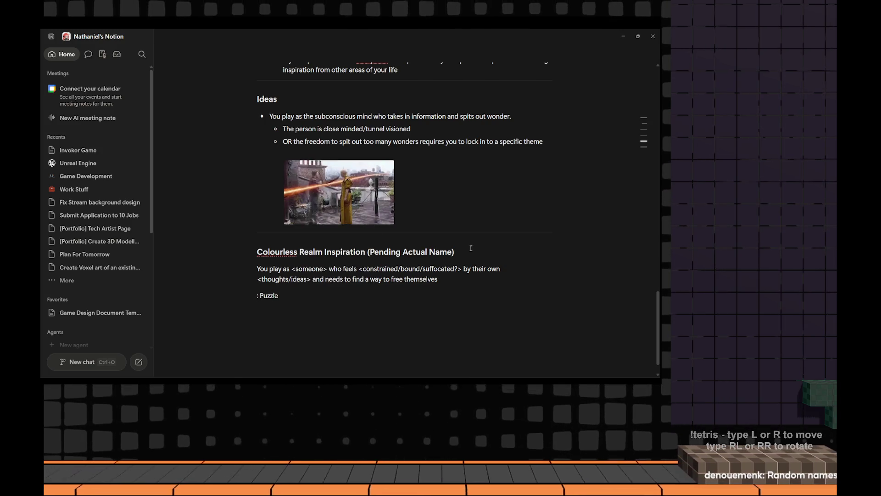
{"action": "scroll", "coordinate": [430, 259], "scroll_direction": "down", "scroll_amount": 1}
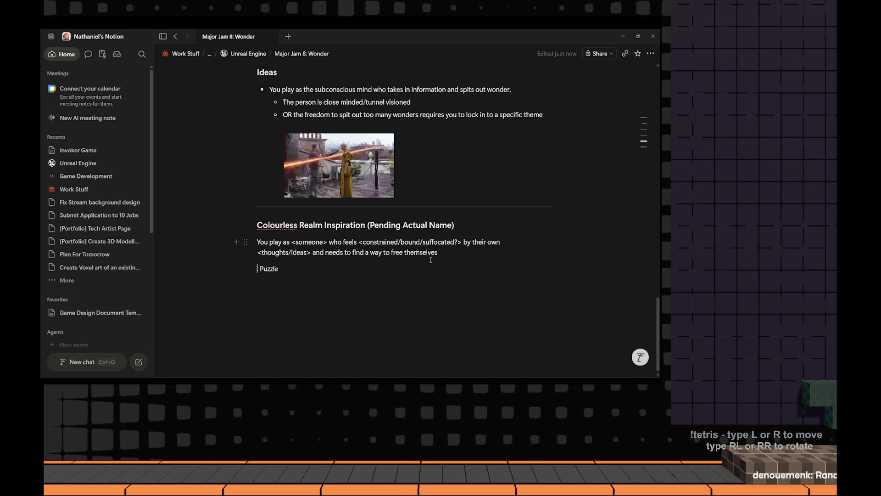
{"action": "type", "text": "Foundation:"}
{"action": "key", "text": "End"}
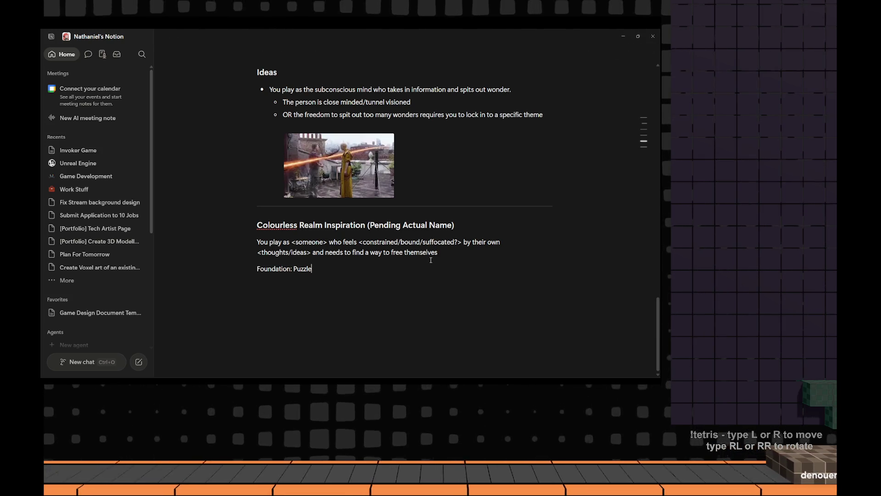
{"action": "key", "text": "Return"}
{"action": "type", "text": "Attention:"}
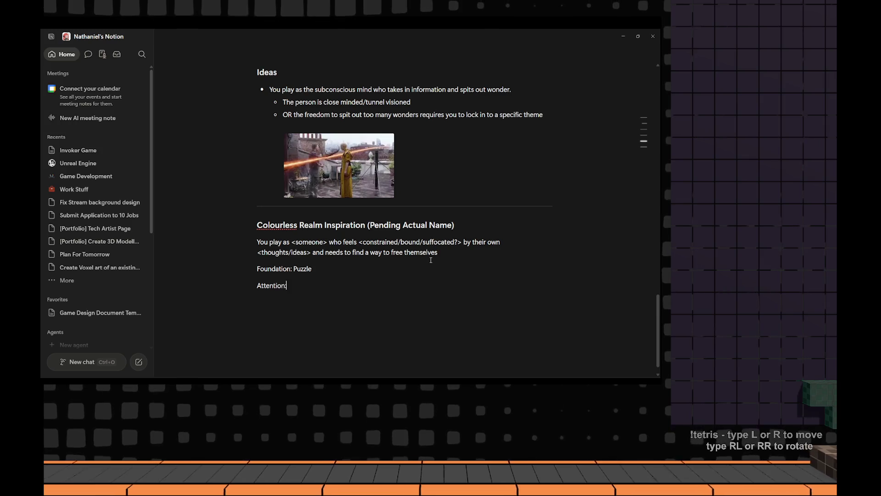
{"action": "key", "text": "Return"}
{"action": "type", "text": "Highlight:"}
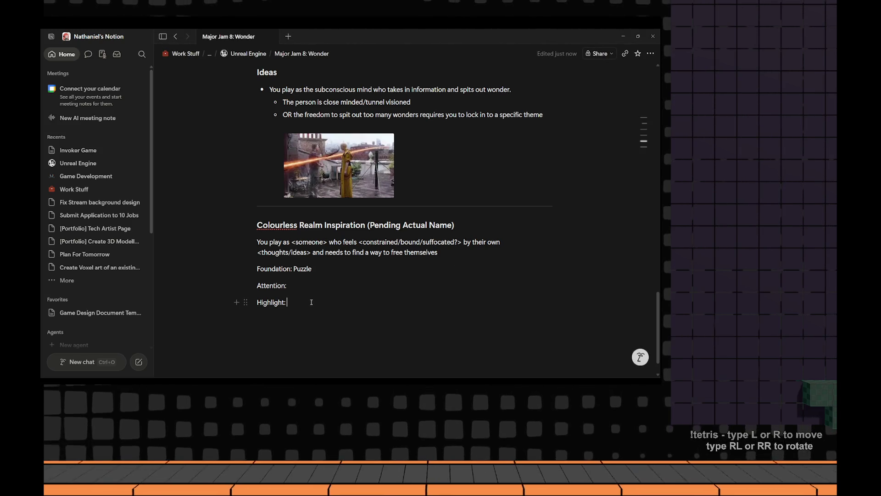
Step through the ends of the Attention: and Highlight: lines, checking the new labels
{"action": "left_click", "coordinate": [307, 285]}
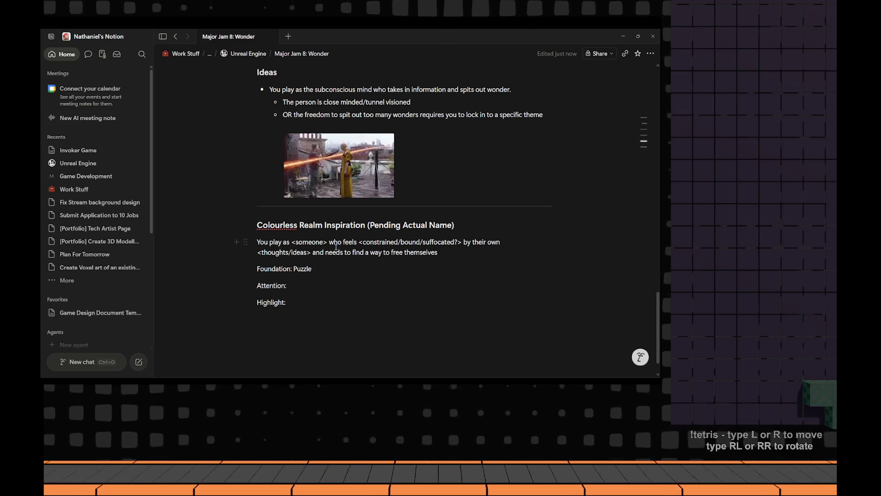
{"action": "left_click", "coordinate": [289, 301]}
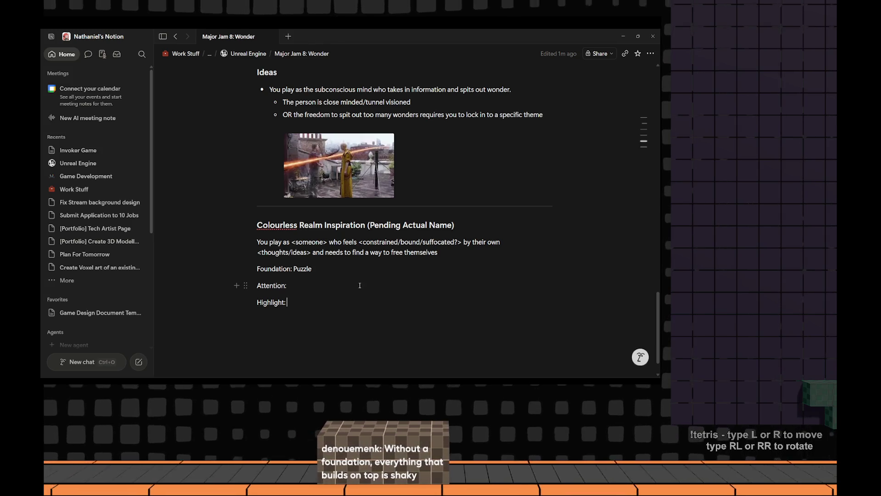
{"action": "mouse_move", "coordinate": [323, 268]}
{"action": "left_mouse_down"}
{"action": "mouse_move", "coordinate": [256, 269]}
{"action": "mouse_move", "coordinate": [268, 285]}
{"action": "left_mouse_up"}
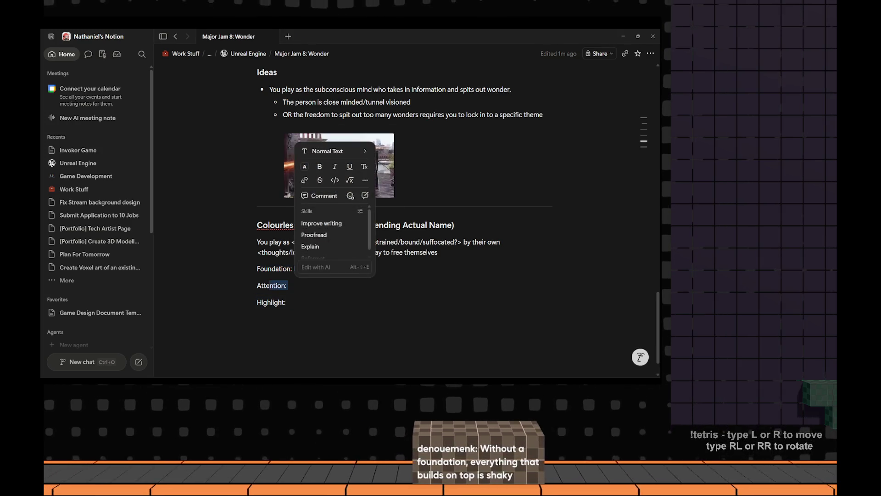
{"action": "left_click", "coordinate": [298, 302]}
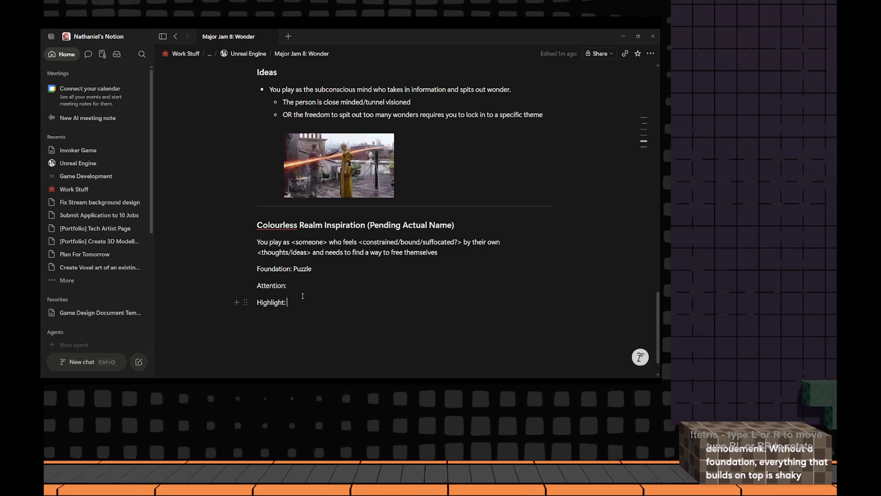
Highlight Foundation, Attention, Highlight and Puzzle in turn, ending at the end of 'Foundation: Puzzle'
{"action": "double_click", "coordinate": [273, 269]}
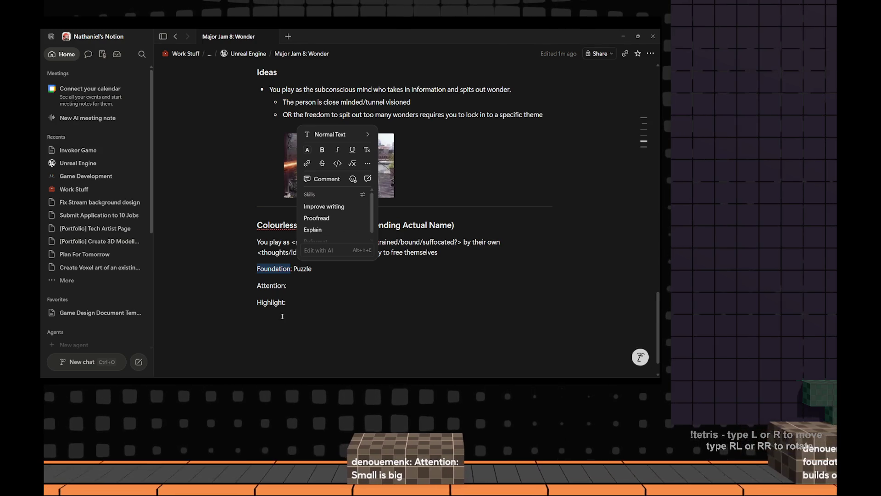
{"action": "left_click", "coordinate": [306, 287]}
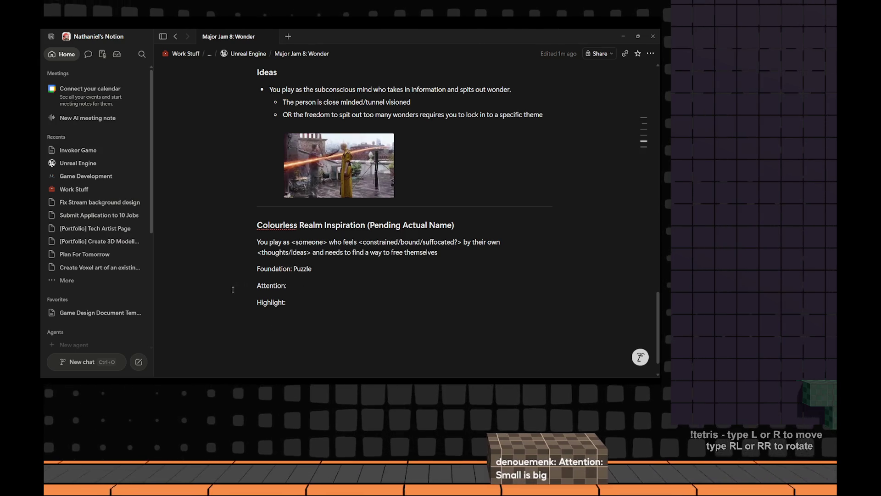
{"action": "double_click", "coordinate": [272, 285]}
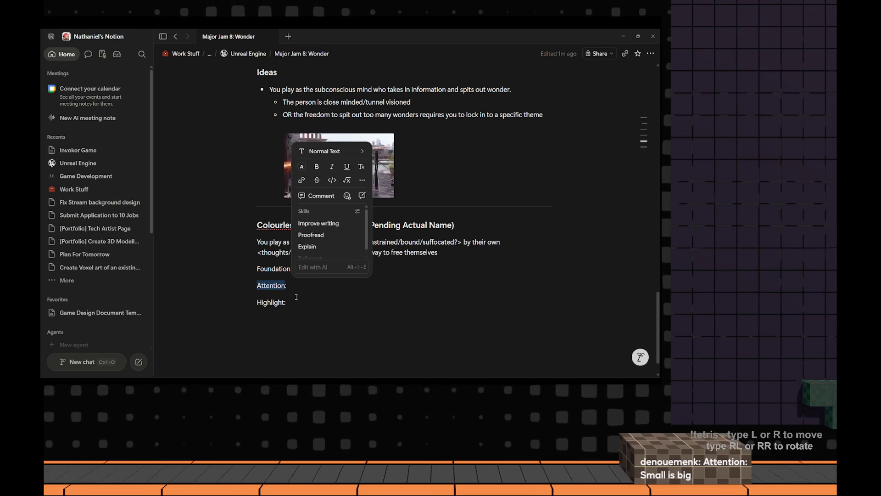
{"action": "left_click", "coordinate": [272, 301]}
{"action": "double_click", "coordinate": [271, 302]}
{"action": "left_click", "coordinate": [299, 287]}
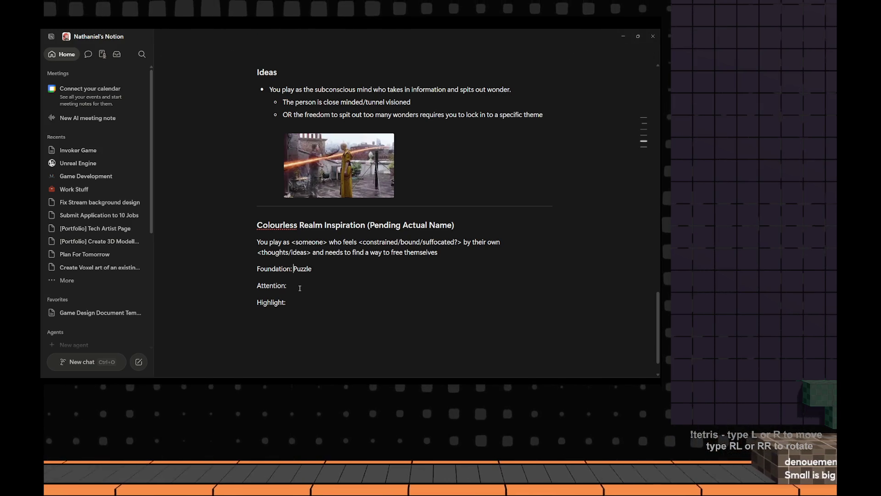
{"action": "key", "text": "Up"}
{"action": "key", "text": "ctrl+shift+Left"}
{"action": "left_click", "coordinate": [299, 289]}
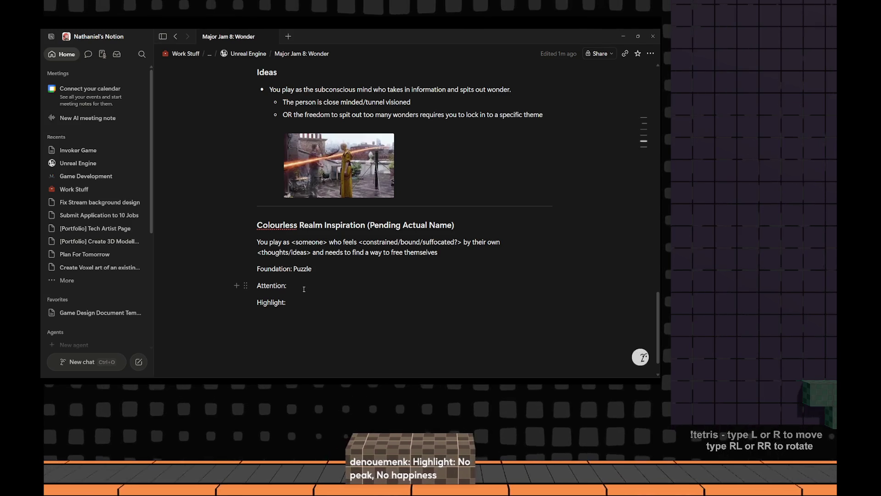
{"action": "left_click", "coordinate": [390, 269]}
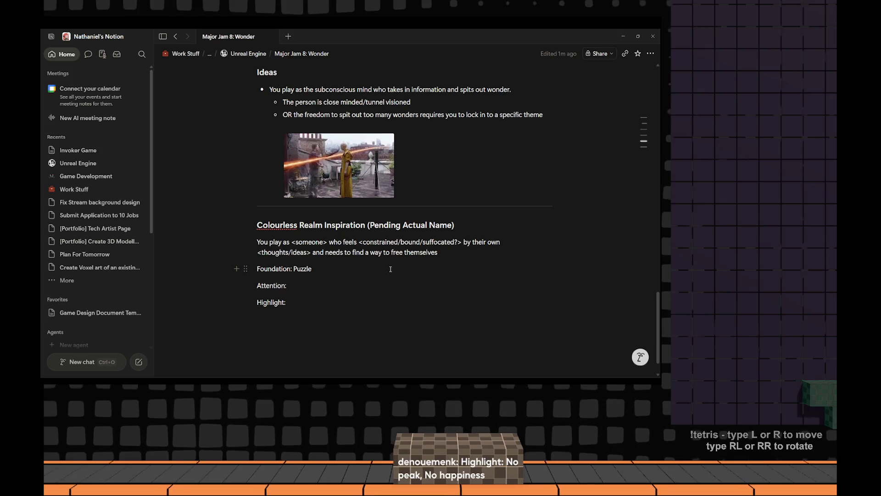
Replace 'Puzzle' after Foundation with '<Puzzle?/Thematic?>'
{"action": "key", "text": "ctrl+shift+Left"}
{"action": "key", "text": "BackSpace"}
{"action": "type", "text": "<"}
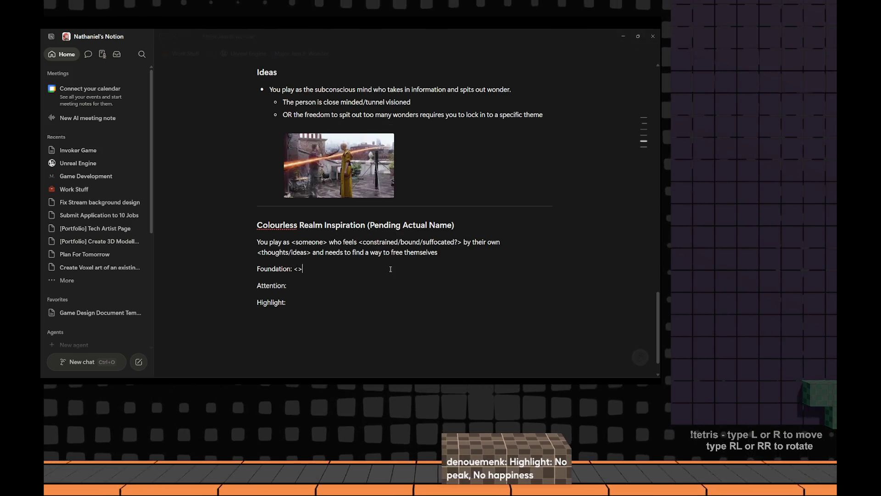
{"action": "type", "text": "Puzzle?>"}
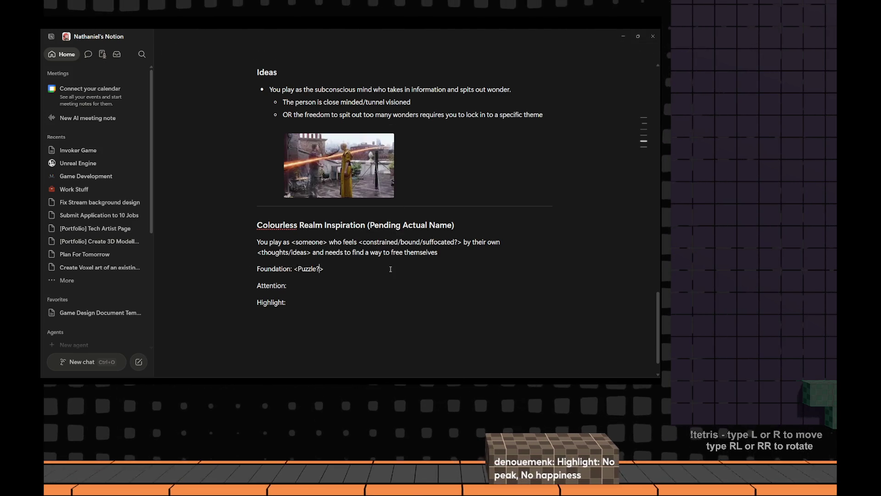
{"action": "type", "text": "/Thematic?"}
{"action": "key", "text": "Right"}
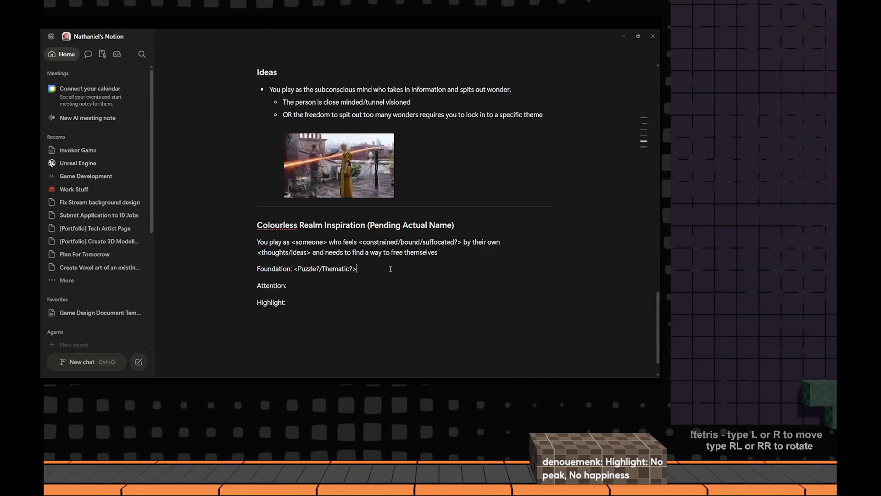
{"action": "key", "text": "Down"}
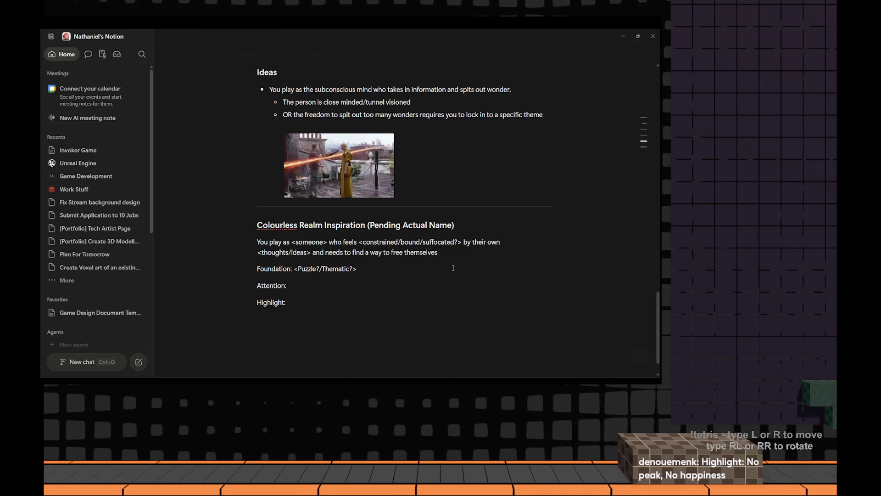
After glancing at the colourless realm search, cut the entry down to 'Foundation: [Puzzle]'
{"action": "key", "text": "alt+Tab"}
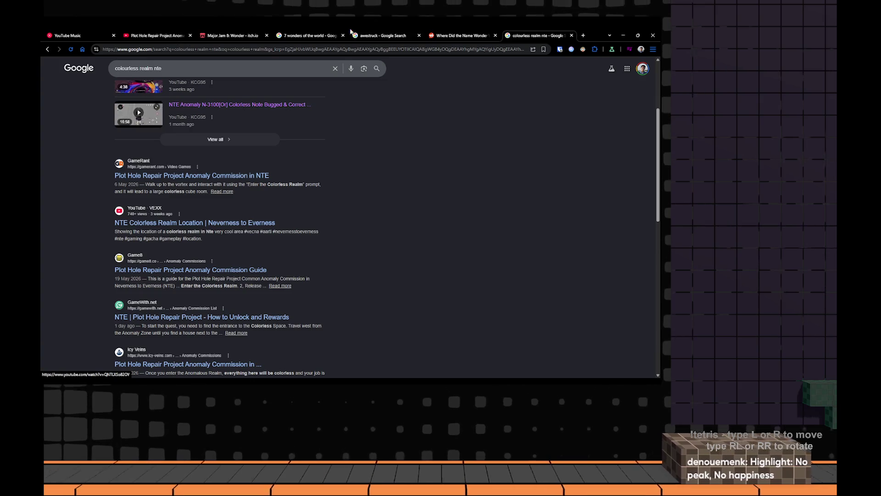
{"action": "key", "text": "alt+Tab"}
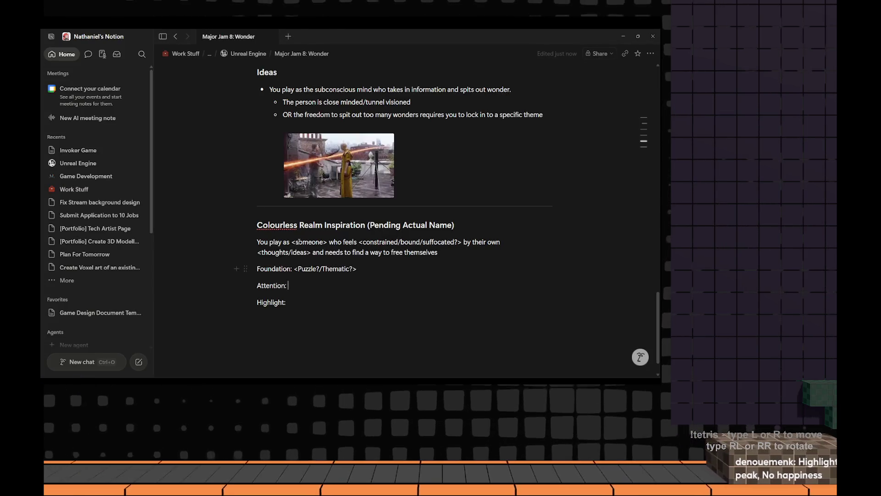
{"action": "left_click_drag", "start_coordinate": [323, 268], "coordinate": [354, 269]}
{"action": "key", "text": "BackSpace"}
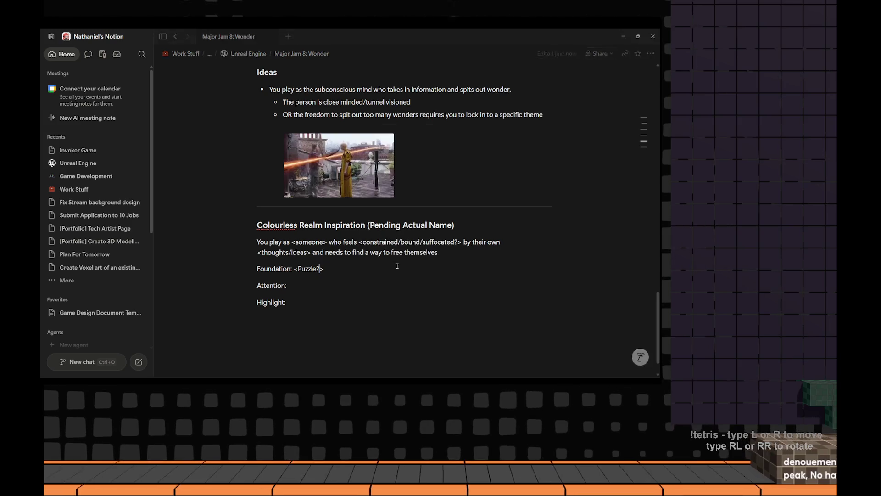
{"action": "key", "text": "BackSpace"}
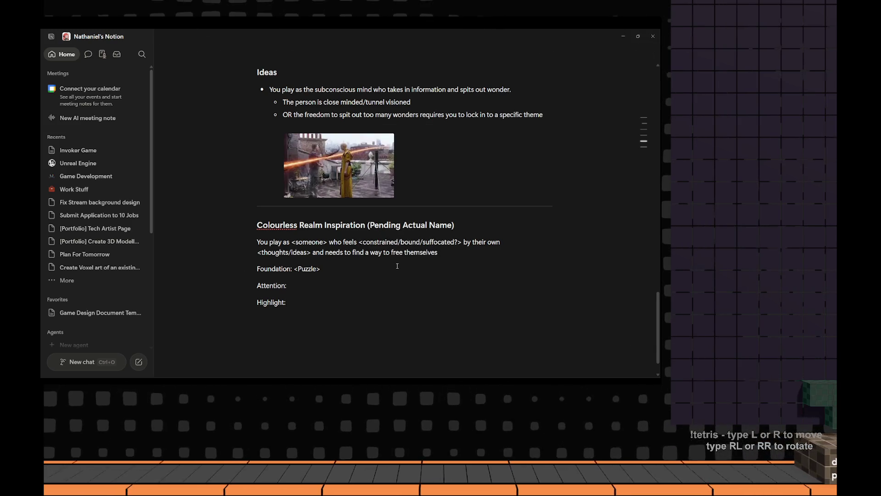
{"action": "key", "text": "ctrl+Left"}
{"action": "key", "text": "BackSpace"}
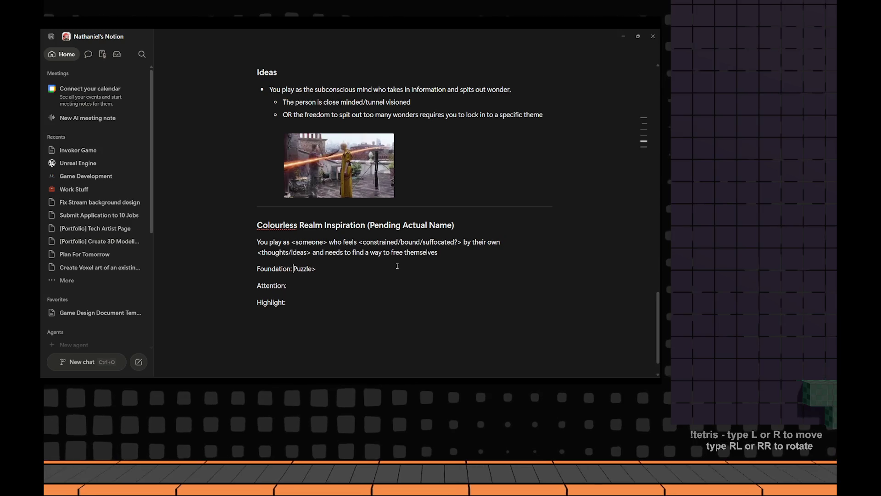
{"action": "type", "text": "["}
{"action": "key", "text": "End"}
{"action": "key", "text": "BackSpace"}
{"action": "type", "text": "]"}
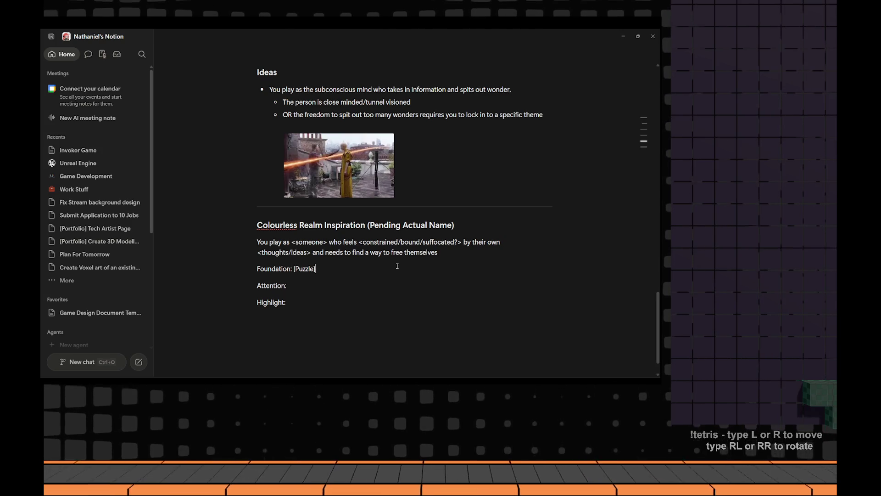
{"action": "key", "text": "Down"}
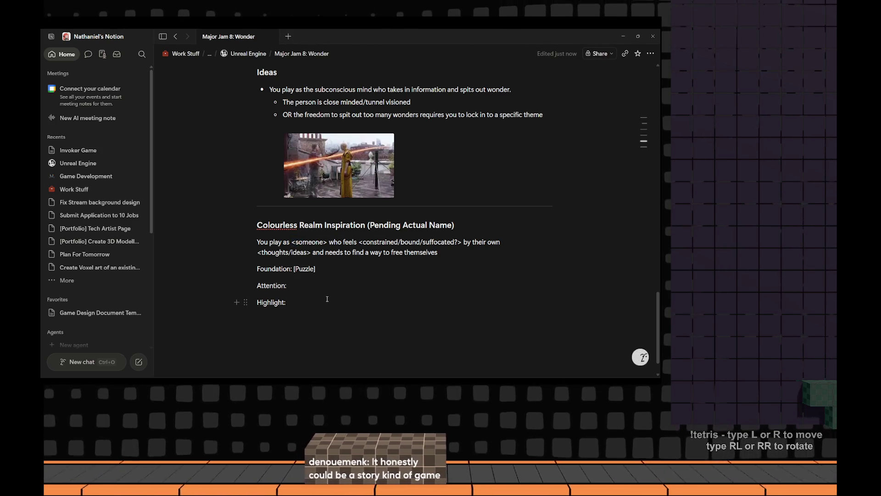
Give Attention and Highlight empty '<>' placeholders instead of square brackets, then switch to Chrome
{"action": "key", "text": "Down"}
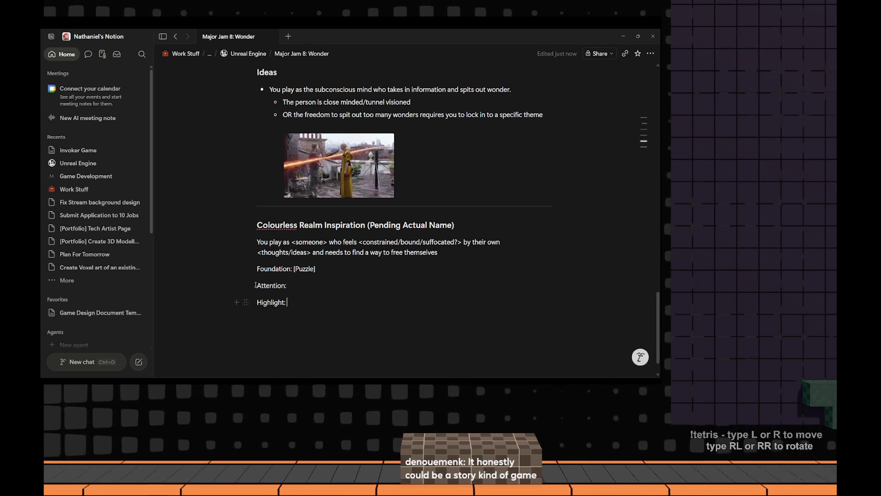
{"action": "left_click", "coordinate": [316, 268]}
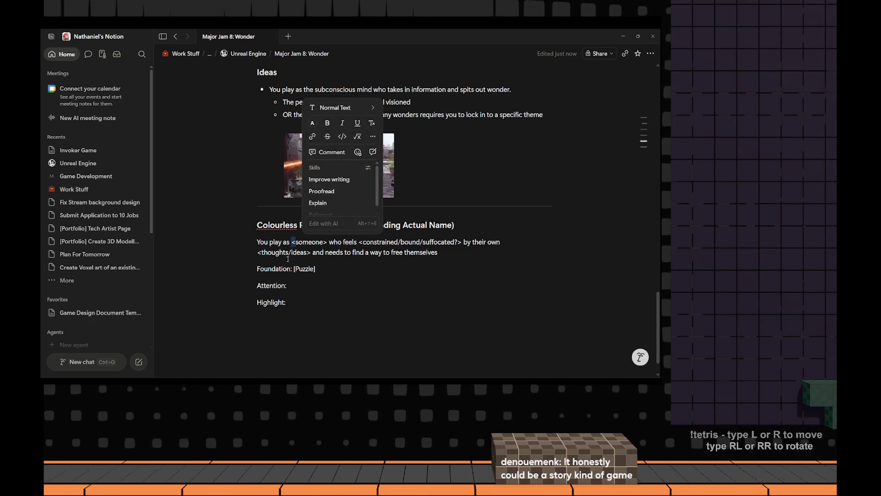
{"action": "left_click", "coordinate": [291, 287]}
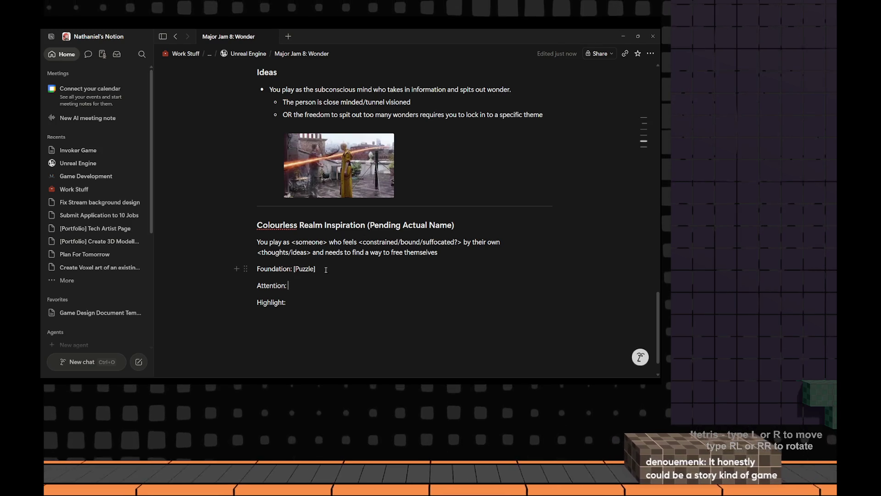
{"action": "left_click_drag", "start_coordinate": [329, 242], "coordinate": [323, 243]}
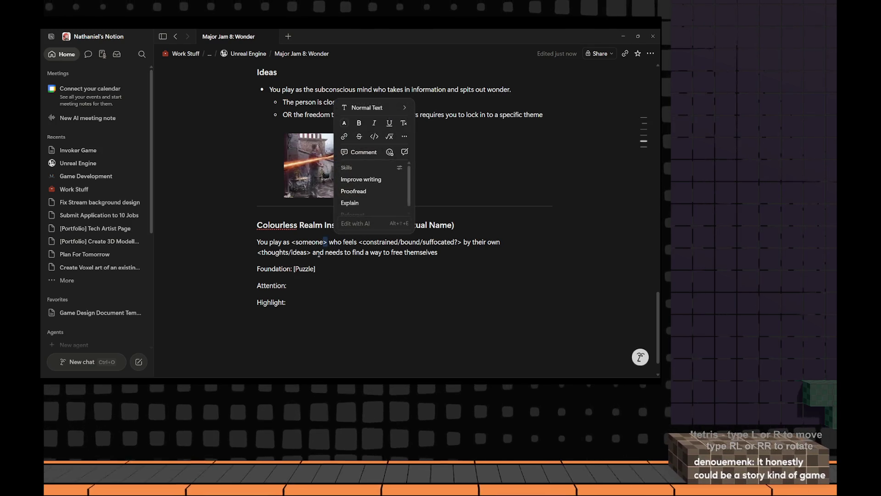
{"action": "left_click", "coordinate": [317, 269]}
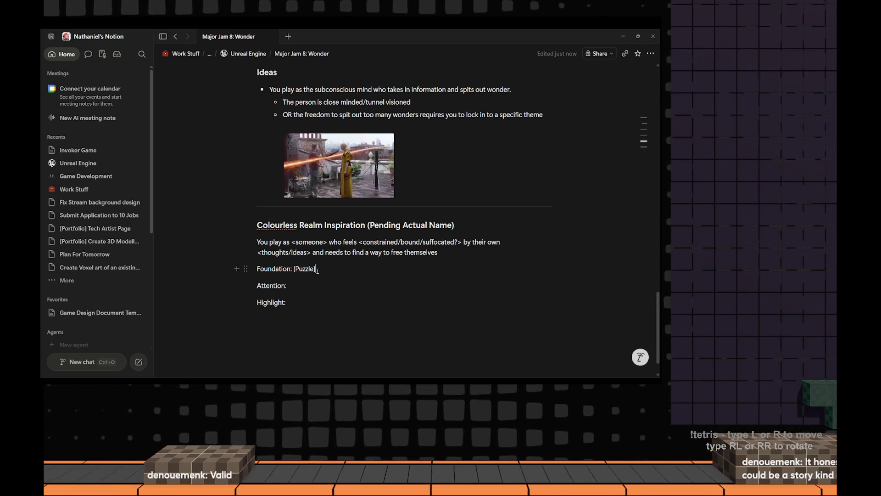
{"action": "left_click", "coordinate": [293, 286]}
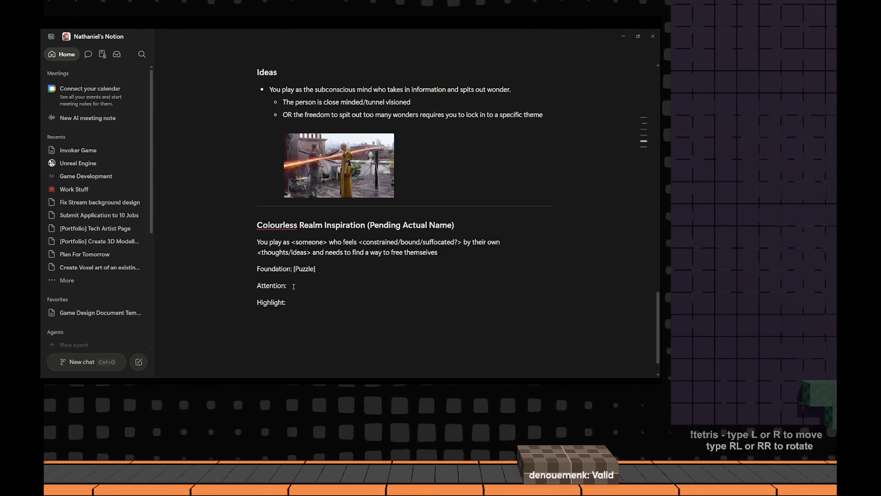
{"action": "type", "text": "[]"}
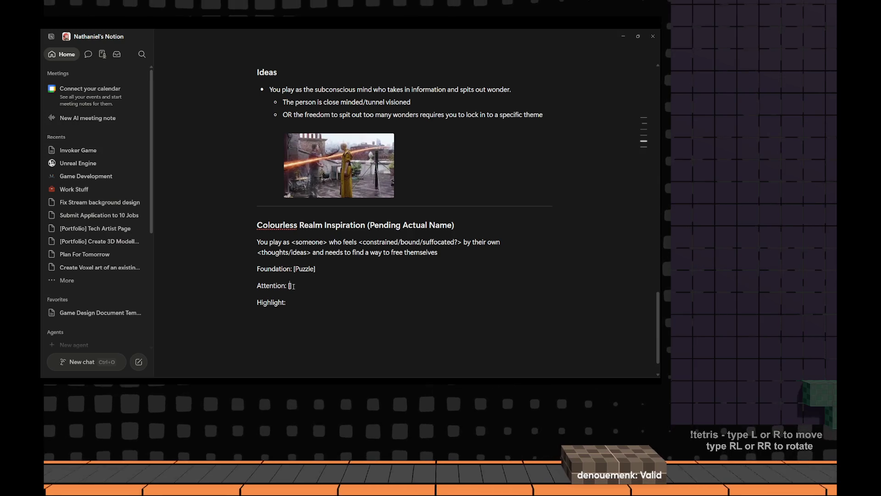
{"action": "key", "text": "BackSpace"}
{"action": "key", "text": "BackSpace"}
{"action": "type", "text": "<>"}
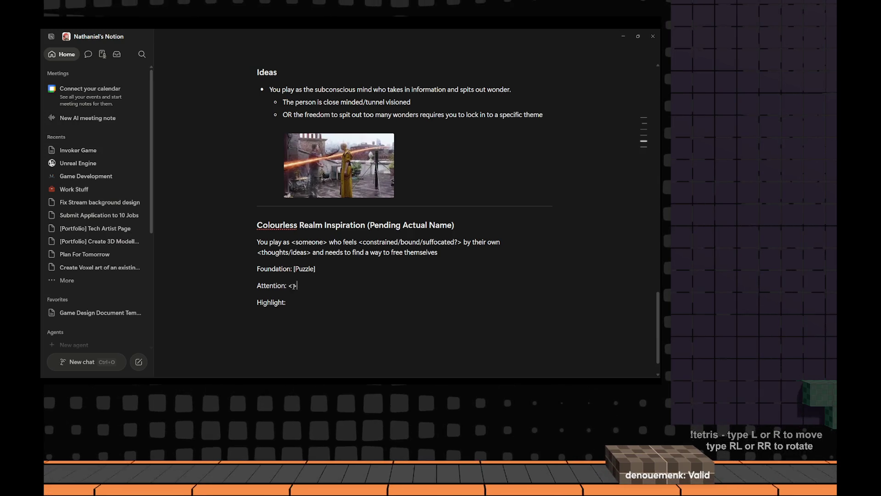
{"action": "key", "text": "Down"}
{"action": "type", "text": "<>"}
{"action": "key", "text": "alt+Tab"}
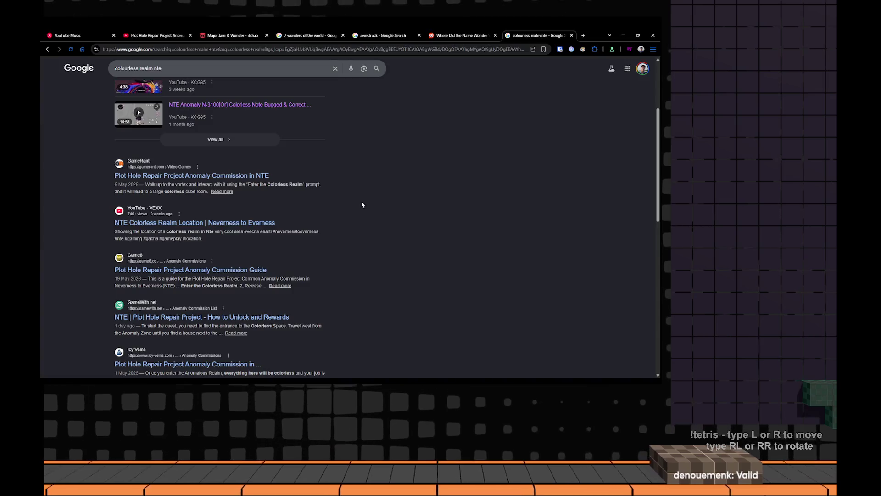
Scrub the Plot Hole Repair Project video between about 1:09 and 1:16
{"action": "left_click", "coordinate": [461, 35]}
{"action": "left_click", "coordinate": [146, 33]}
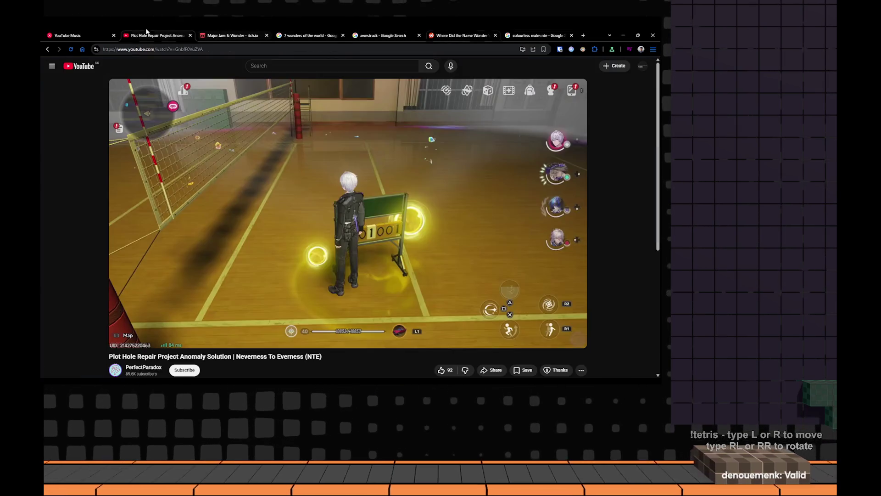
{"action": "left_click", "coordinate": [357, 332]}
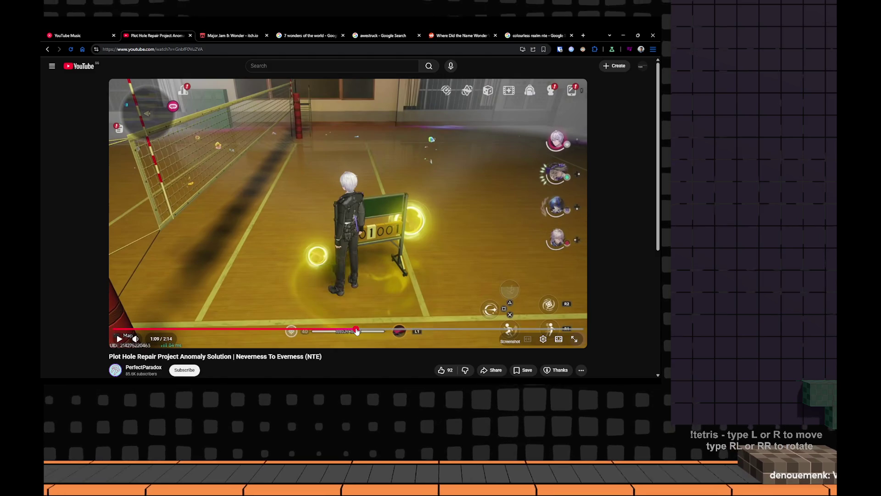
{"action": "left_click_drag", "start_coordinate": [356, 331], "coordinate": [380, 331]}
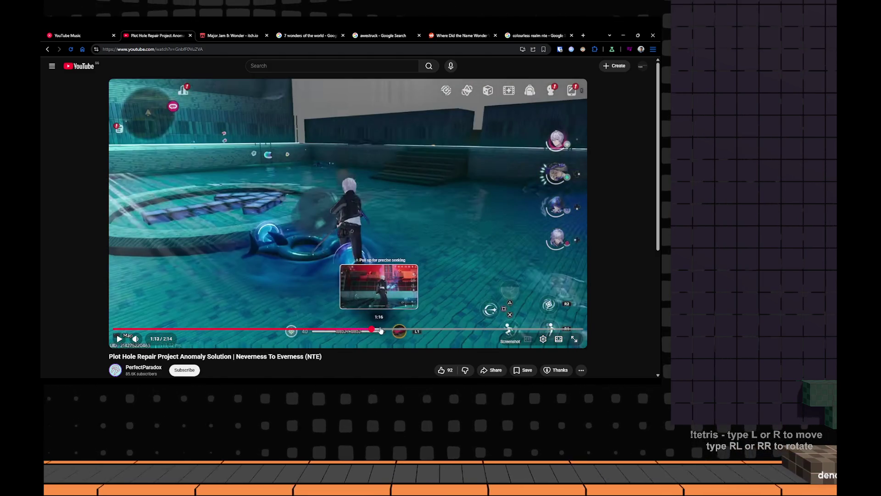
{"action": "left_click_drag", "start_coordinate": [380, 331], "coordinate": [370, 330]}
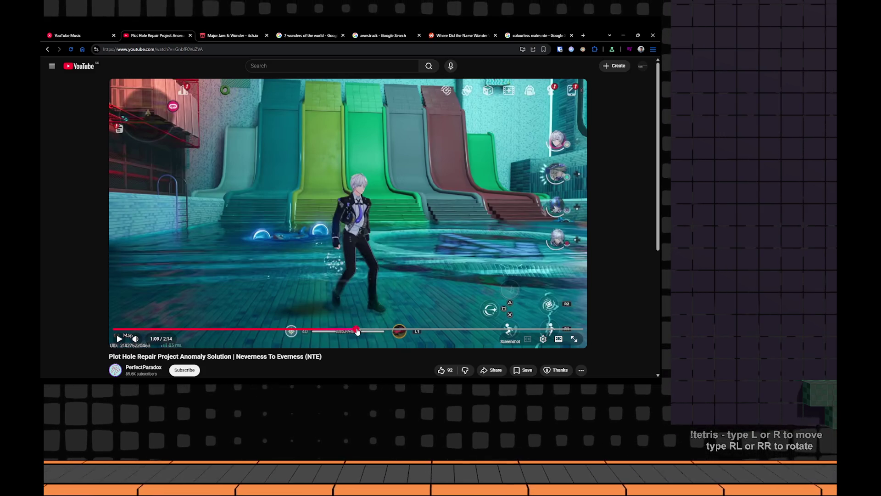
{"action": "left_click_drag", "start_coordinate": [369, 330], "coordinate": [338, 331]}
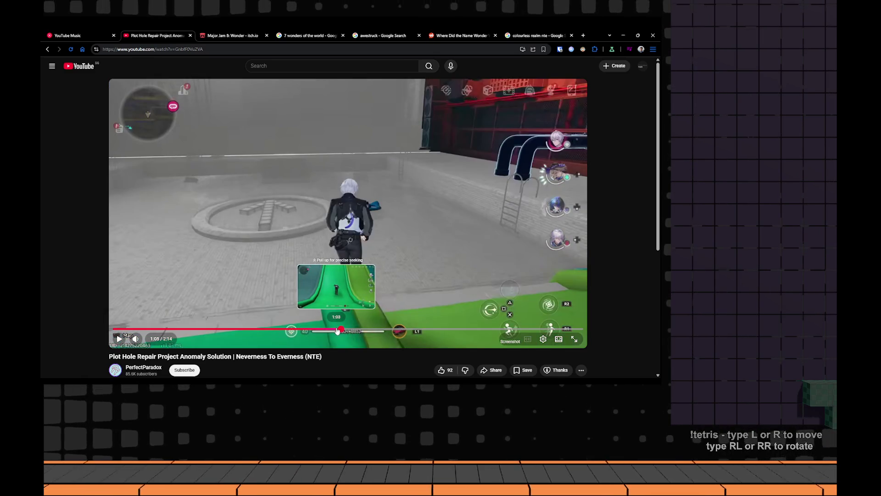
Return to Notion and start a new 'One liner' line below the premise paragraph
{"action": "key", "text": "alt+Tab"}
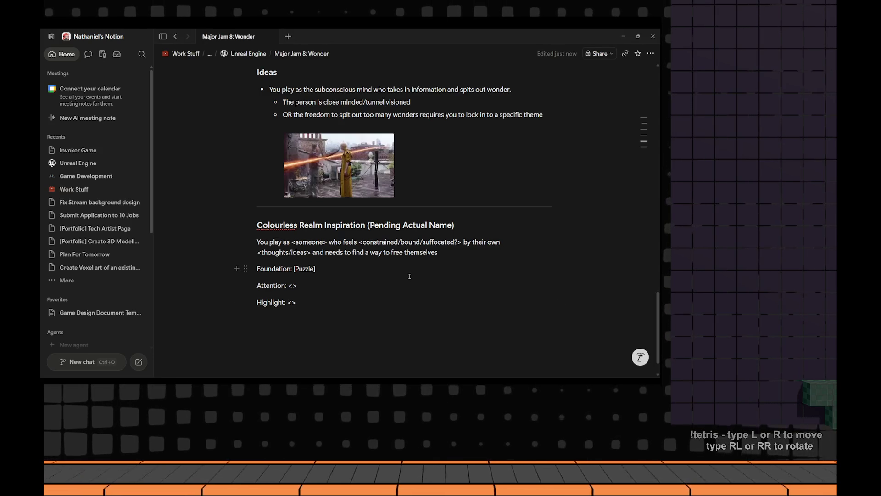
{"action": "key", "text": "alt+Tab"}
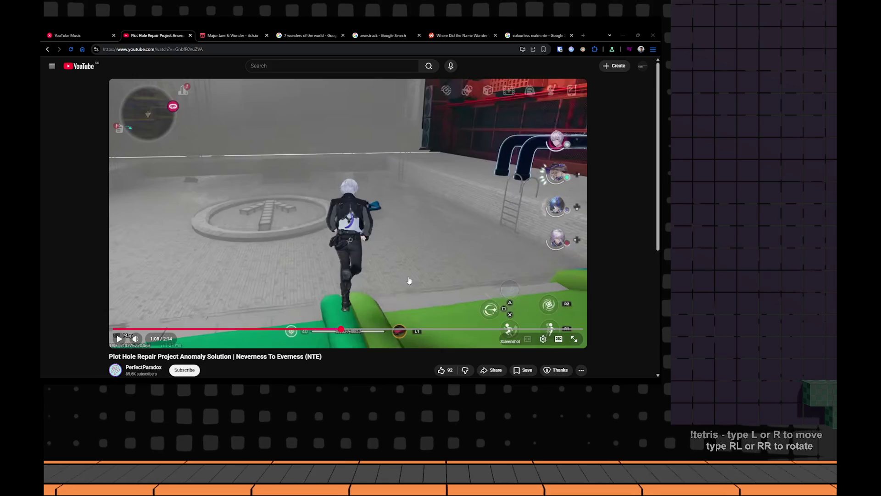
{"action": "key", "text": "alt+Tab"}
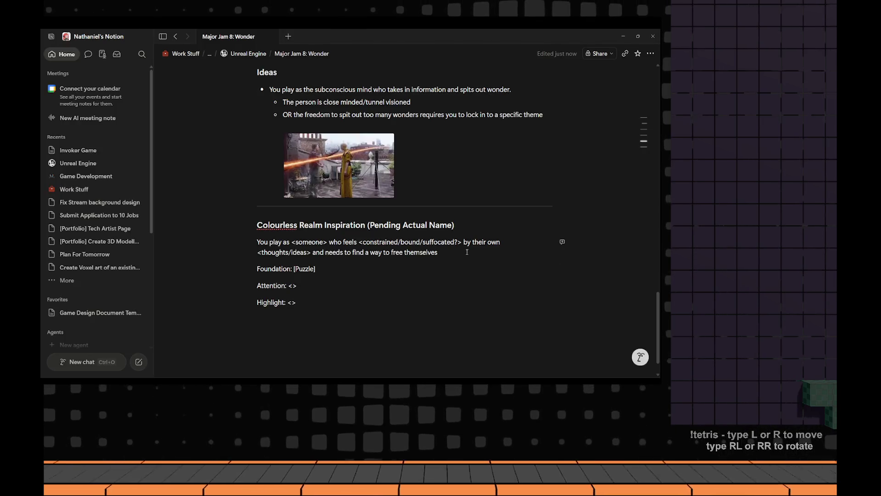
{"action": "key", "text": "Return"}
{"action": "type", "text": "One liner"}
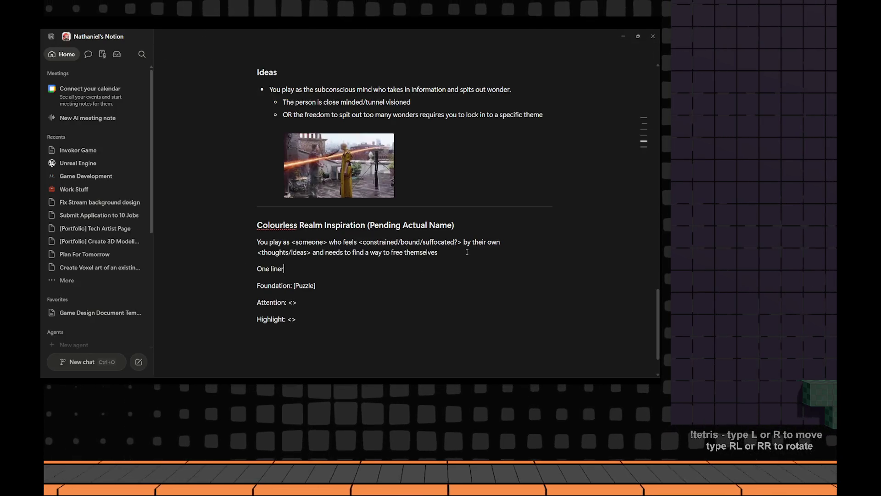
{"action": "type", "text": ": A puzzle game aobut fin"}
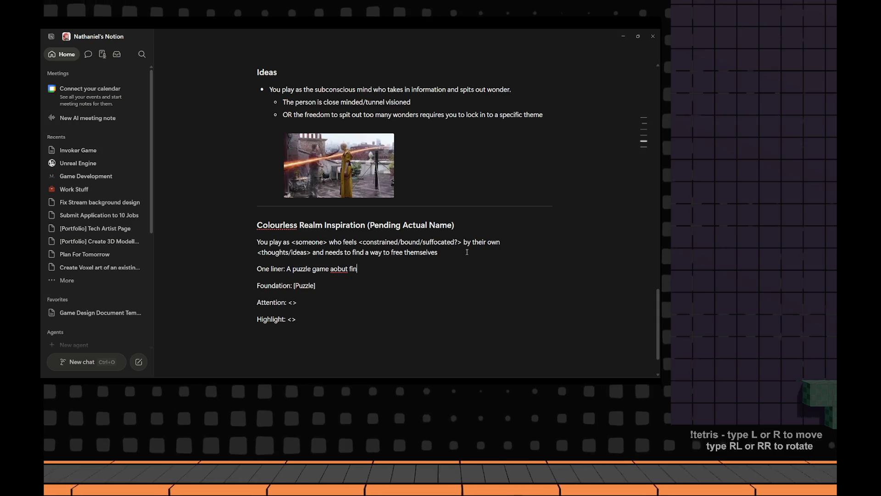
Fix 'about' so the one-liner reads 'A puzzle game about finding inspiration', then go to the browser
{"action": "key", "text": "ctrl+Left"}
{"action": "key", "text": "ctrl+shift+Left"}
{"action": "key", "text": "Menu"}
{"action": "key", "text": "Return"}
{"action": "key", "text": "End"}
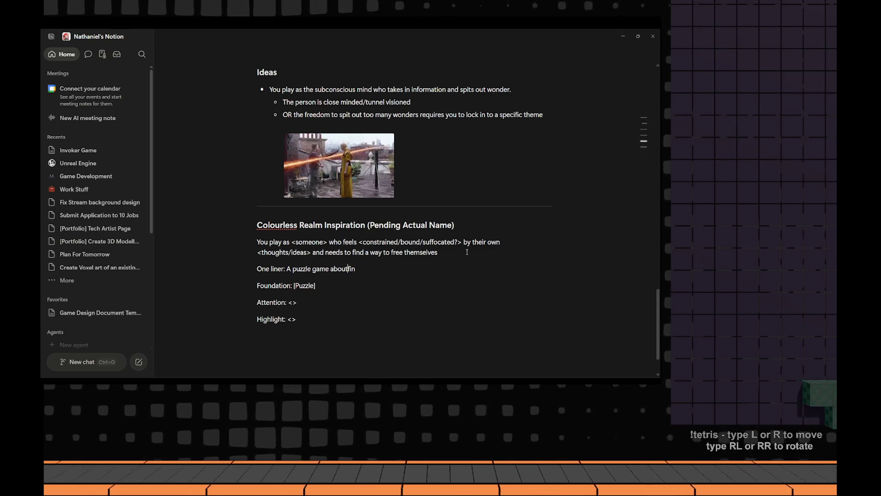
{"action": "type", "text": "ding inspri"}
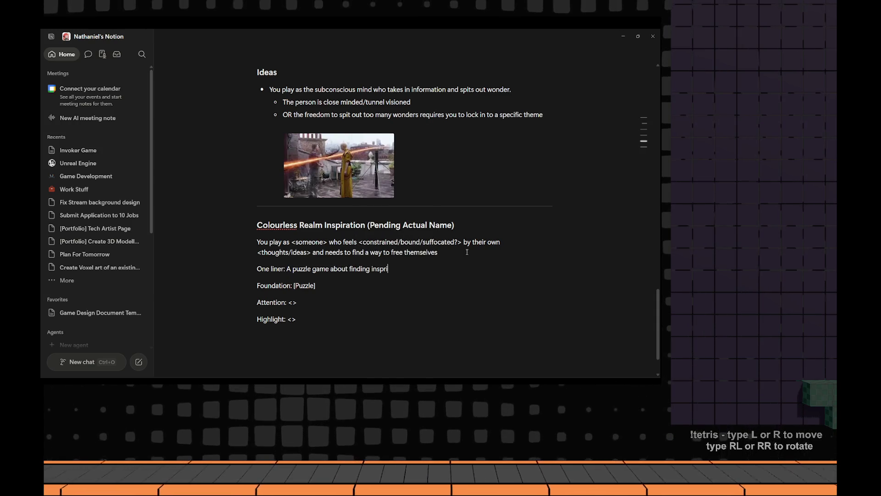
{"action": "key", "text": "BackSpace"}
{"action": "key", "text": "BackSpace"}
{"action": "type", "text": "iration"}
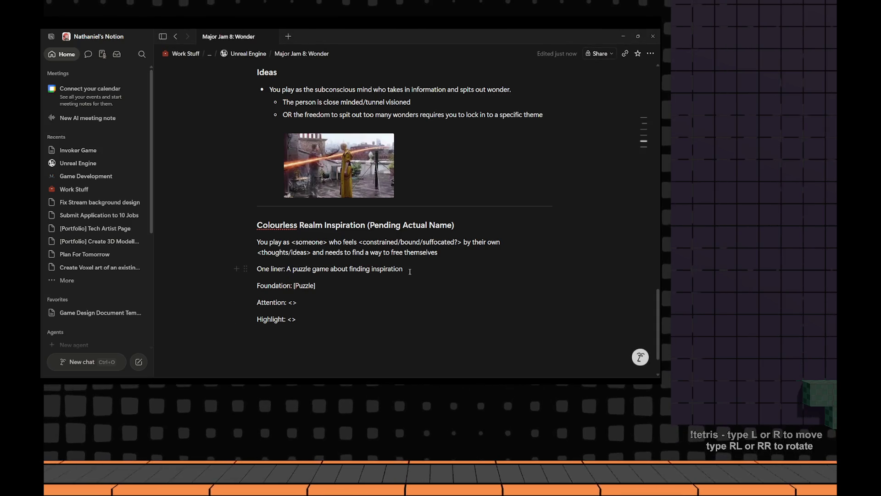
{"action": "left_click_drag", "start_coordinate": [410, 272], "coordinate": [294, 268]}
{"action": "key", "text": "alt+Tab"}
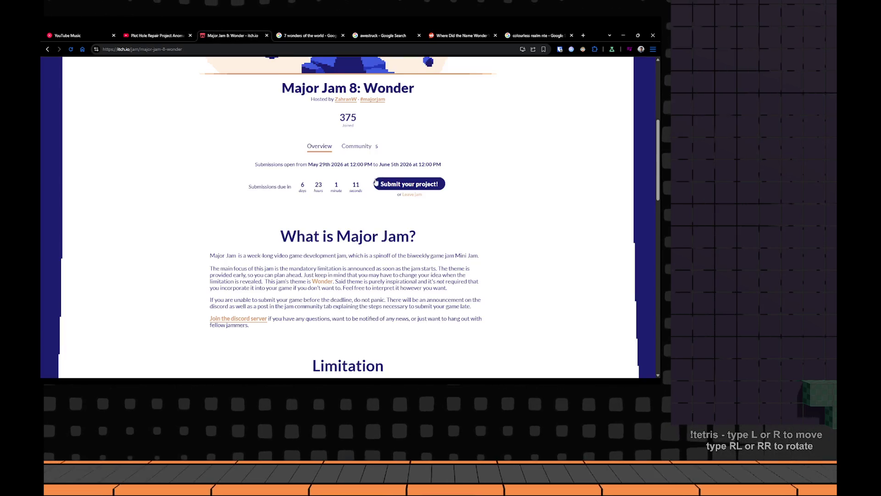
Review the Major Jam 8: Wonder itch.io page, then switch to the 'colourless realm nte' Google tab
{"action": "left_click", "coordinate": [232, 34]}
{"action": "scroll", "coordinate": [386, 186], "scroll_direction": "down", "scroll_amount": 3}
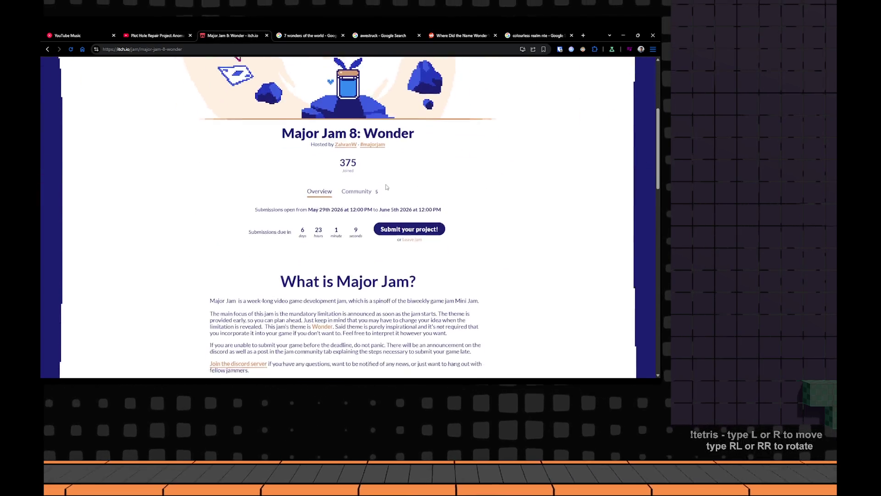
{"action": "key", "text": "alt+Tab"}
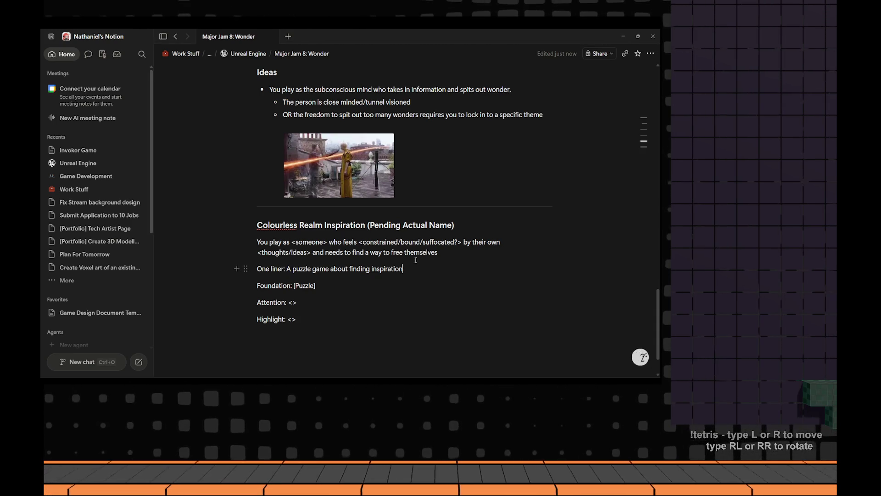
{"action": "key", "text": "alt+Tab"}
{"action": "left_click", "coordinate": [533, 35]}
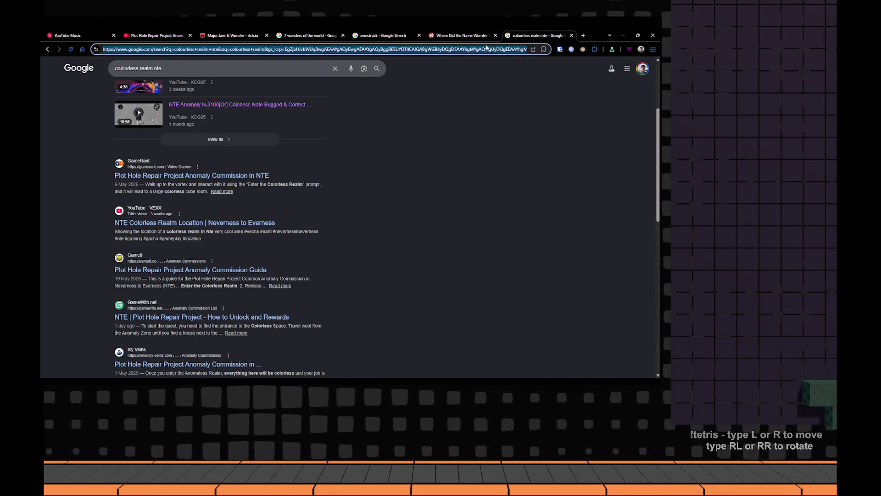
{"action": "type", "text": "define "}
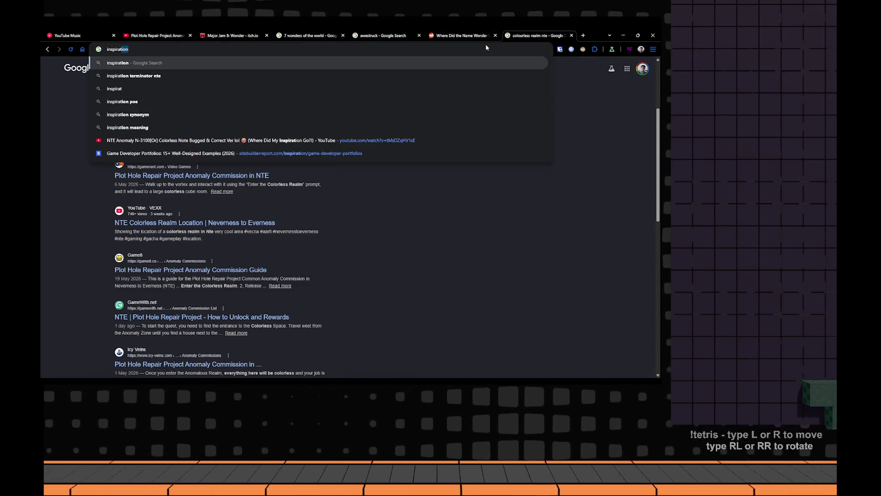
{"action": "type", "text": "inspiration"}
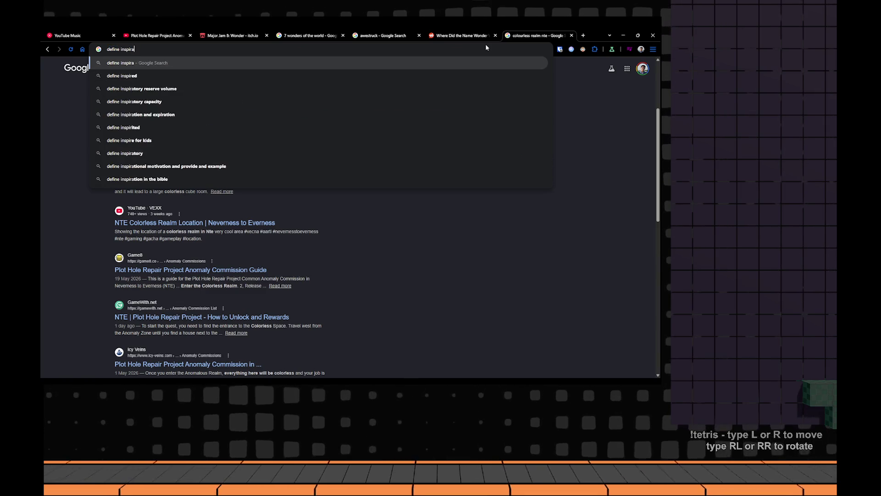
Search Google for 'define inspiration' and return to the Notion notes
{"action": "key", "text": "Return"}
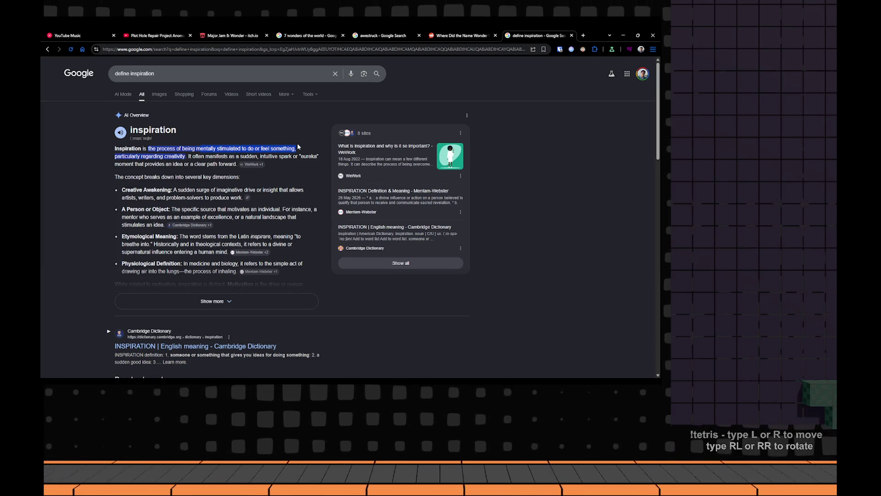
{"action": "key", "text": "alt+Tab"}
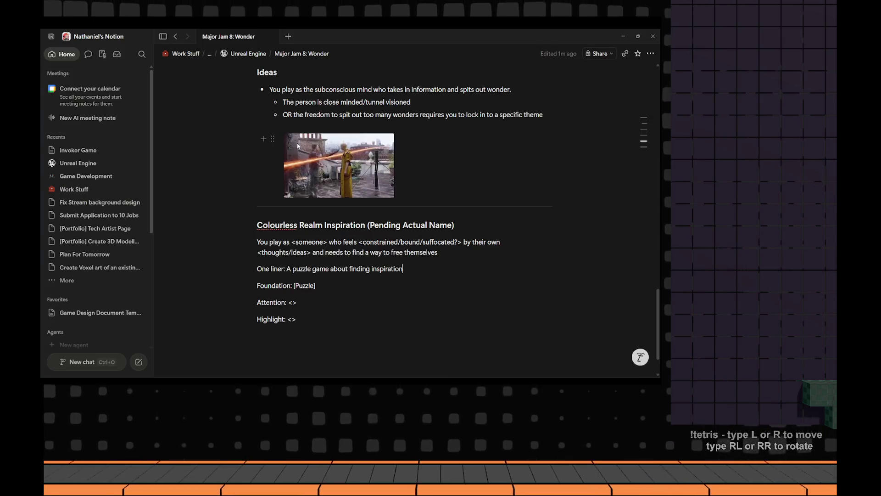
{"action": "scroll", "coordinate": [297, 145], "scroll_direction": "up", "scroll_amount": 5}
{"action": "scroll", "coordinate": [297, 144], "scroll_direction": "up", "scroll_amount": 5}
{"action": "scroll", "coordinate": [297, 143], "scroll_direction": "up", "scroll_amount": 2}
{"action": "scroll", "coordinate": [298, 143], "scroll_direction": "up", "scroll_amount": 1}
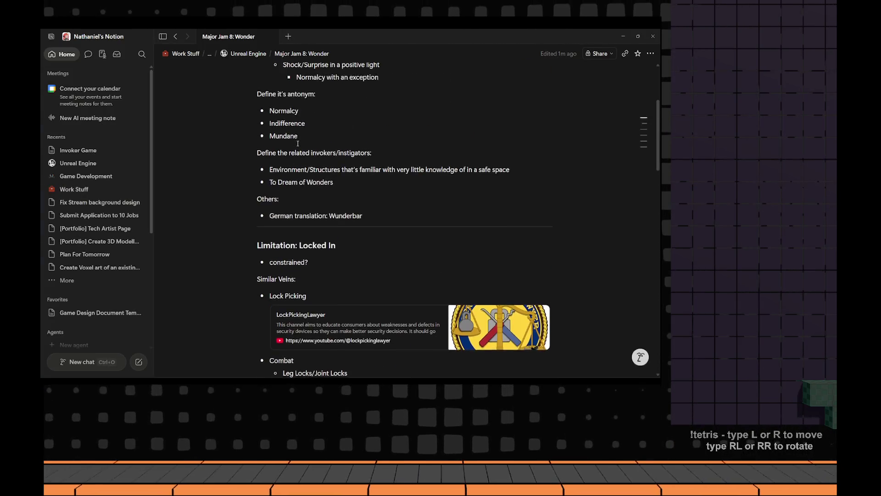
{"action": "scroll", "coordinate": [298, 143], "scroll_direction": "up", "scroll_amount": 1}
{"action": "scroll", "coordinate": [297, 143], "scroll_direction": "up", "scroll_amount": 1}
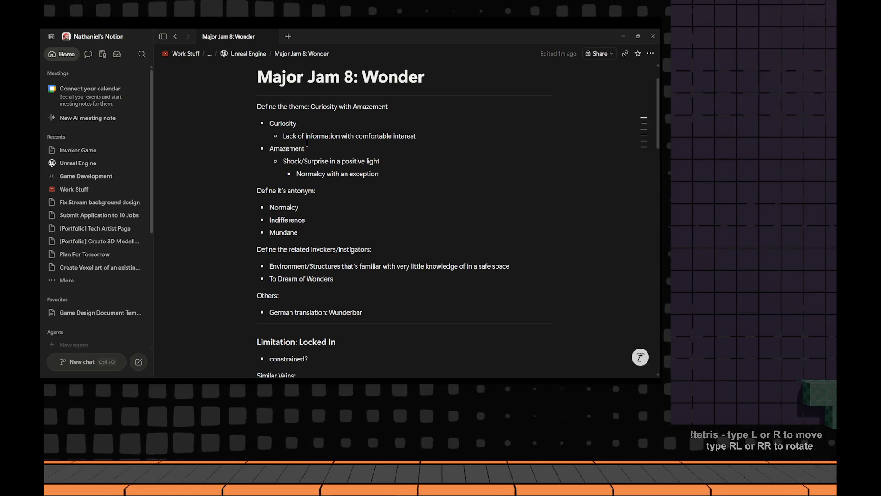
Highlight 'comfortable interest' under Curiosity, then return to the inspiration definition
{"action": "left_click_drag", "start_coordinate": [326, 138], "coordinate": [415, 136]}
{"action": "key", "text": "alt+Tab"}
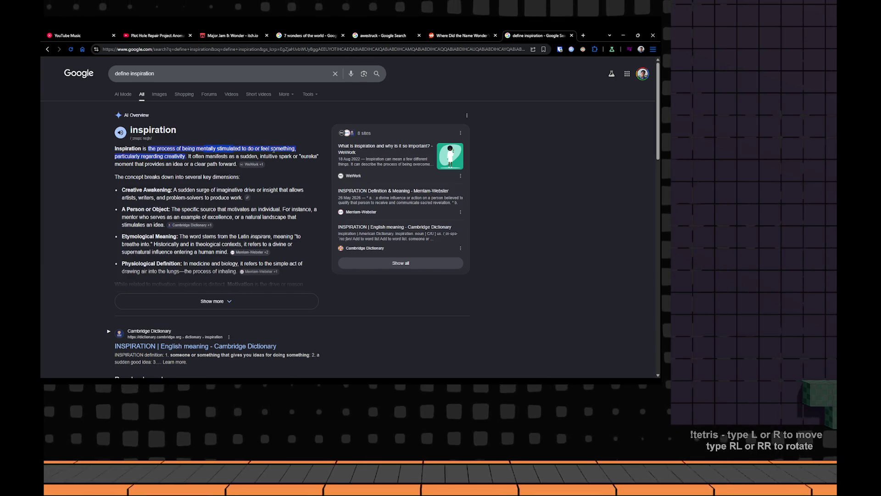
Flip between Notion and the inspiration results, expanding the AI overview with Show more
{"action": "key", "text": "alt+Tab"}
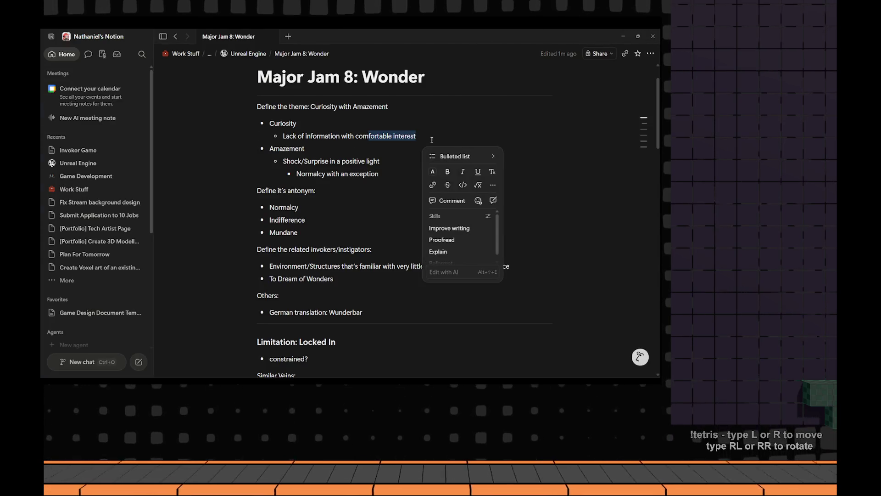
{"action": "scroll", "coordinate": [398, 160], "scroll_direction": "up", "scroll_amount": 2}
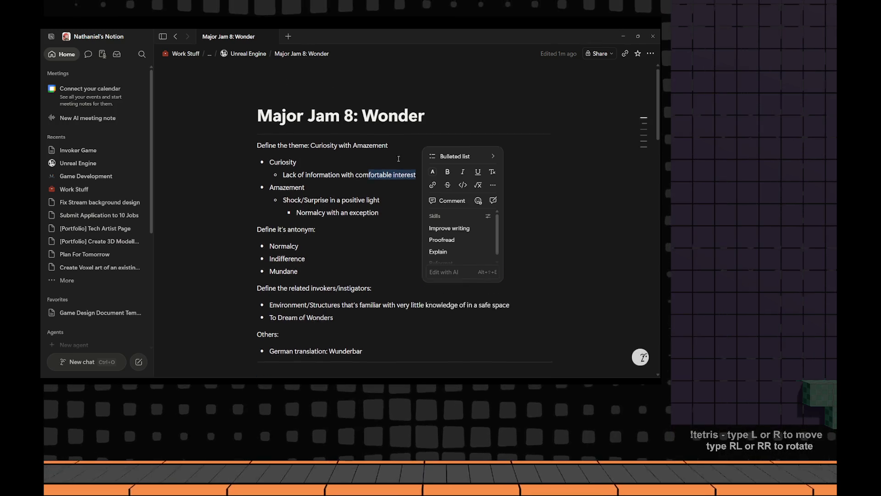
{"action": "key", "text": "alt+Tab"}
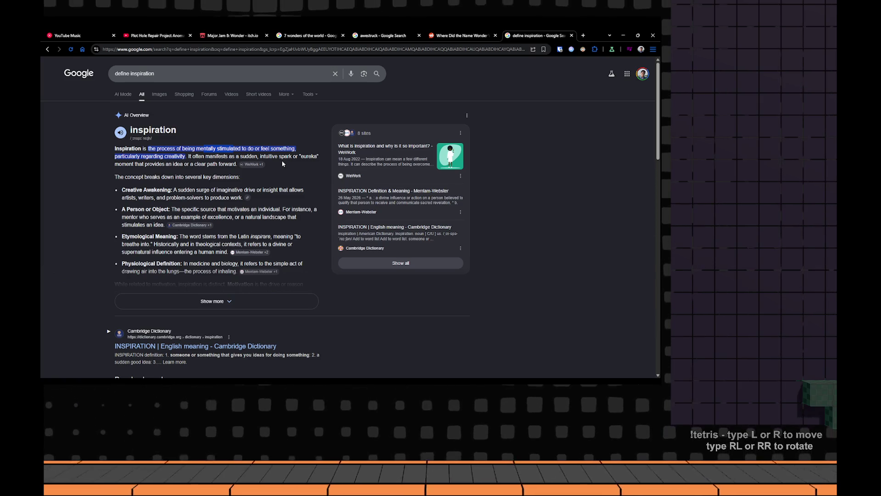
{"action": "key", "text": "alt+Tab"}
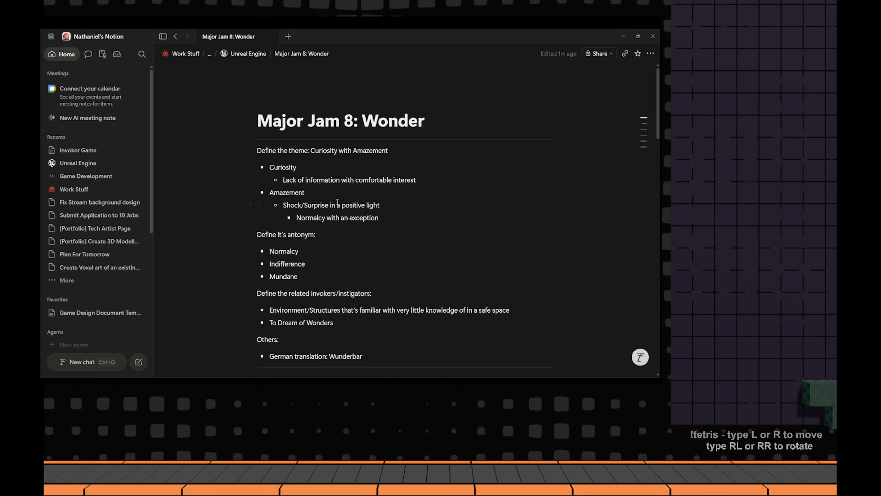
{"action": "scroll", "coordinate": [338, 202], "scroll_direction": "down", "scroll_amount": 3}
{"action": "scroll", "coordinate": [337, 202], "scroll_direction": "up", "scroll_amount": 2}
{"action": "key", "text": "alt+Tab"}
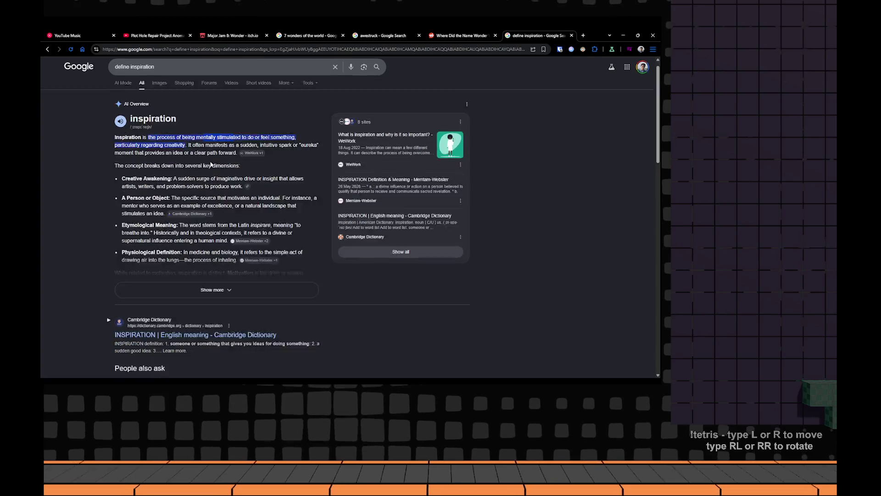
{"action": "scroll", "coordinate": [338, 202], "scroll_direction": "down", "scroll_amount": 3}
{"action": "scroll", "coordinate": [207, 200], "scroll_direction": "up", "scroll_amount": 1}
{"action": "left_click", "coordinate": [174, 201]}
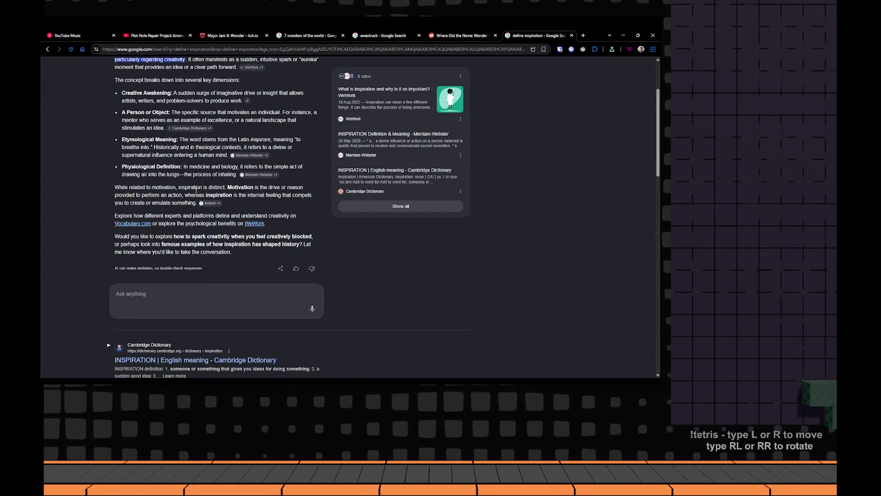
{"action": "key", "text": "alt+Tab"}
{"action": "key", "text": "alt+Tab"}
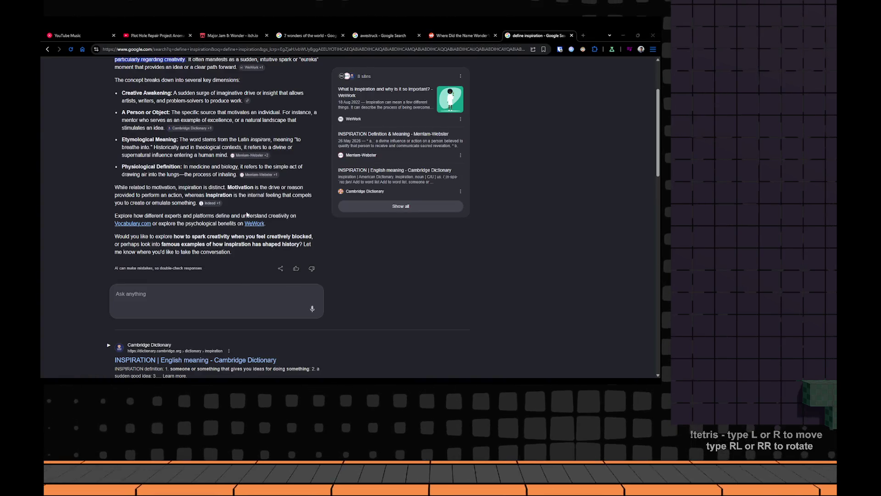
{"action": "key", "text": "alt+Tab"}
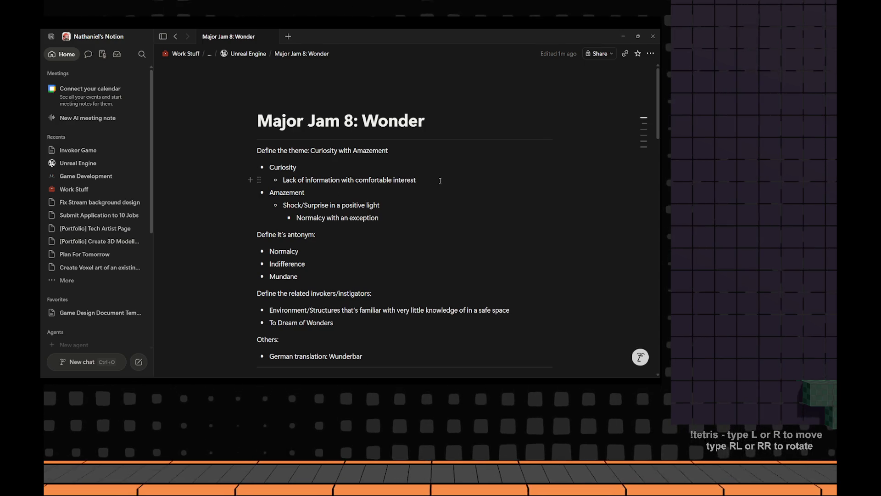
{"action": "type", "text": "(sel)"}
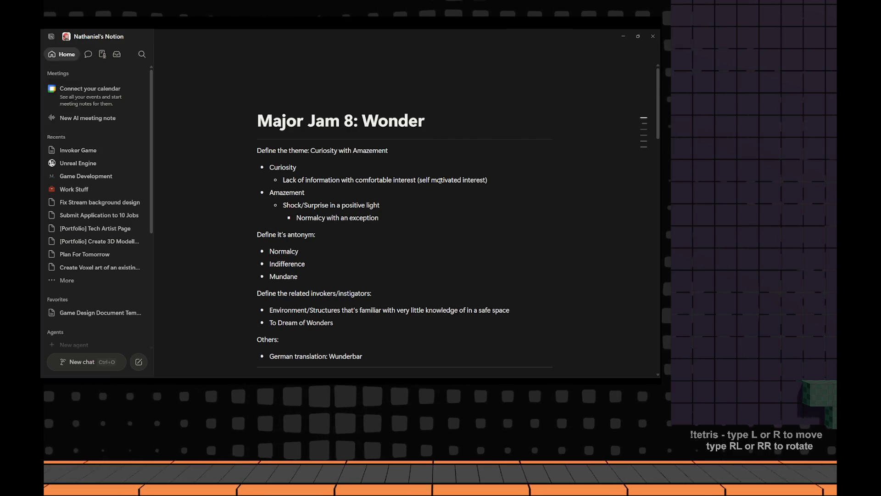
Switch back to the inspiration search results after adding '(self motivated interest)'
{"action": "key", "text": "alt+Tab"}
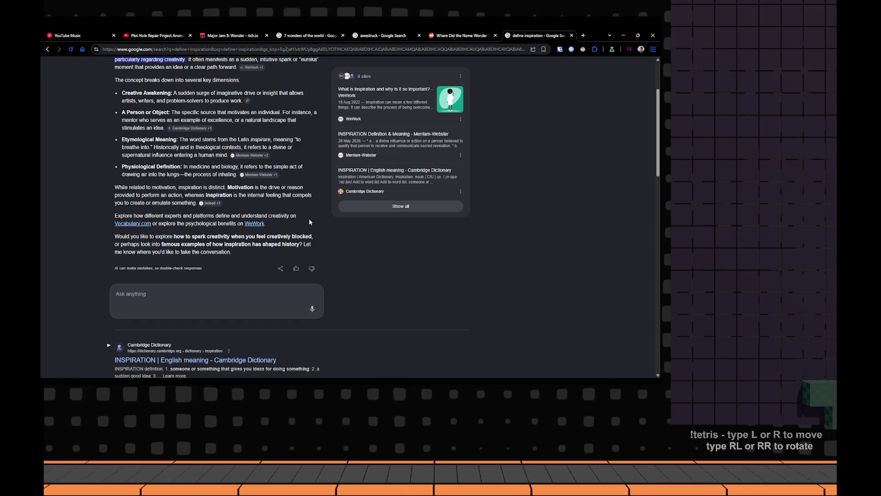
Highlight the suggestion on sparking creativity when blocked, then bring the Notion notes back
{"action": "left_click_drag", "start_coordinate": [174, 237], "coordinate": [324, 223]}
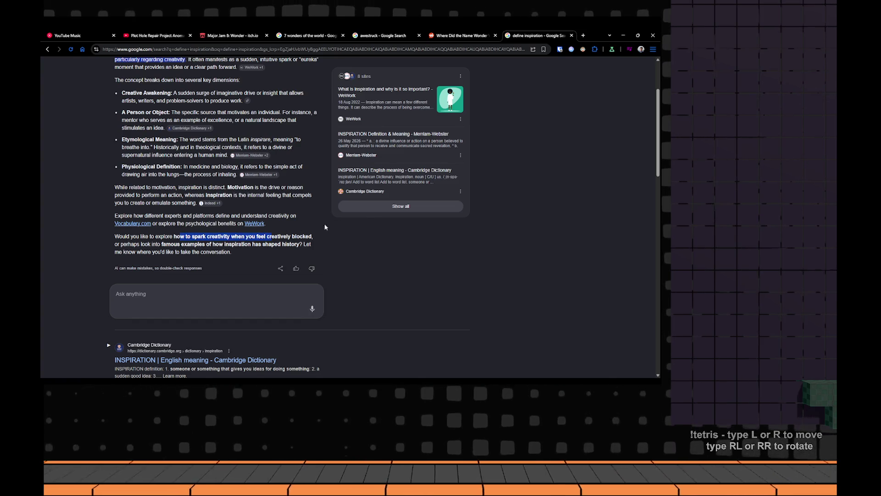
{"action": "key", "text": "alt+Tab"}
{"action": "key", "text": "alt+Tab"}
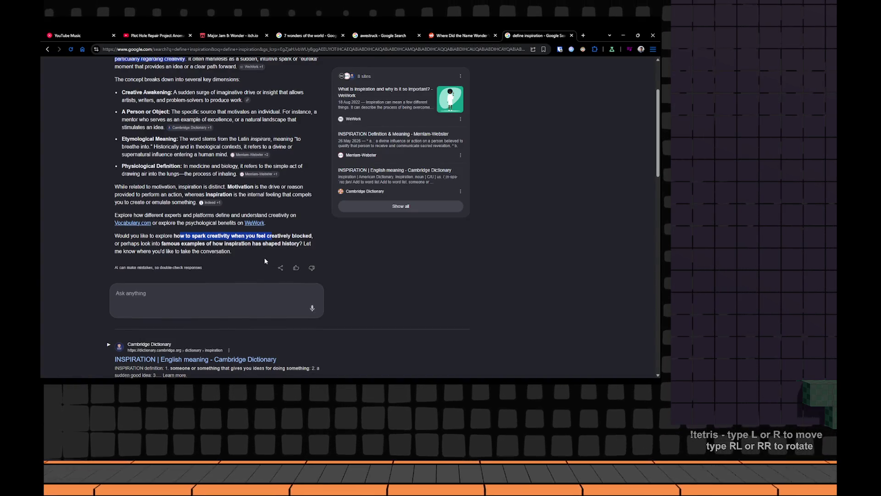
{"action": "scroll", "coordinate": [264, 261], "scroll_direction": "down", "scroll_amount": 2}
{"action": "key", "text": "alt+Tab"}
{"action": "right_click", "coordinate": [355, 192]}
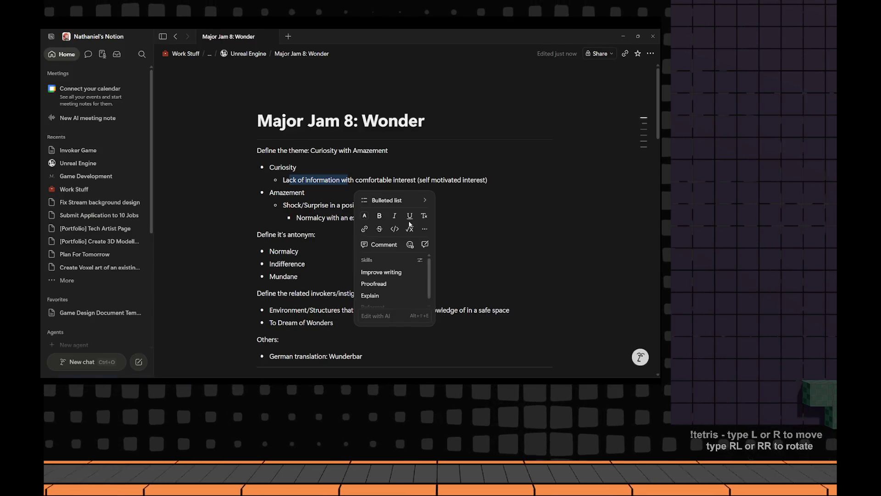
{"action": "left_click", "coordinate": [296, 236]}
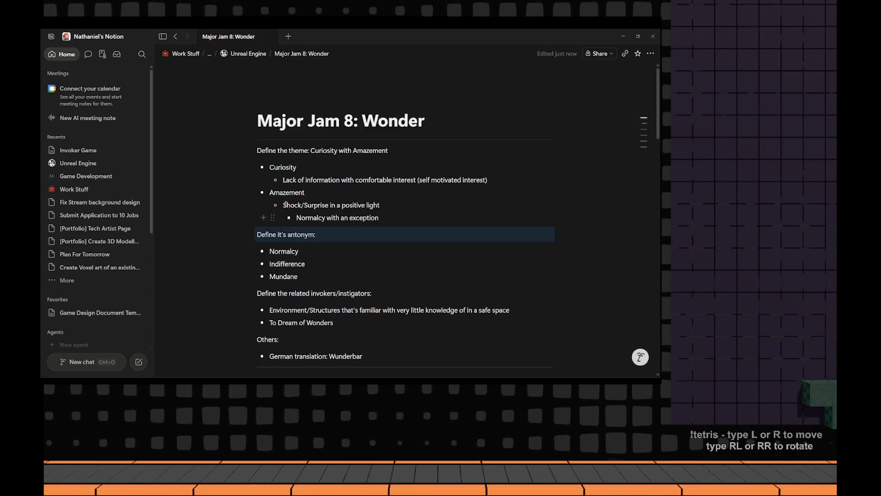
{"action": "left_click_drag", "start_coordinate": [306, 201], "coordinate": [355, 205]}
{"action": "right_click", "coordinate": [355, 206]}
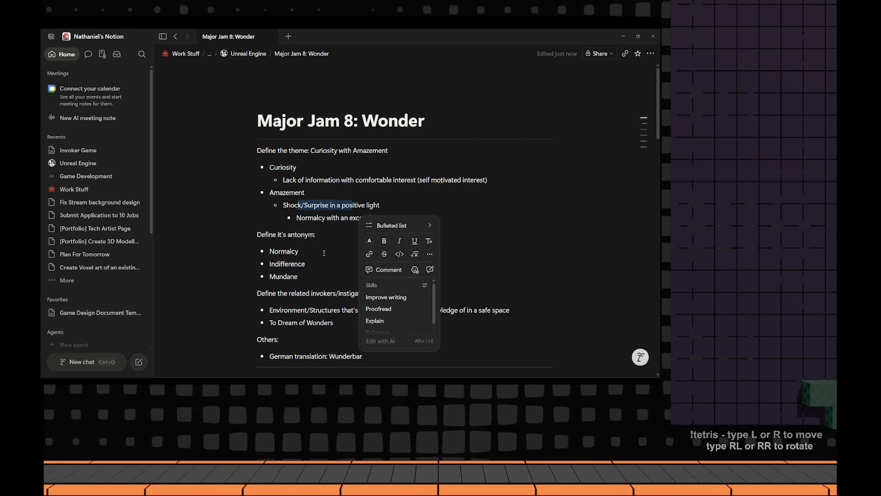
{"action": "scroll", "coordinate": [324, 256], "scroll_direction": "down", "scroll_amount": 3}
{"action": "scroll", "coordinate": [323, 255], "scroll_direction": "down", "scroll_amount": 3}
{"action": "scroll", "coordinate": [324, 254], "scroll_direction": "down", "scroll_amount": 5}
{"action": "scroll", "coordinate": [322, 252], "scroll_direction": "down", "scroll_amount": 4}
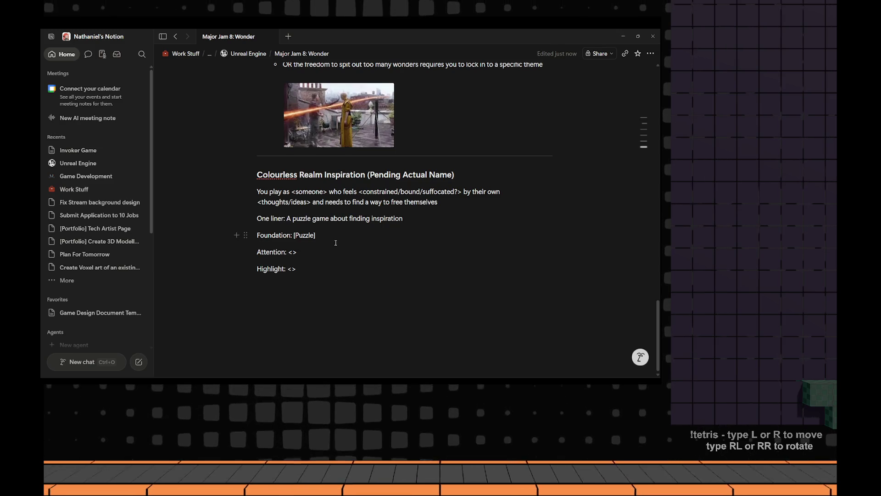
{"action": "key", "text": "Escape"}
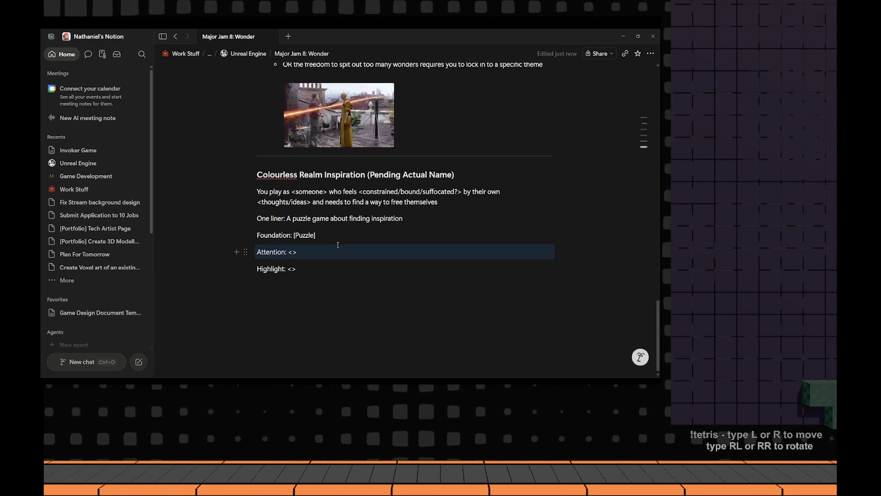
{"action": "left_click", "coordinate": [332, 253]}
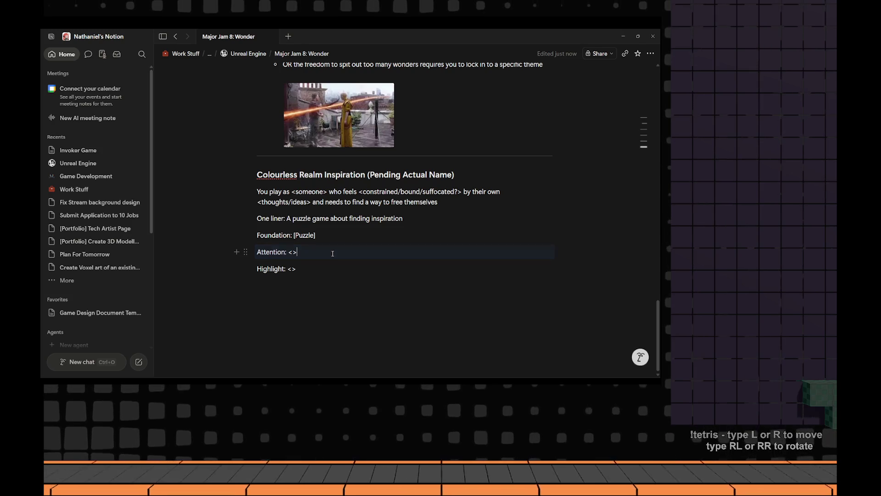
{"action": "key", "text": "alt+Tab"}
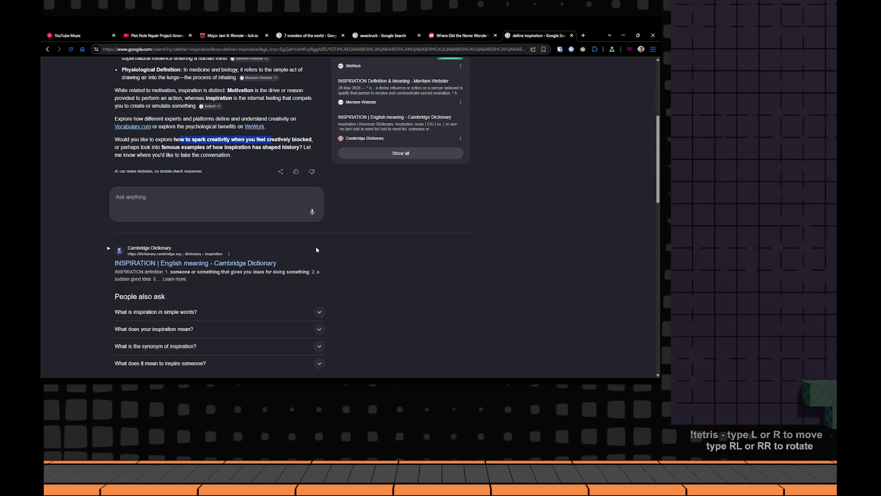
{"action": "scroll", "coordinate": [320, 233], "scroll_direction": "up", "scroll_amount": 5}
{"action": "scroll", "coordinate": [320, 233], "scroll_direction": "up", "scroll_amount": 3}
{"action": "key", "text": "ctrl+shift+Tab"}
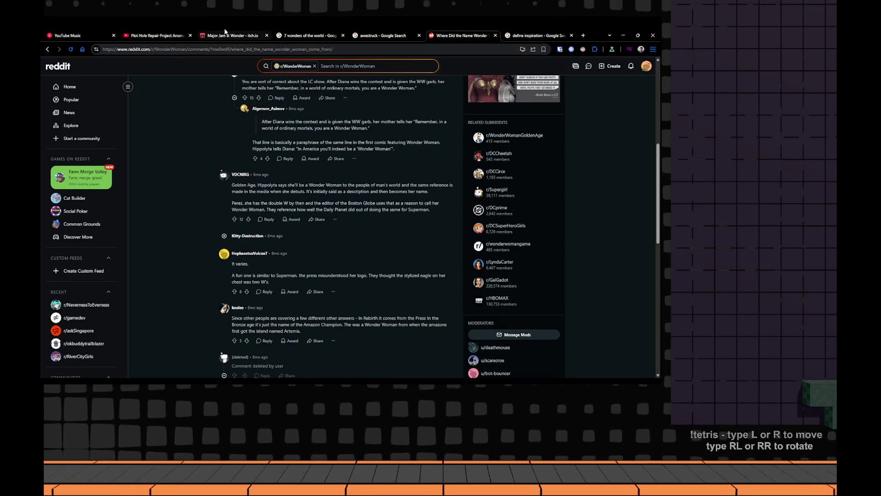
{"action": "key", "text": "ctrl+shift+Tab"}
{"action": "key", "text": "ctrl+shift+Tab"}
{"action": "key", "text": "ctrl+shift+Tab"}
{"action": "left_click_drag", "start_coordinate": [365, 331], "coordinate": [381, 328]}
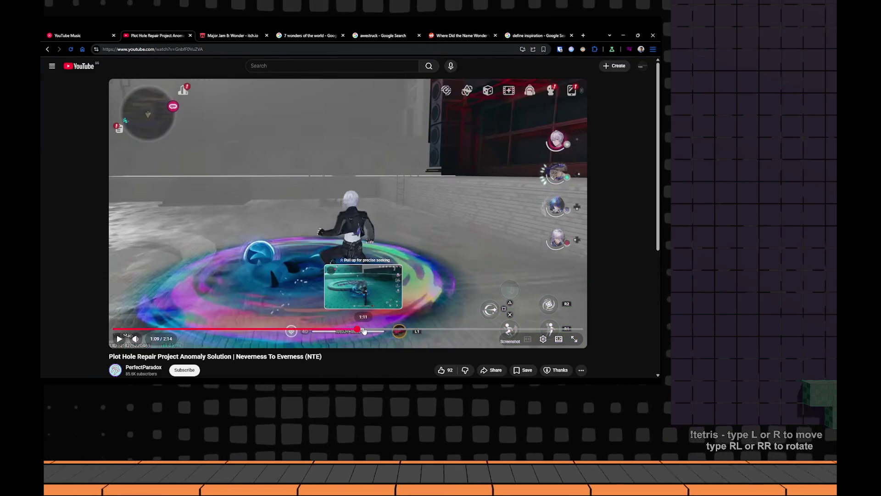
{"action": "key", "text": "alt+Tab"}
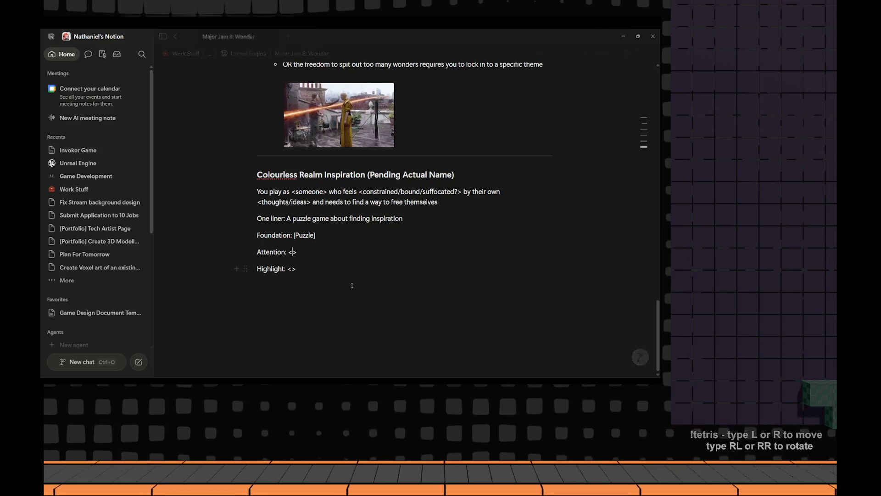
Select '[Puzzle]' with its brackets on the Foundation line, then deselect it
{"action": "double_click", "coordinate": [307, 235]}
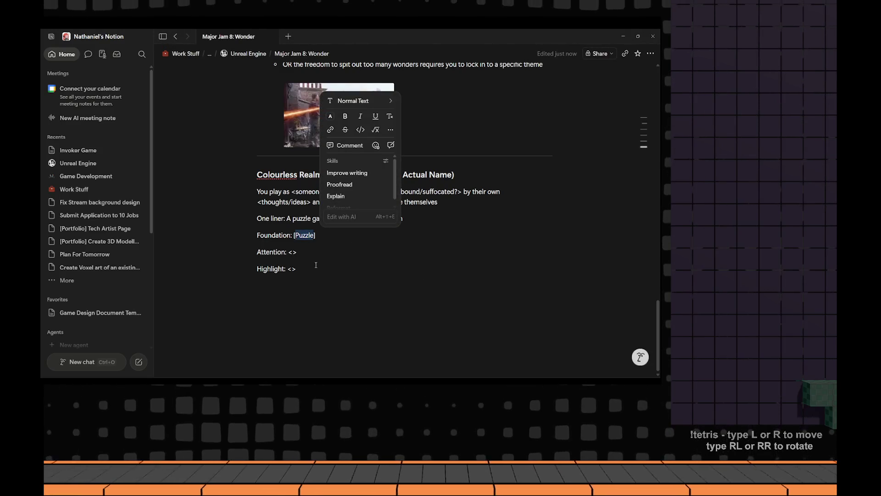
{"action": "left_click_drag", "start_coordinate": [315, 235], "coordinate": [292, 234]}
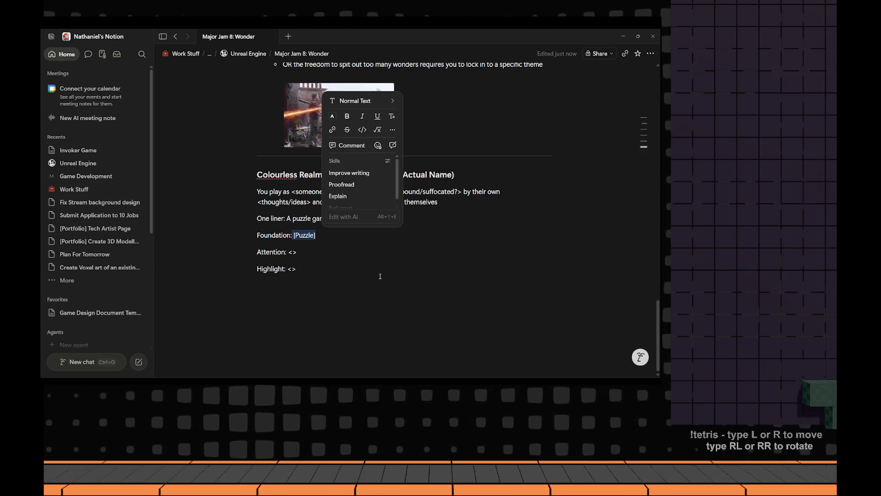
{"action": "left_click", "coordinate": [336, 259]}
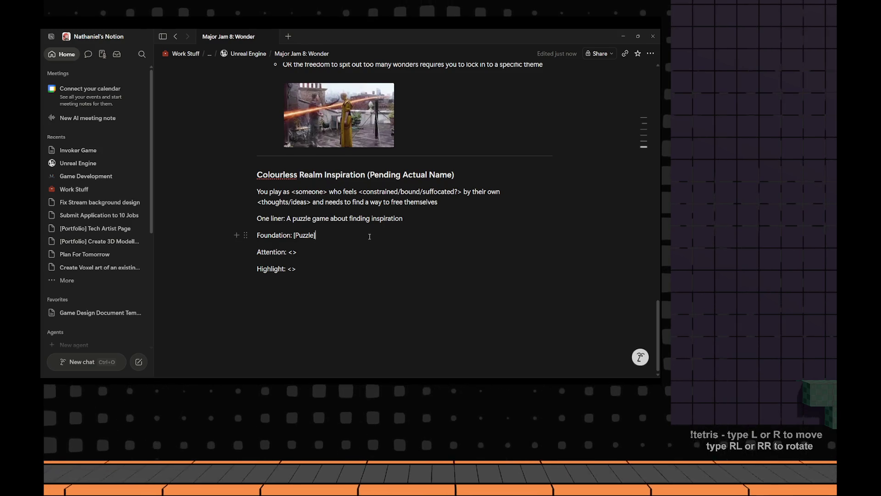
Extend the Foundation line to '[Puzzle] - Locks? Locked Rooms?' and move into the Attention brackets
{"action": "key", "text": "Return"}
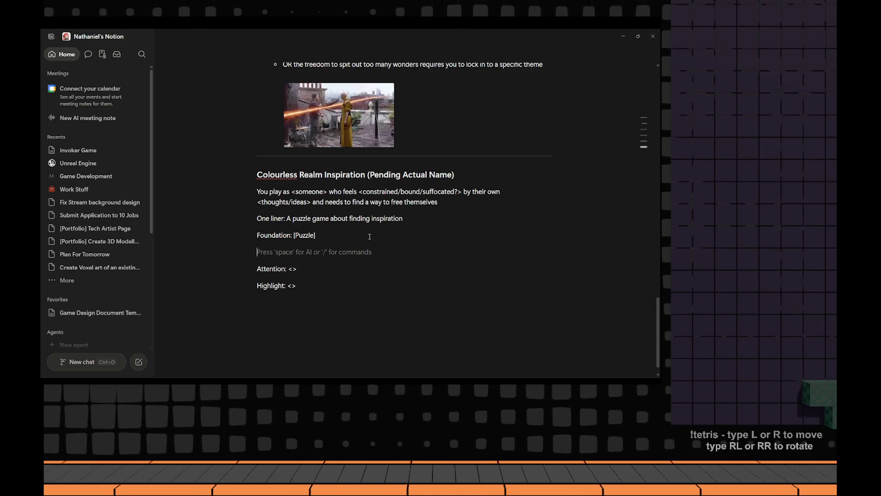
{"action": "key", "text": "BackSpace"}
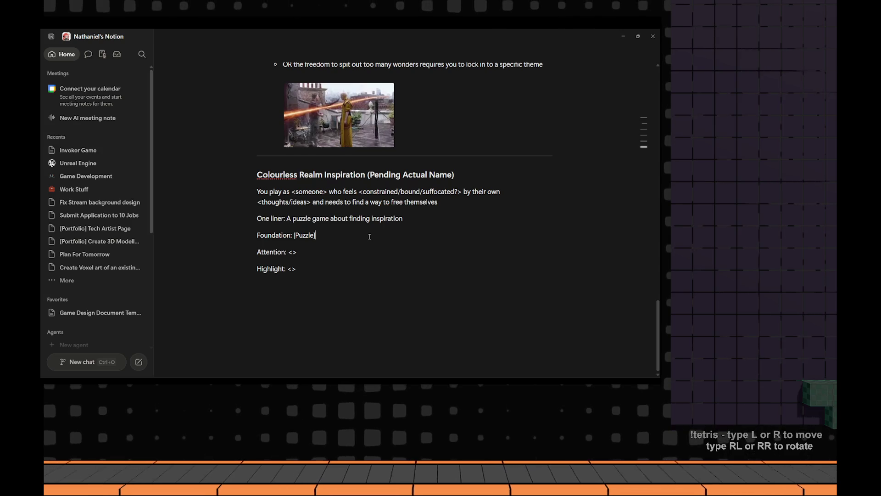
{"action": "key", "text": "Return"}
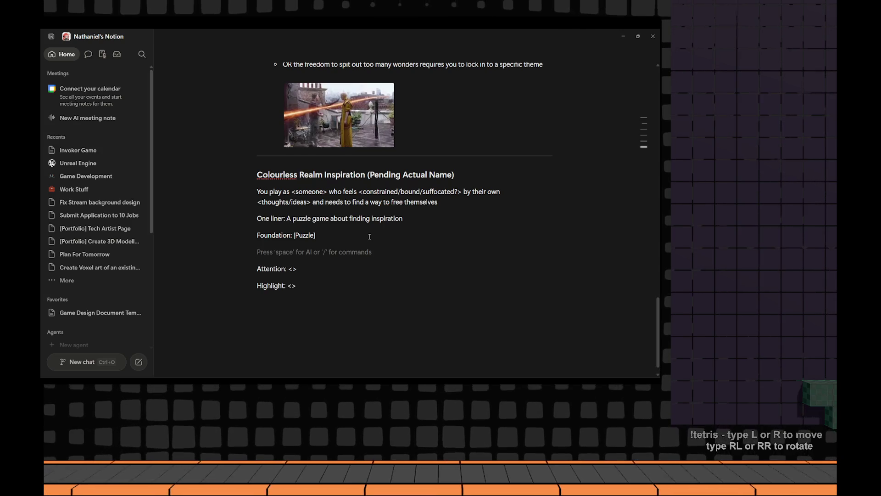
{"action": "key", "text": "BackSpace"}
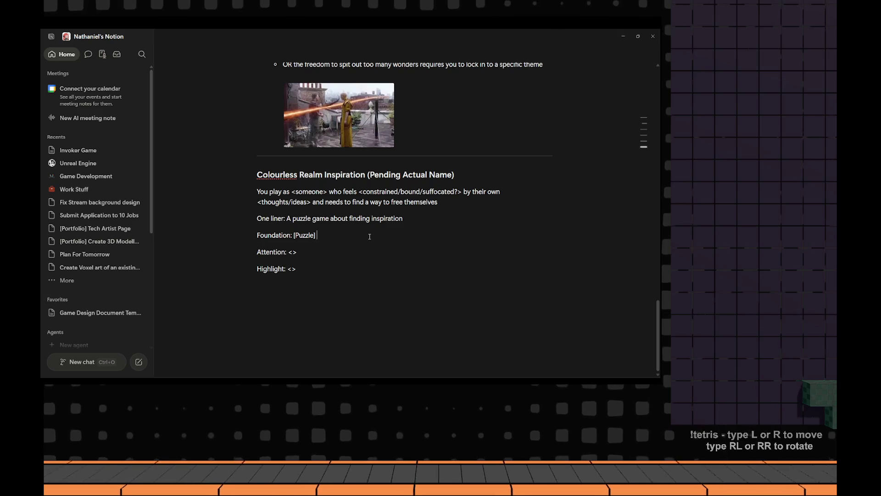
{"action": "type", "text": "- Locks?"}
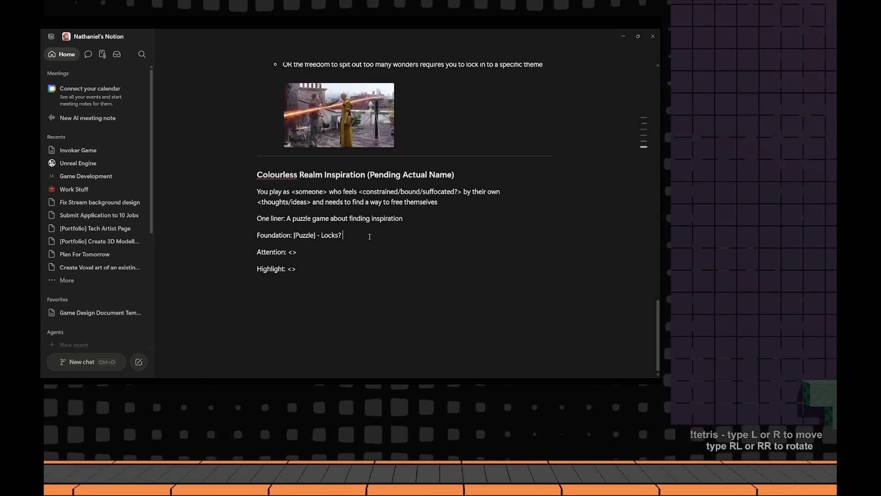
{"action": "type", "text": " Locked Rooms"}
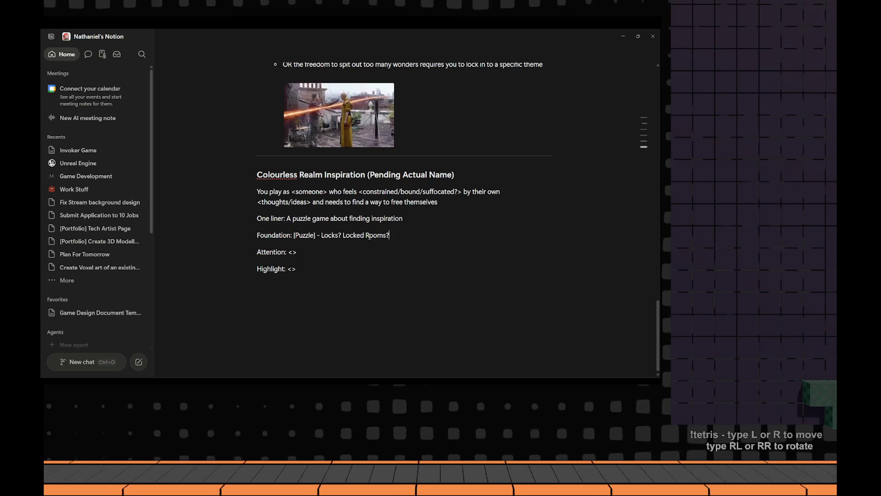
{"action": "type", "text": "?"}
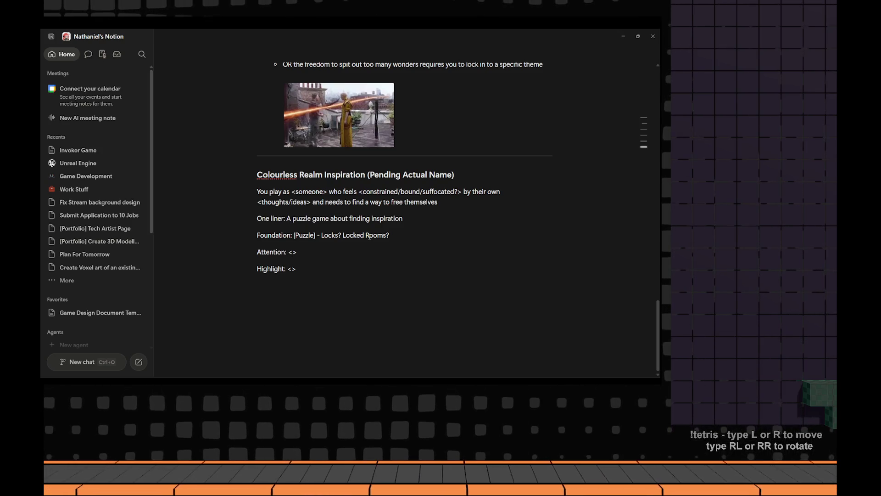
{"action": "key", "text": "Down"}
{"action": "key", "text": "Left"}
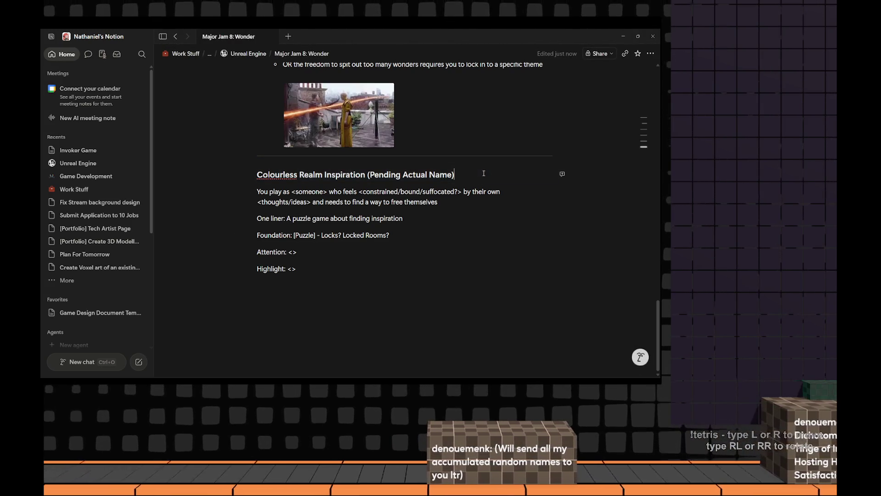
Replace 'Pending Actual Name' in the heading with 'The Shades Of Life', trimming the 'Shading' ending
{"action": "key", "text": "ctrl+shift+Left"}
{"action": "key", "text": "ctrl+shift+Left"}
{"action": "key", "text": "ctrl+shift+Left"}
{"action": "type", "text": "Typ"}
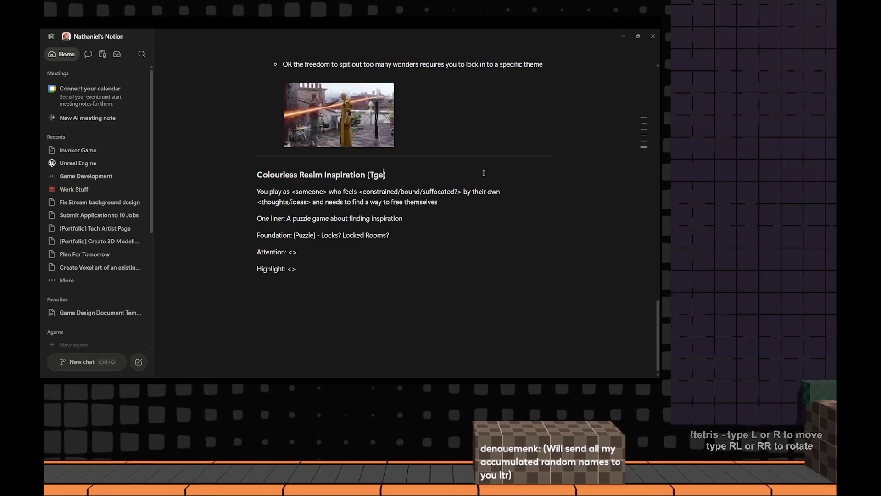
{"action": "key", "text": "BackSpace"}
{"action": "key", "text": "BackSpace"}
{"action": "type", "text": "he Shading"}
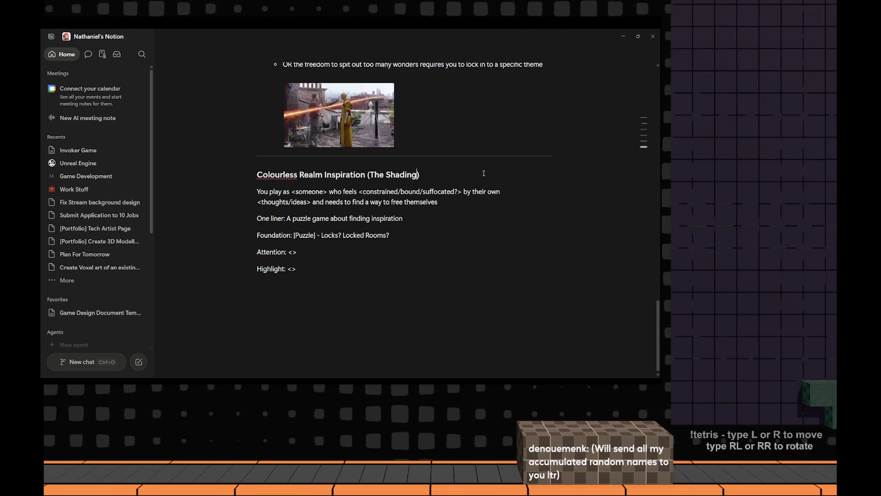
{"action": "type", "text": " Of Life"}
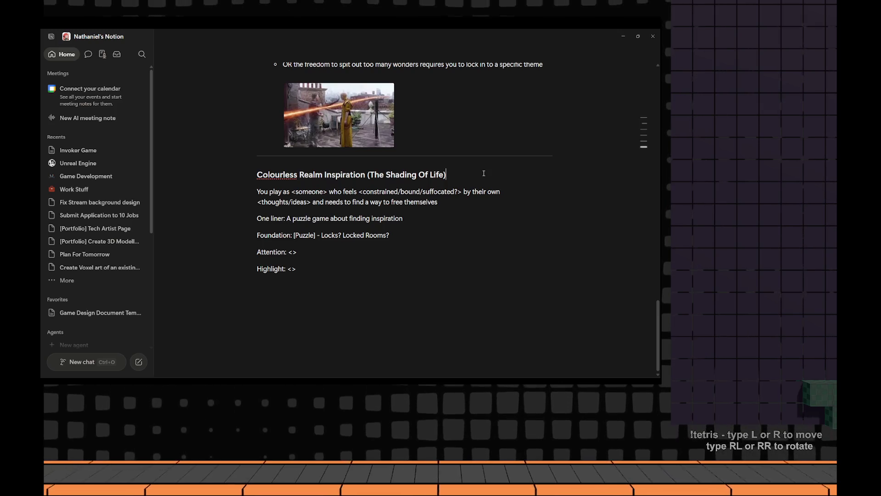
{"action": "left_click", "coordinate": [483, 173]}
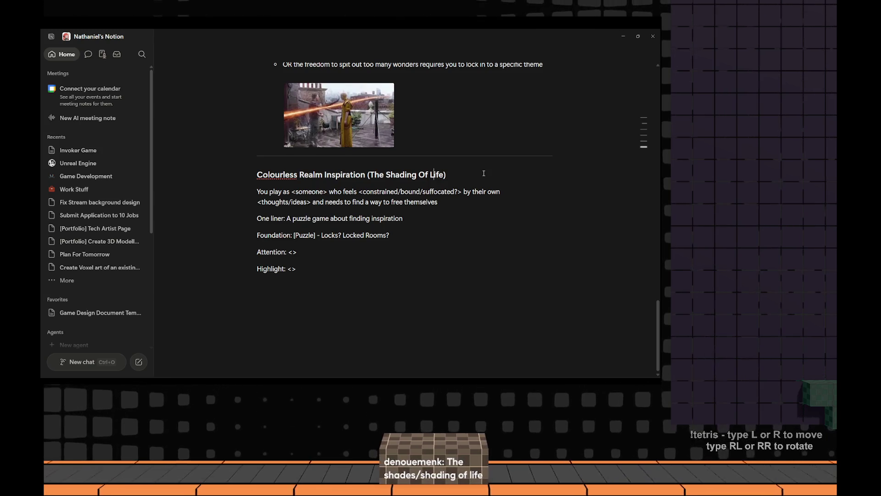
{"action": "key", "text": "Left"}
{"action": "key", "text": "Left"}
{"action": "key", "text": "Left"}
{"action": "key", "text": "BackSpace"}
{"action": "key", "text": "BackSpace"}
{"action": "key", "text": "BackSpace"}
{"action": "type", "text": "es"}
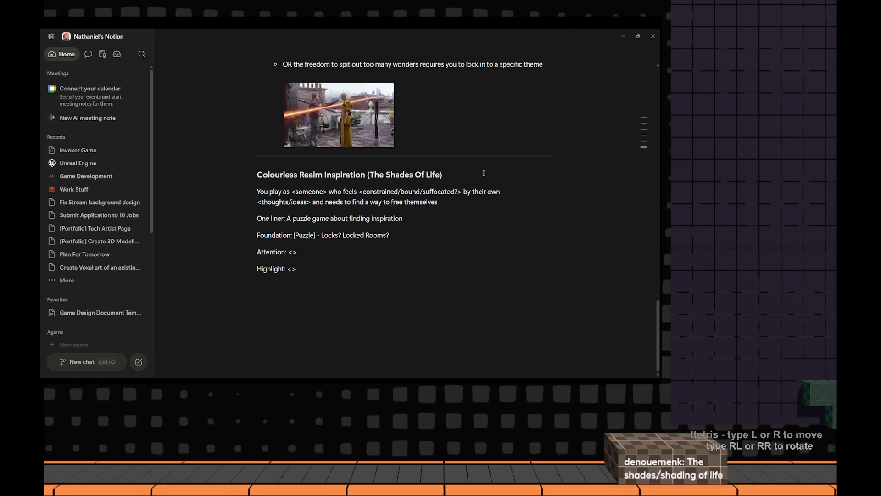
Swap the heading's parentheses for square brackets so it ends '[The Shades Of Life]'
{"action": "key", "text": "Left"}
{"action": "key", "text": "Left"}
{"action": "key", "text": "Left"}
{"action": "key", "text": "Delete"}
{"action": "type", "text": "["}
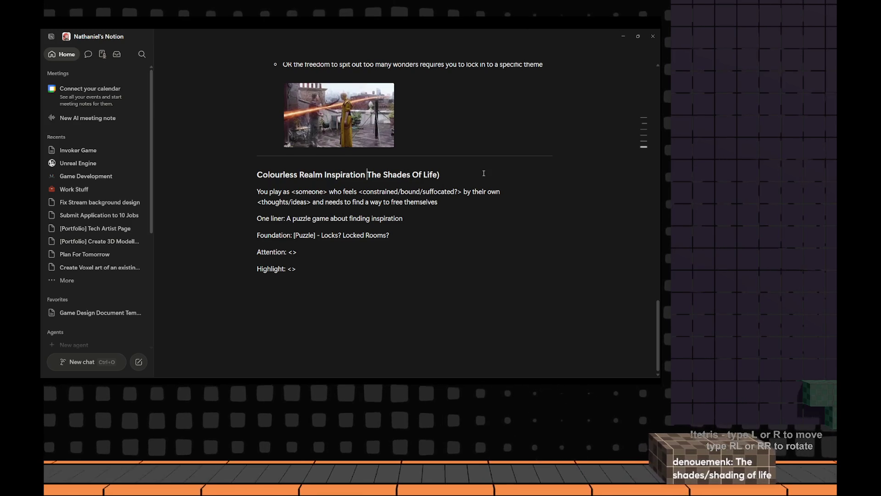
{"action": "key", "text": "End"}
{"action": "key", "text": "BackSpace"}
{"action": "type", "text": "]"}
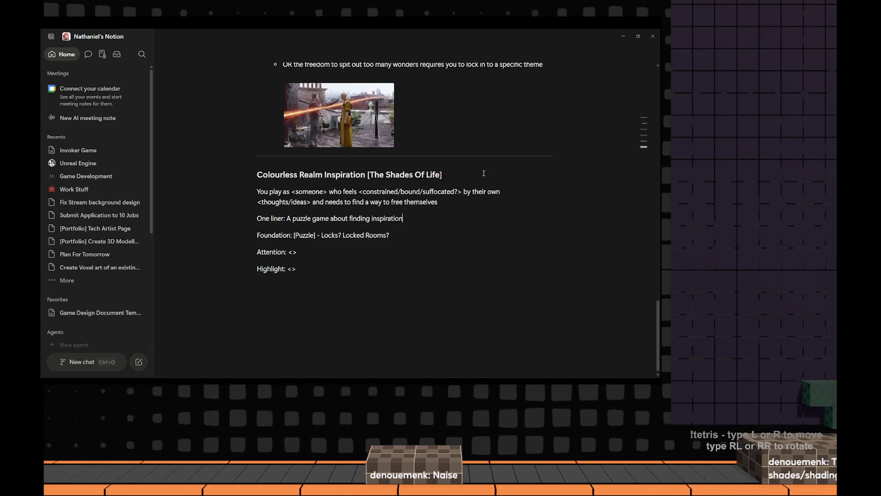
{"action": "key", "text": "Down"}
{"action": "key", "text": "Down"}
{"action": "key", "text": "Down"}
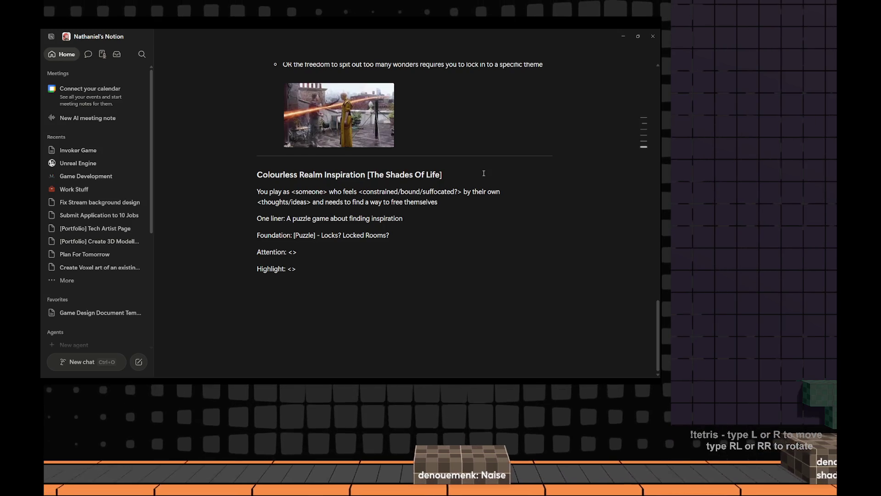
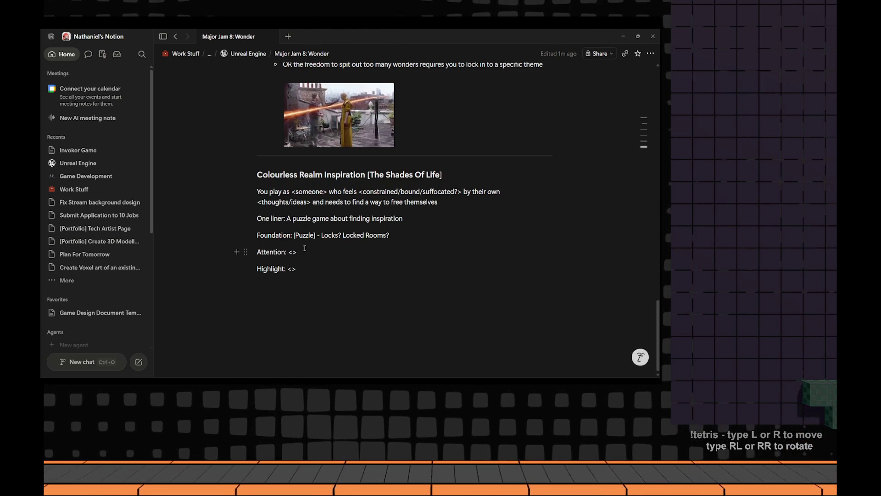
Fill the Attention brackets with 'A unique way of dealing with the locks?'
{"action": "left_click", "coordinate": [305, 248]}
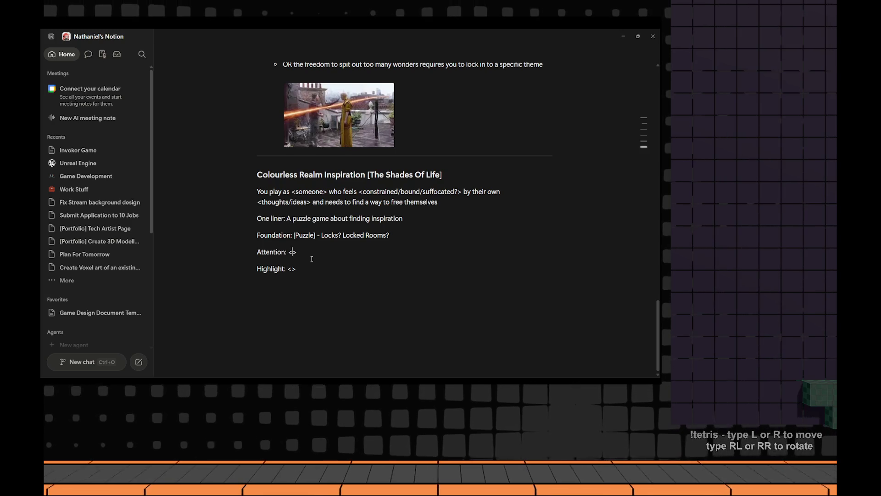
{"action": "key", "text": "Up"}
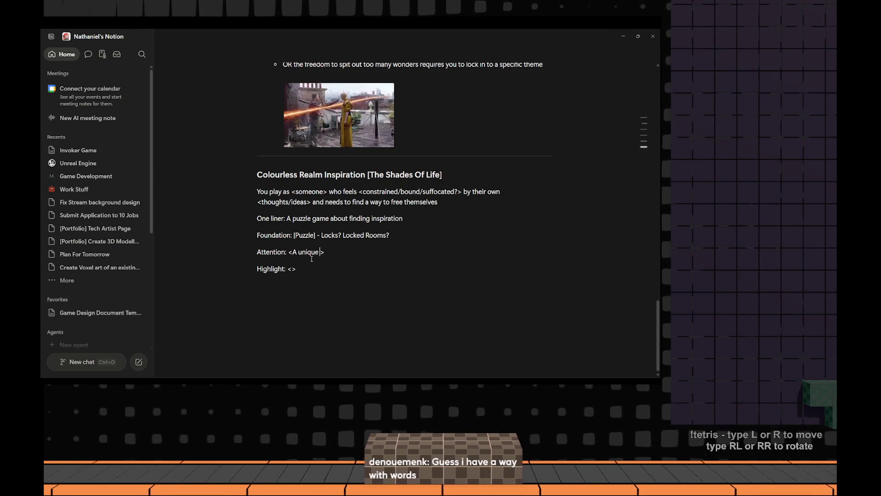
{"action": "type", "text": "way of e"}
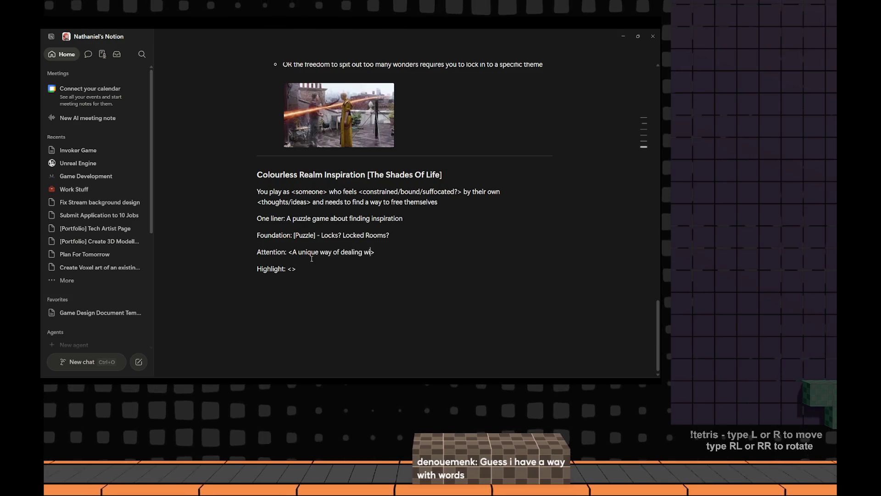
{"action": "type", "text": "s?"}
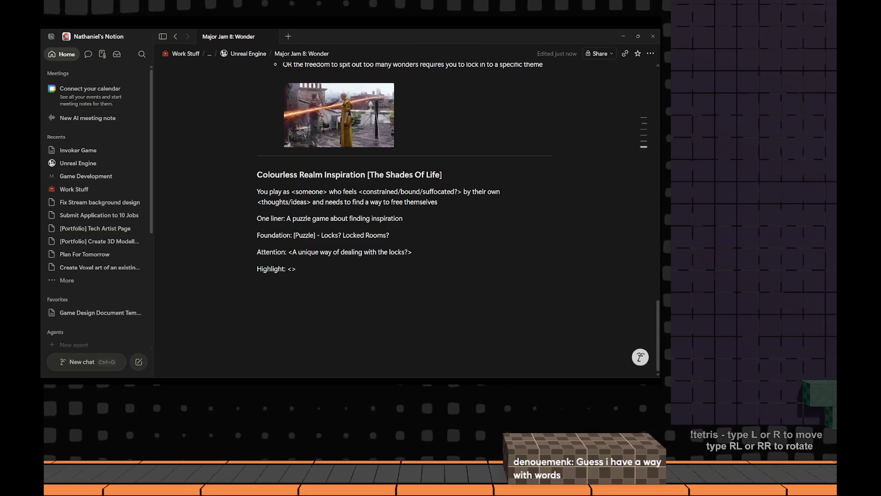
{"action": "scroll", "coordinate": [350, 141], "scroll_direction": "up", "scroll_amount": 5}
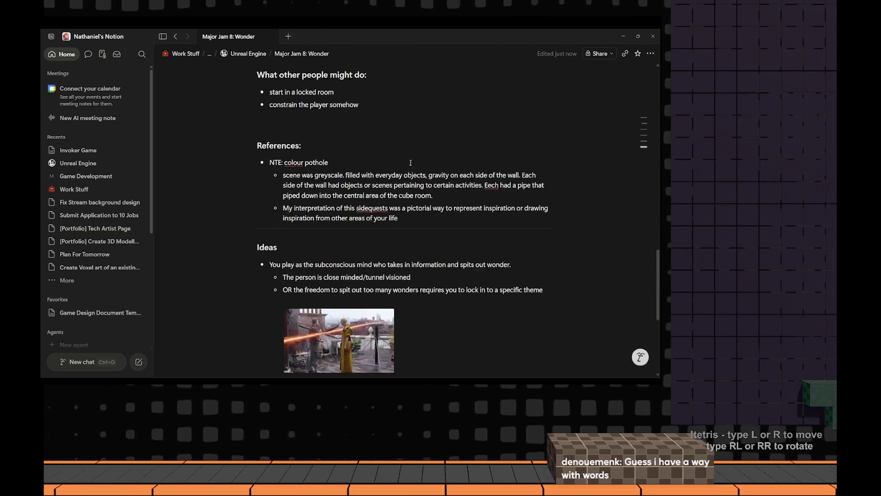
{"action": "scroll", "coordinate": [350, 141], "scroll_direction": "up", "scroll_amount": 10}
{"action": "scroll", "coordinate": [351, 141], "scroll_direction": "up", "scroll_amount": 5}
{"action": "scroll", "coordinate": [350, 141], "scroll_direction": "up", "scroll_amount": 3}
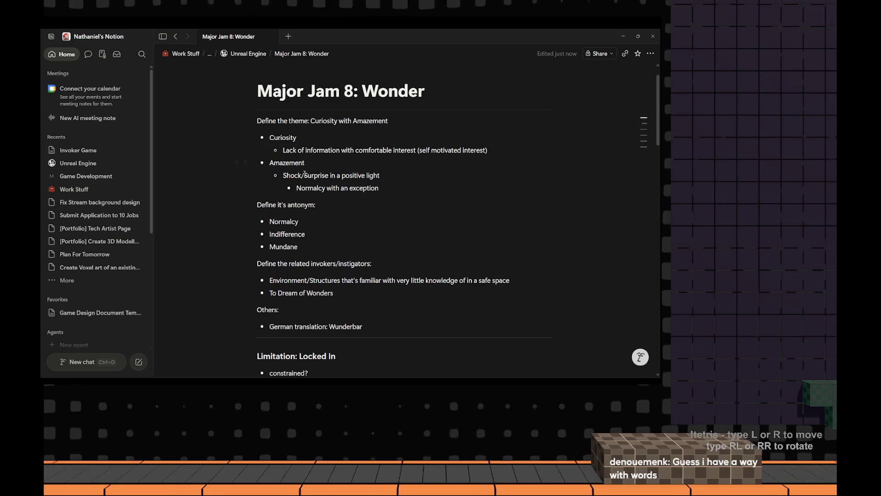
{"action": "scroll", "coordinate": [319, 216], "scroll_direction": "down", "scroll_amount": 2}
{"action": "scroll", "coordinate": [320, 216], "scroll_direction": "down", "scroll_amount": 3}
{"action": "scroll", "coordinate": [323, 235], "scroll_direction": "down", "scroll_amount": 5}
{"action": "scroll", "coordinate": [327, 255], "scroll_direction": "down", "scroll_amount": 5}
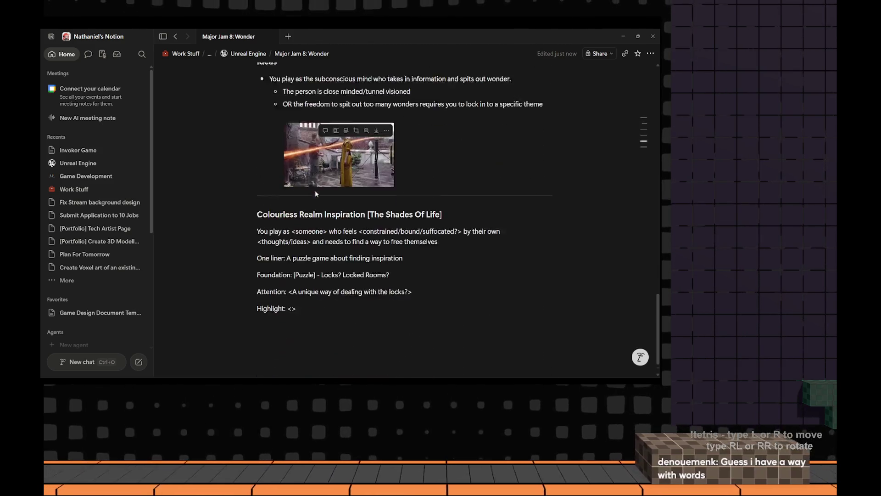
{"action": "scroll", "coordinate": [333, 277], "scroll_direction": "down", "scroll_amount": 3}
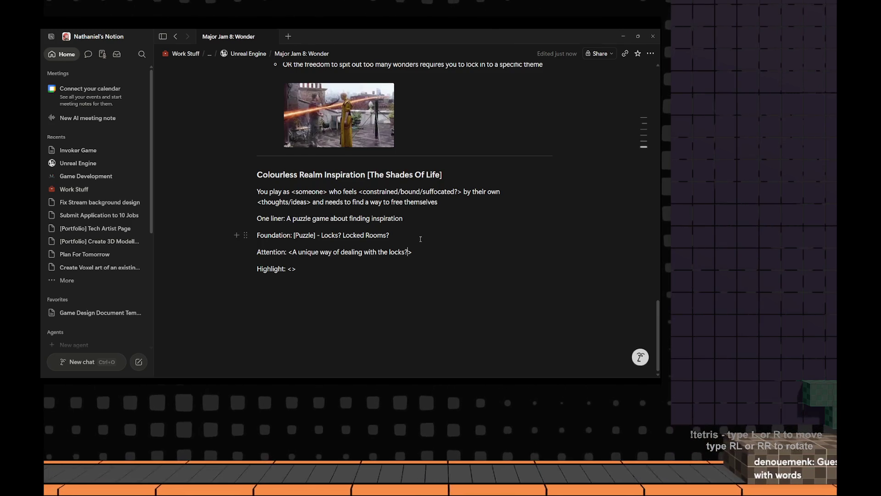
{"action": "key", "text": "Down"}
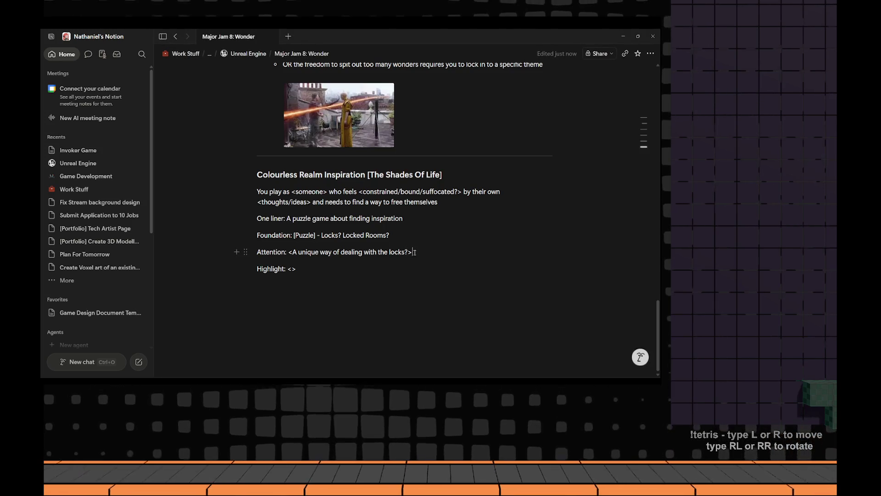
{"action": "left_click_drag", "start_coordinate": [412, 252], "coordinate": [289, 251]}
{"action": "scroll", "coordinate": [289, 249], "scroll_direction": "up", "scroll_amount": 5}
{"action": "scroll", "coordinate": [310, 220], "scroll_direction": "up", "scroll_amount": 5}
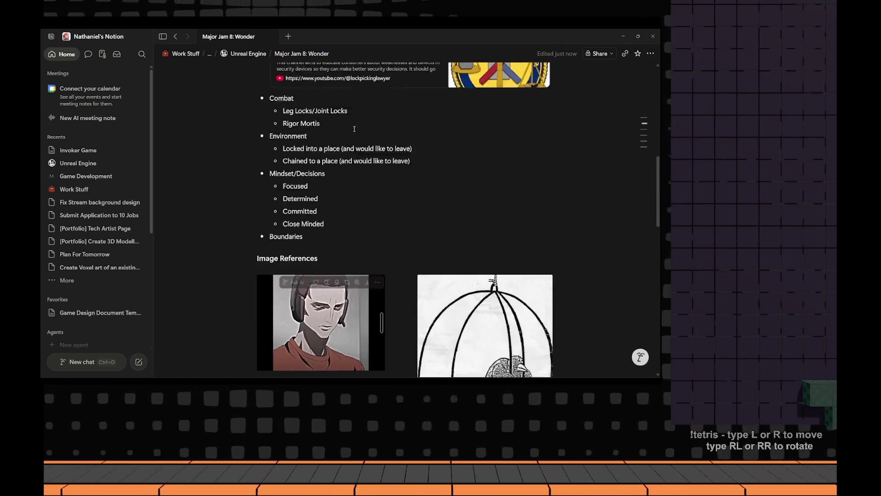
{"action": "scroll", "coordinate": [338, 186], "scroll_direction": "up", "scroll_amount": 5}
{"action": "scroll", "coordinate": [365, 151], "scroll_direction": "down", "scroll_amount": 1}
{"action": "scroll", "coordinate": [365, 151], "scroll_direction": "down", "scroll_amount": 5}
{"action": "scroll", "coordinate": [372, 207], "scroll_direction": "down", "scroll_amount": 5}
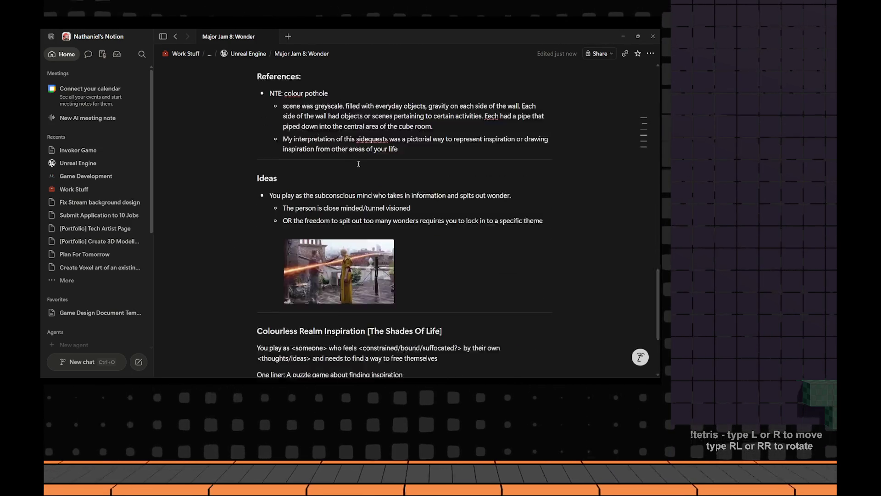
{"action": "scroll", "coordinate": [383, 262], "scroll_direction": "down", "scroll_amount": 3}
{"action": "left_click", "coordinate": [343, 269]}
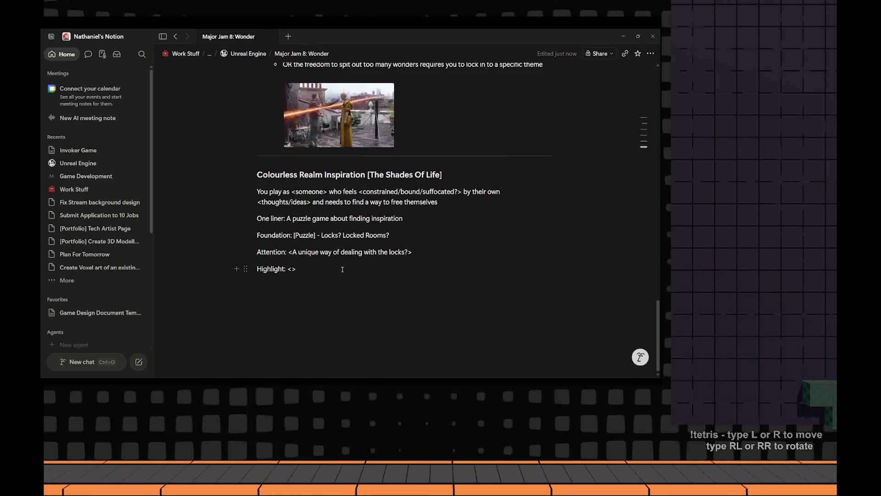
{"action": "type", "text": "Story"}
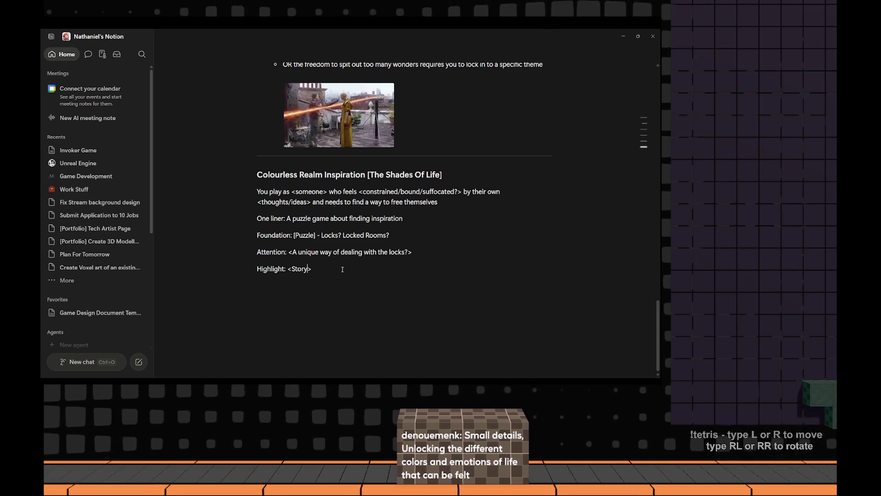
Add a Foundation bullet 'each room represents a specific time of life with different colours' and set Highlight to Story
{"action": "left_click", "coordinate": [441, 252]}
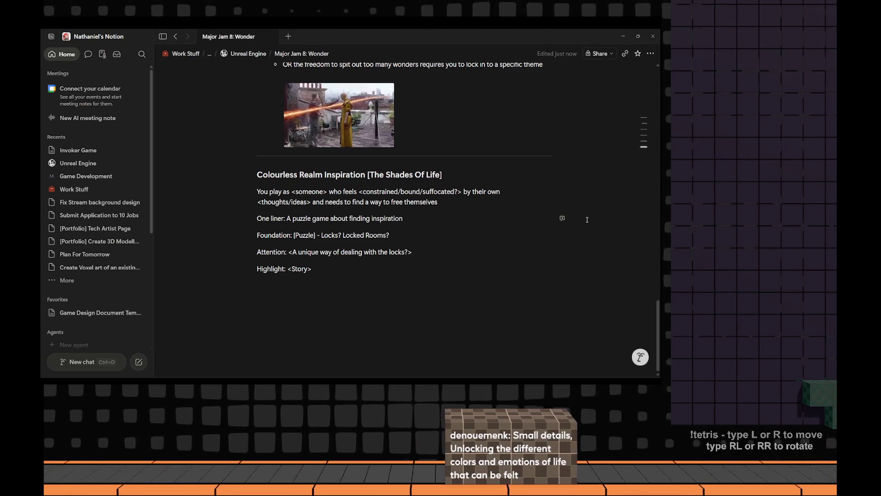
{"action": "key", "text": "Up"}
{"action": "key", "text": "Return"}
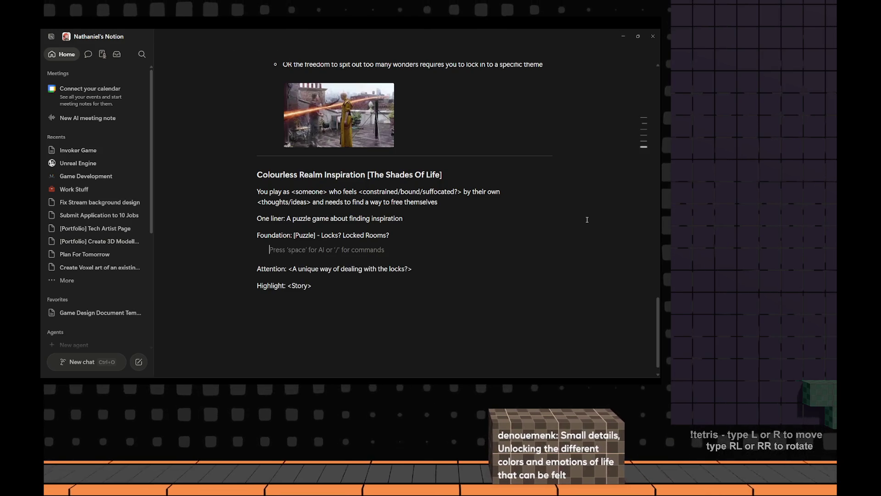
{"action": "type", "text": "- each ro"}
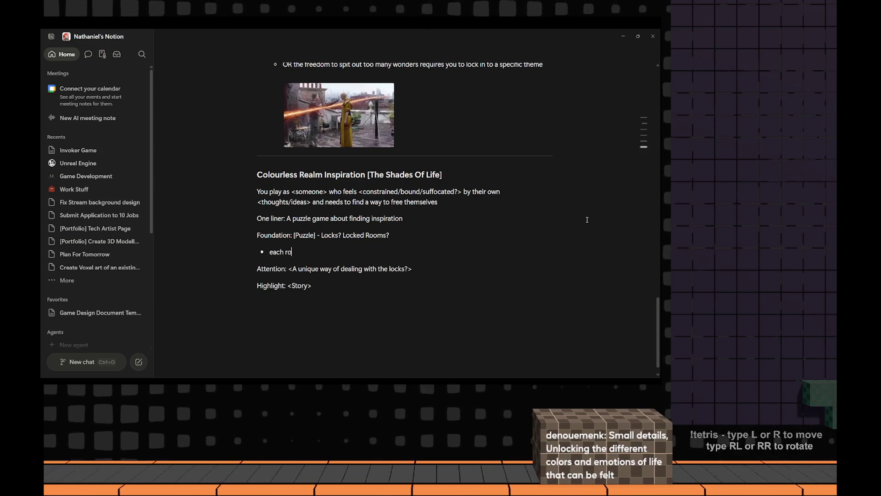
{"action": "type", "text": "om represents a "}
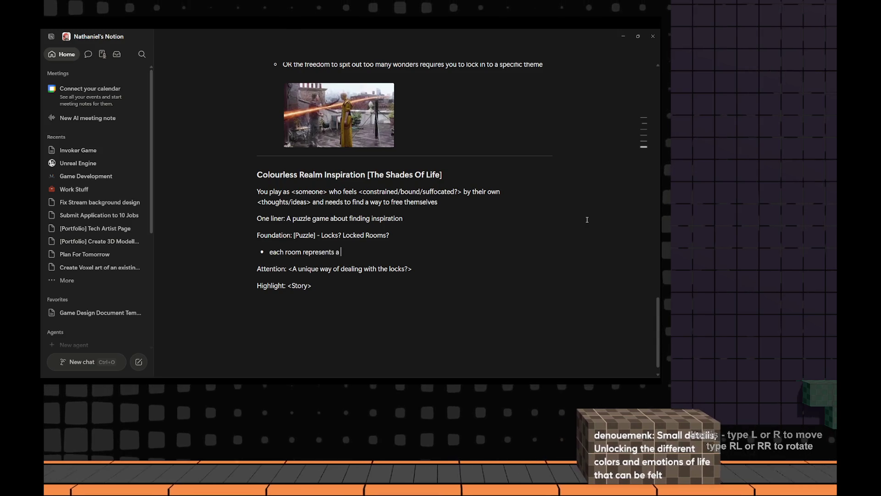
{"action": "type", "text": "specific time of li"}
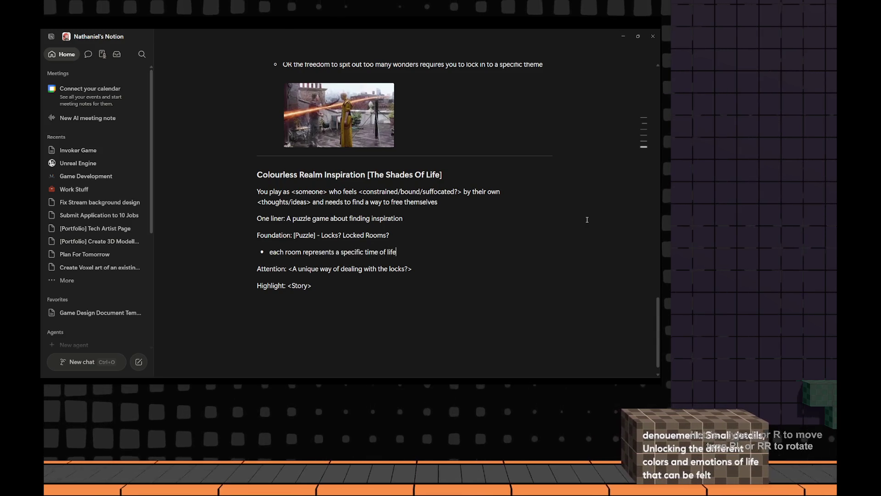
{"action": "type", "text": "fe"}
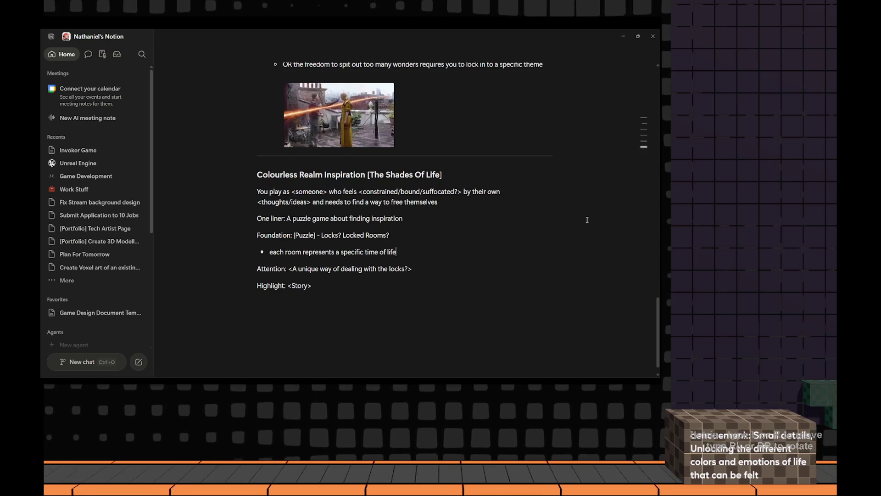
{"action": "type", "text": " with different"}
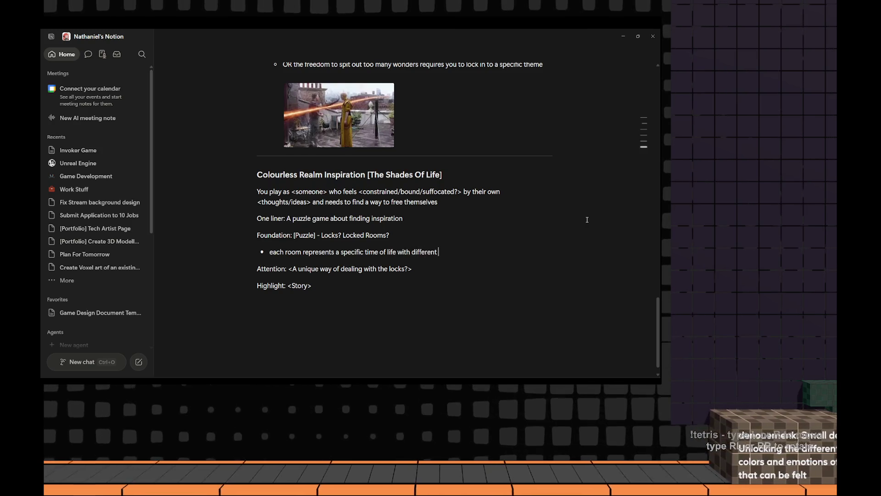
{"action": "type", "text": " colours"}
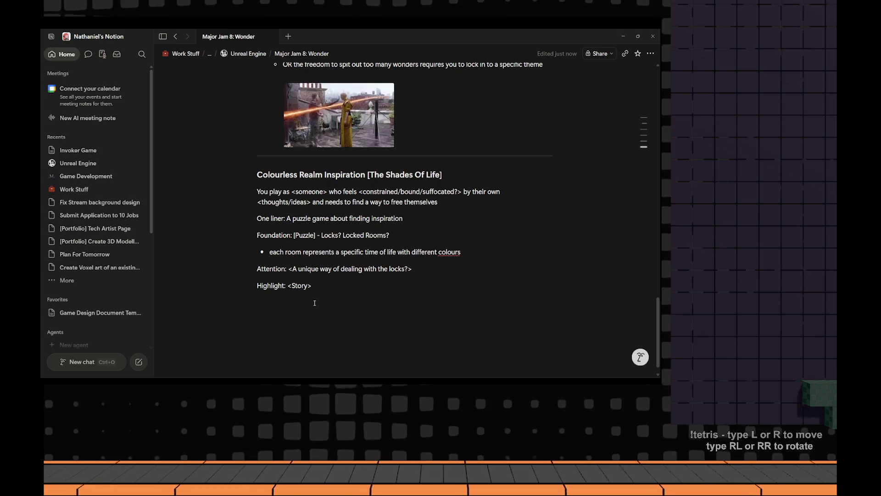
{"action": "double_click", "coordinate": [303, 285]}
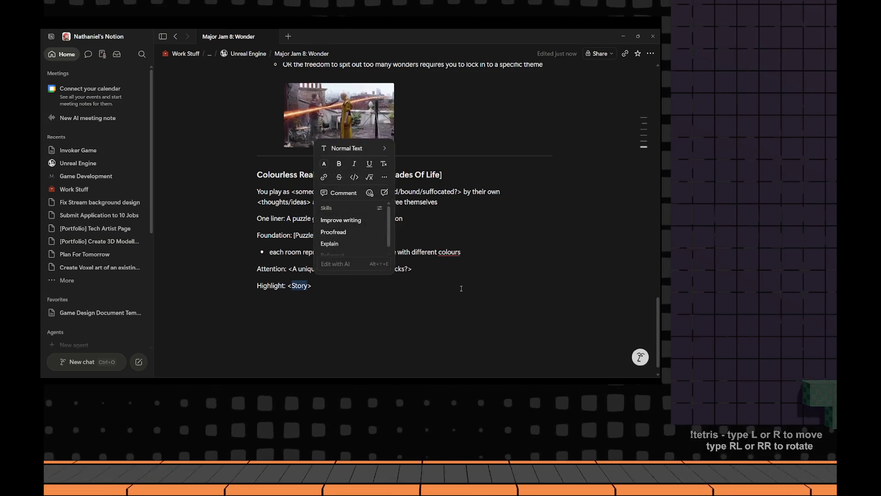
Strip the angle brackets around Story so the Highlight line reads Highlight: [Story]
{"action": "key", "text": "Escape"}
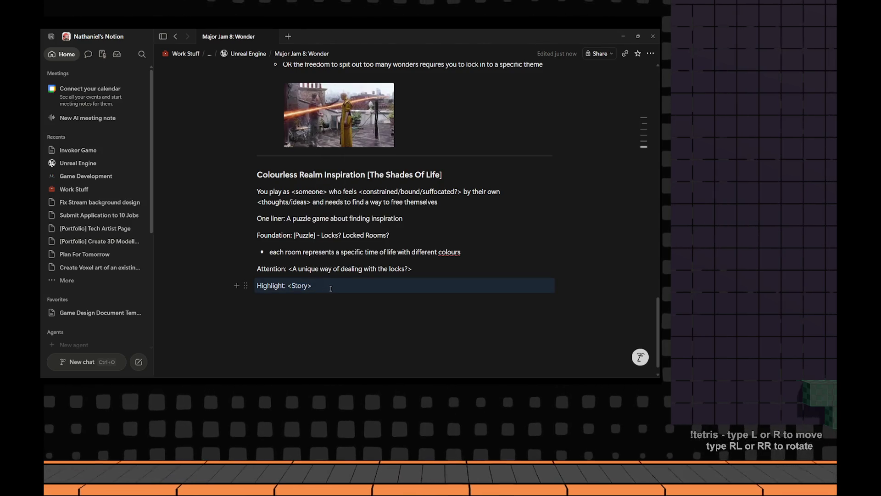
{"action": "left_click", "coordinate": [321, 286]}
{"action": "key", "text": "BackSpace"}
{"action": "type", "text": "]"}
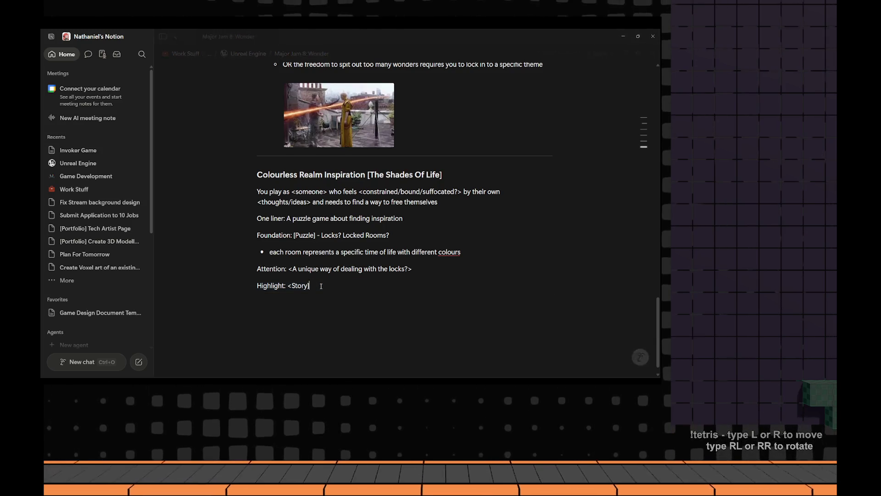
{"action": "key", "text": "Left"}
{"action": "key", "text": "Left"}
{"action": "key", "text": "Left"}
{"action": "key", "text": "BackSpace"}
{"action": "type", "text": "["}
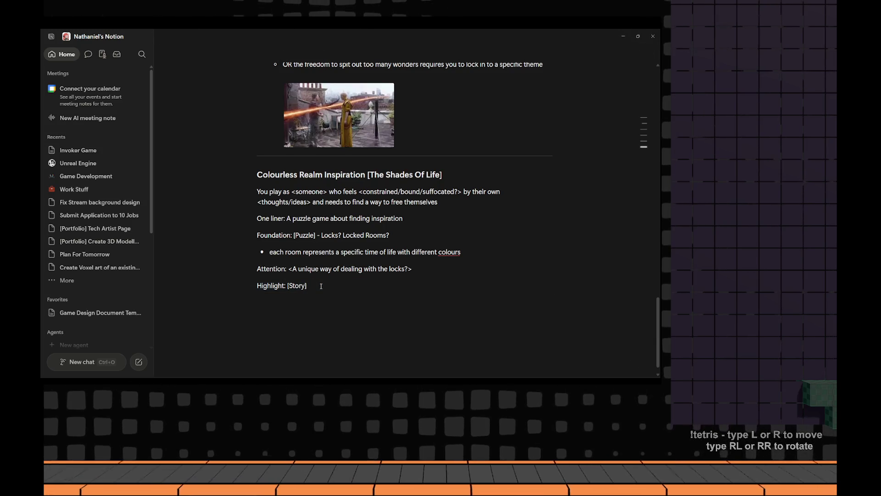
{"action": "left_click_drag", "start_coordinate": [321, 285], "coordinate": [270, 286]}
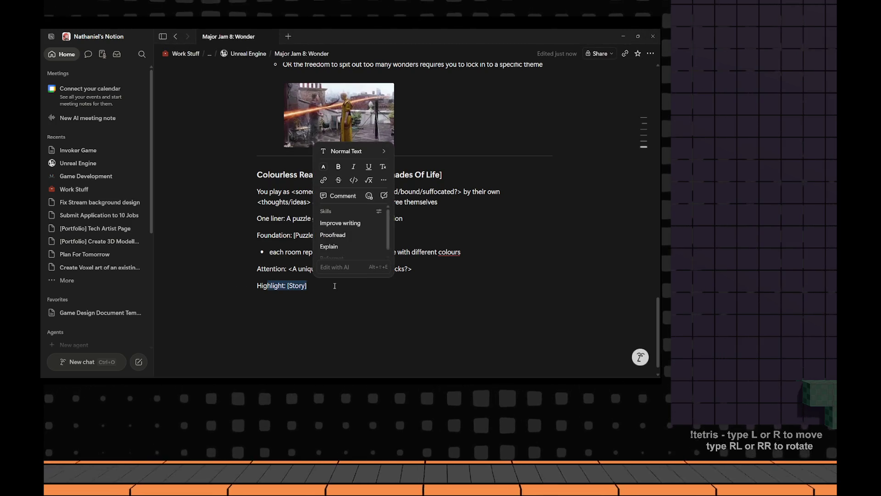
{"action": "key", "text": "Escape"}
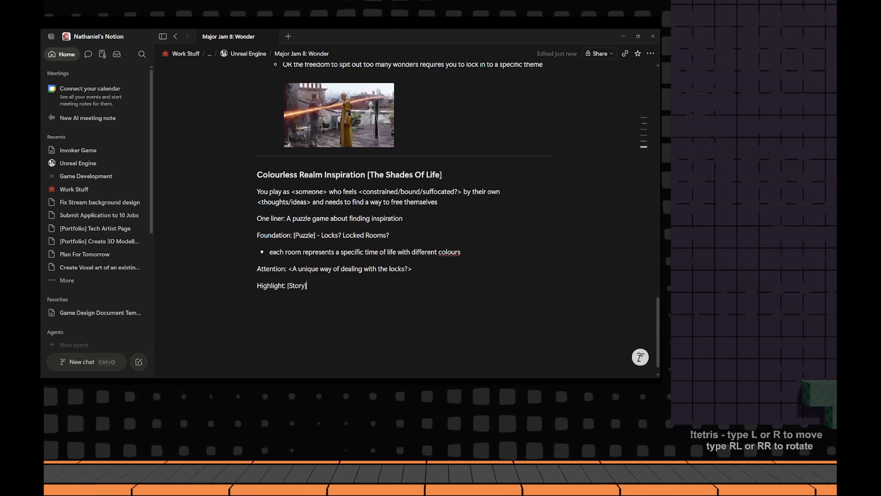
Select the Foundation bullets and the Attention line to bring up the formatting toolbar
{"action": "left_click", "coordinate": [289, 269]}
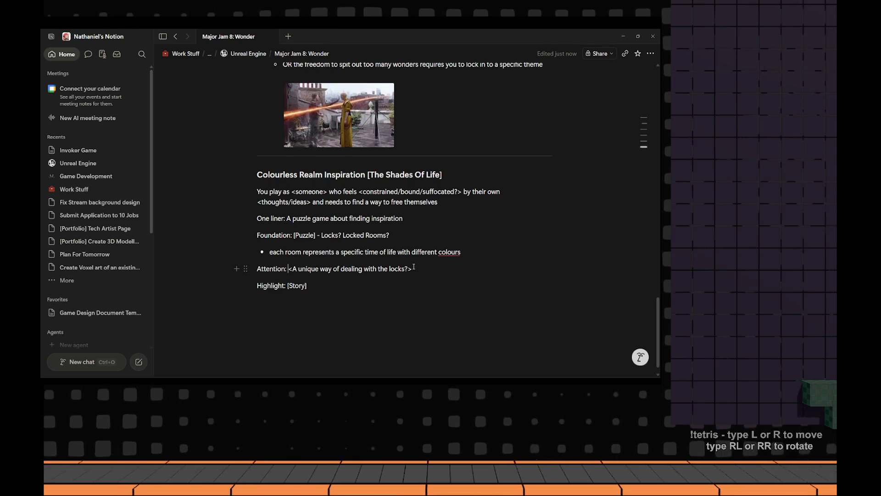
{"action": "left_click_drag", "start_coordinate": [413, 268], "coordinate": [255, 268]}
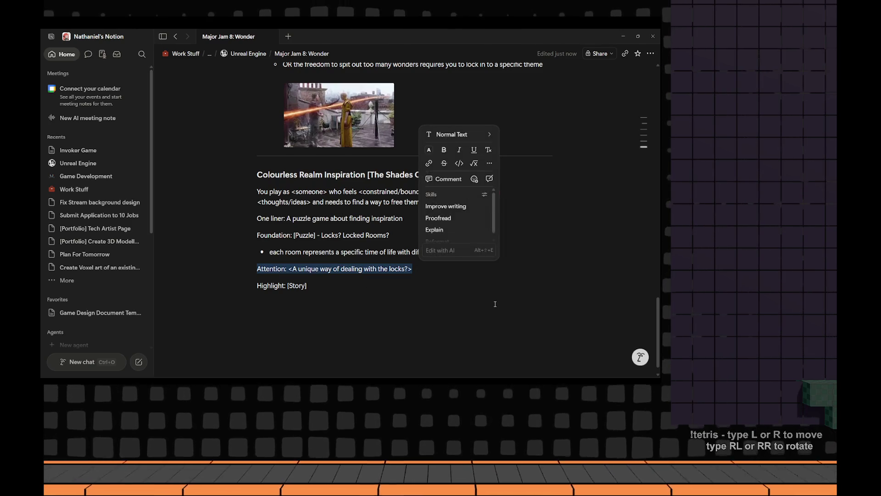
{"action": "left_click", "coordinate": [408, 293]}
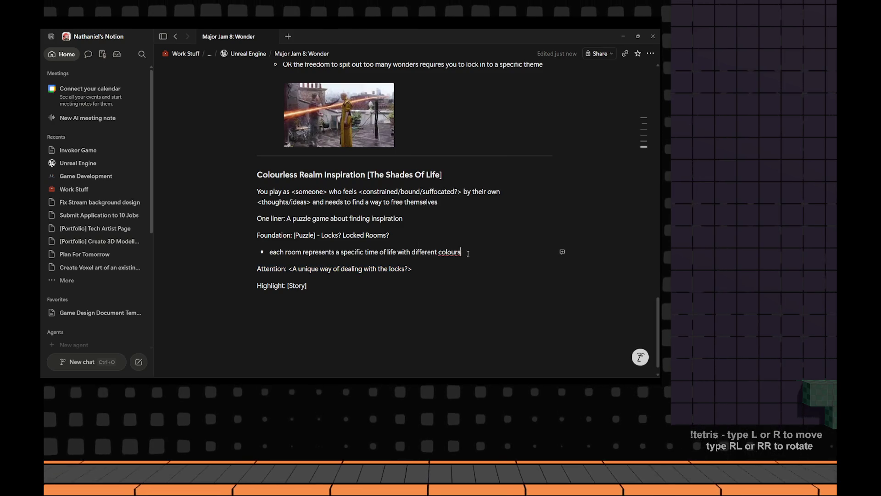
{"action": "left_click_drag", "start_coordinate": [468, 253], "coordinate": [258, 235]}
{"action": "right_click", "coordinate": [562, 229]}
{"action": "left_click", "coordinate": [256, 285]}
{"action": "left_click_drag", "start_coordinate": [414, 267], "coordinate": [252, 268]}
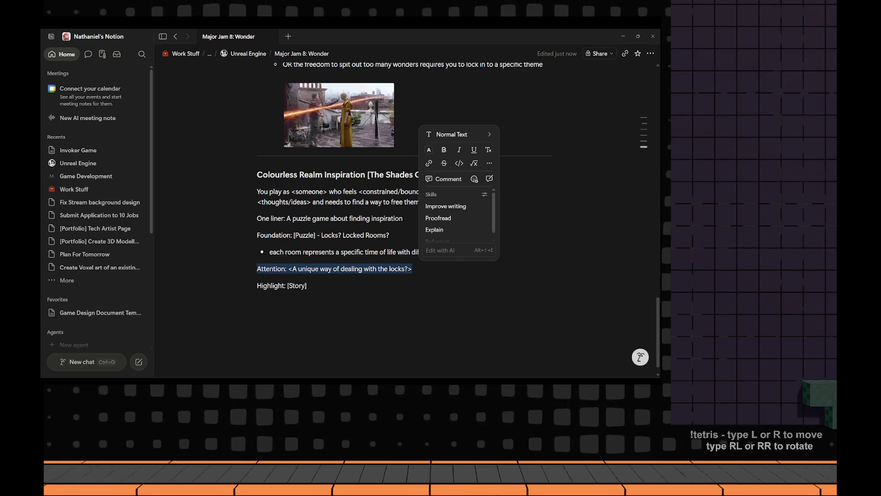
{"action": "scroll", "coordinate": [379, 303], "scroll_direction": "up", "scroll_amount": 3}
{"action": "scroll", "coordinate": [378, 303], "scroll_direction": "down", "scroll_amount": 3}
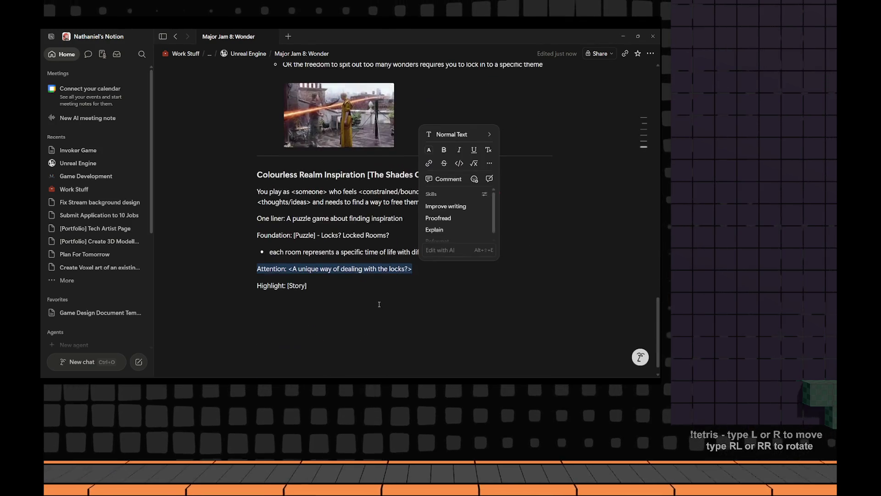
{"action": "left_click", "coordinate": [391, 336]}
{"action": "scroll", "coordinate": [386, 330], "scroll_direction": "up", "scroll_amount": 2}
{"action": "scroll", "coordinate": [378, 320], "scroll_direction": "up", "scroll_amount": 3}
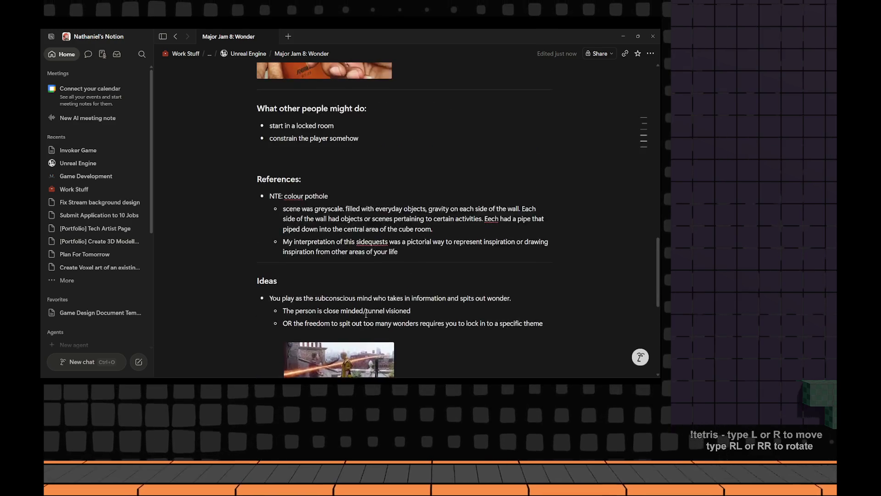
{"action": "scroll", "coordinate": [370, 312], "scroll_direction": "up", "scroll_amount": 2}
{"action": "scroll", "coordinate": [370, 312], "scroll_direction": "down", "scroll_amount": 4}
{"action": "scroll", "coordinate": [491, 300], "scroll_direction": "up", "scroll_amount": 1}
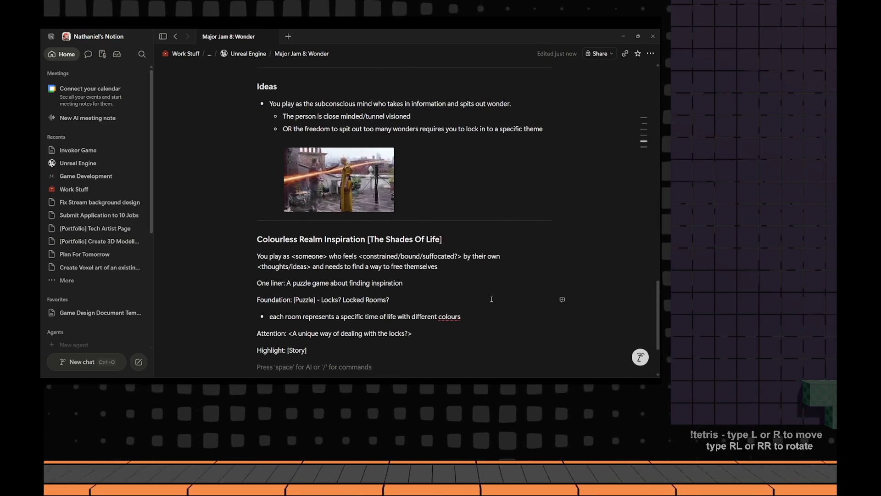
{"action": "scroll", "coordinate": [487, 297], "scroll_direction": "down", "scroll_amount": 1}
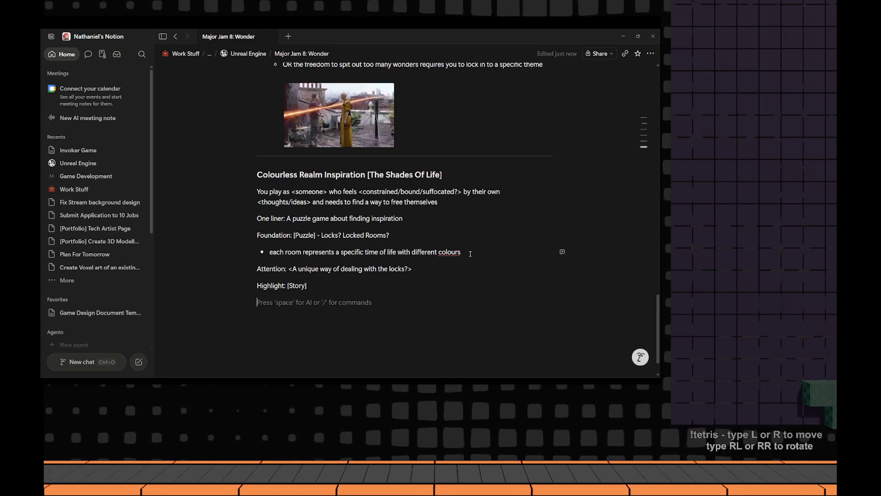
{"action": "scroll", "coordinate": [470, 254], "scroll_direction": "up", "scroll_amount": 3}
{"action": "scroll", "coordinate": [470, 253], "scroll_direction": "down", "scroll_amount": 2}
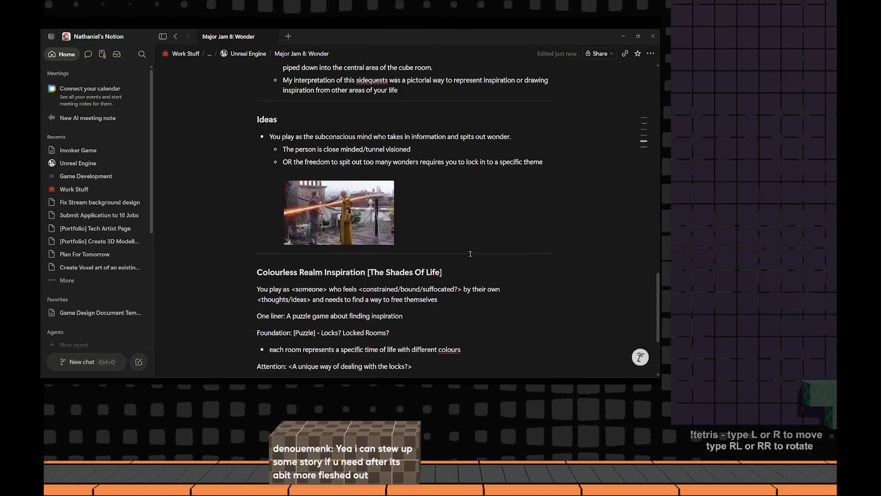
{"action": "scroll", "coordinate": [470, 253], "scroll_direction": "up", "scroll_amount": 6}
{"action": "scroll", "coordinate": [470, 254], "scroll_direction": "up", "scroll_amount": 5}
{"action": "scroll", "coordinate": [470, 253], "scroll_direction": "up", "scroll_amount": 5}
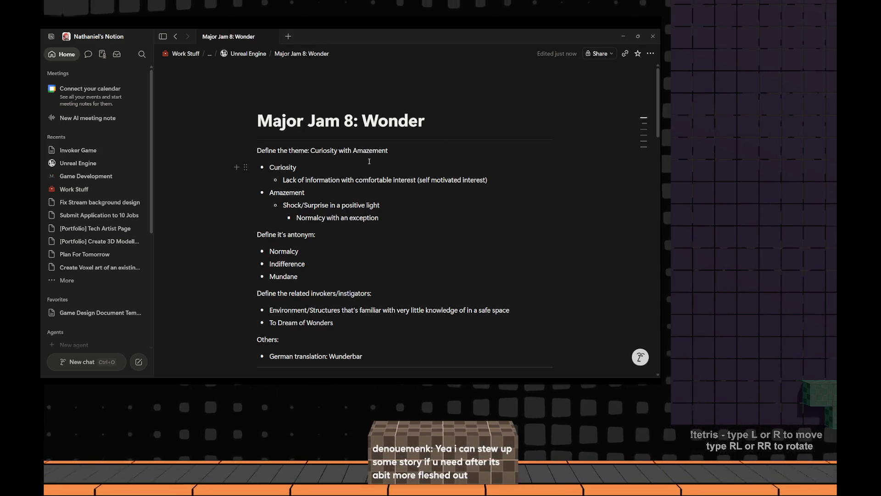
{"action": "scroll", "coordinate": [369, 162], "scroll_direction": "down", "scroll_amount": 10}
{"action": "scroll", "coordinate": [372, 165], "scroll_direction": "down", "scroll_amount": 8}
{"action": "scroll", "coordinate": [375, 169], "scroll_direction": "down", "scroll_amount": 1}
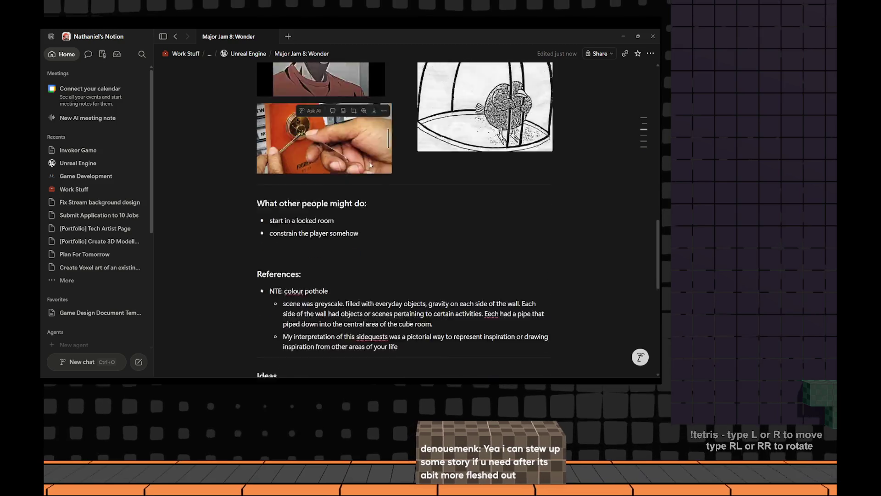
{"action": "scroll", "coordinate": [378, 173], "scroll_direction": "up", "scroll_amount": 4}
{"action": "scroll", "coordinate": [377, 173], "scroll_direction": "up", "scroll_amount": 3}
{"action": "scroll", "coordinate": [380, 172], "scroll_direction": "up", "scroll_amount": 3}
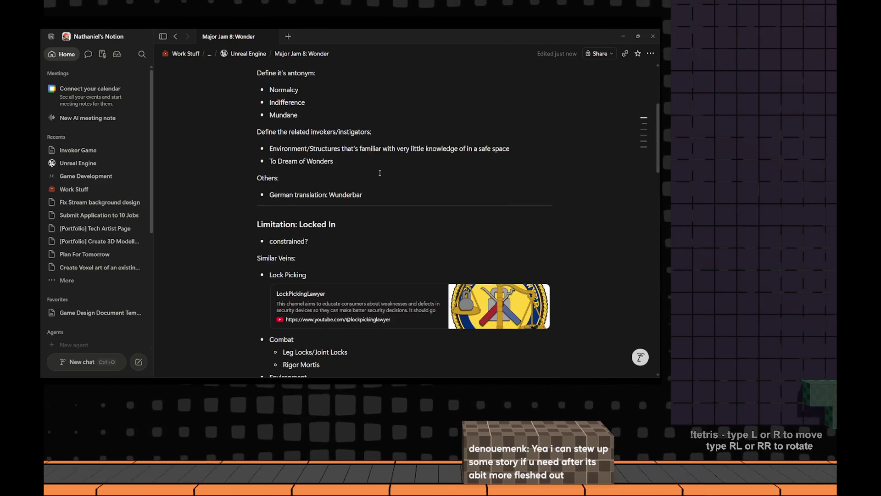
{"action": "scroll", "coordinate": [379, 173], "scroll_direction": "up", "scroll_amount": 2}
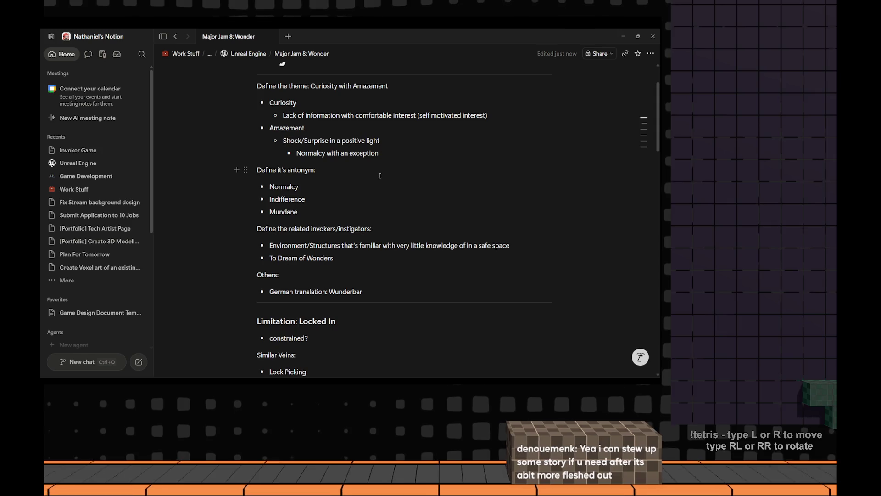
{"action": "scroll", "coordinate": [378, 171], "scroll_direction": "down", "scroll_amount": 3}
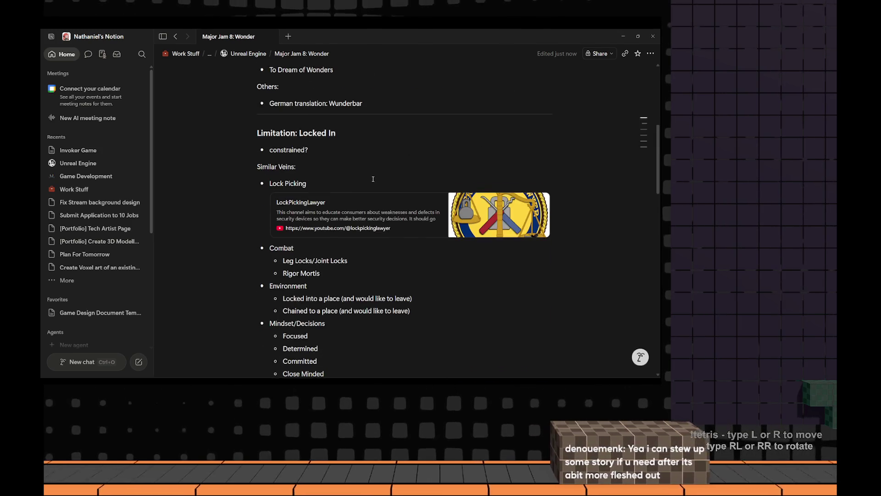
{"action": "scroll", "coordinate": [378, 172], "scroll_direction": "up", "scroll_amount": 3}
{"action": "scroll", "coordinate": [381, 189], "scroll_direction": "down", "scroll_amount": 8}
{"action": "scroll", "coordinate": [381, 189], "scroll_direction": "down", "scroll_amount": 5}
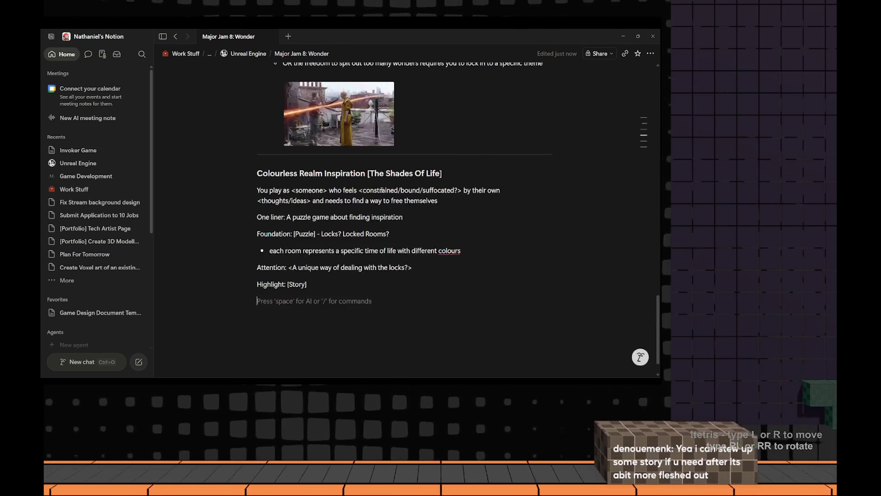
{"action": "scroll", "coordinate": [330, 207], "scroll_direction": "up", "scroll_amount": 1}
{"action": "scroll", "coordinate": [290, 221], "scroll_direction": "down", "scroll_amount": 1}
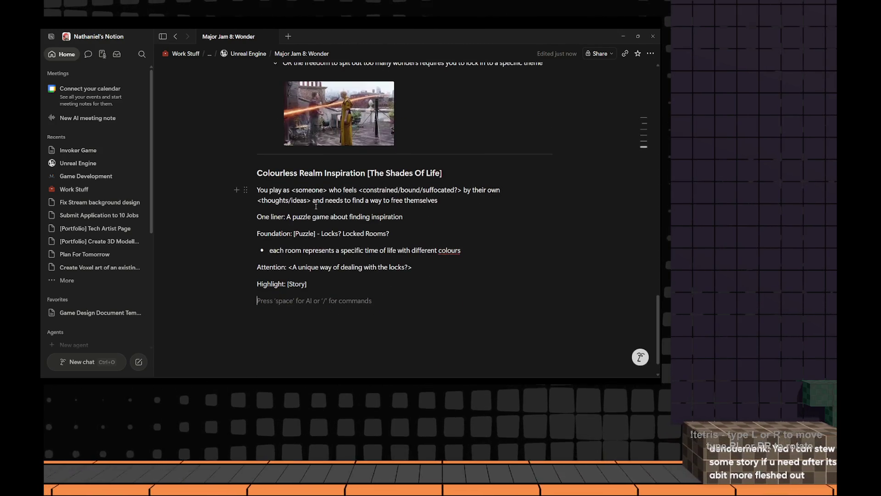
Add 'Target Audience: Creatives' with an 'Art Block (Profession Block)' bullet beneath the premise paragraph
{"action": "left_click", "coordinate": [438, 200]}
{"action": "type", "text": "."}
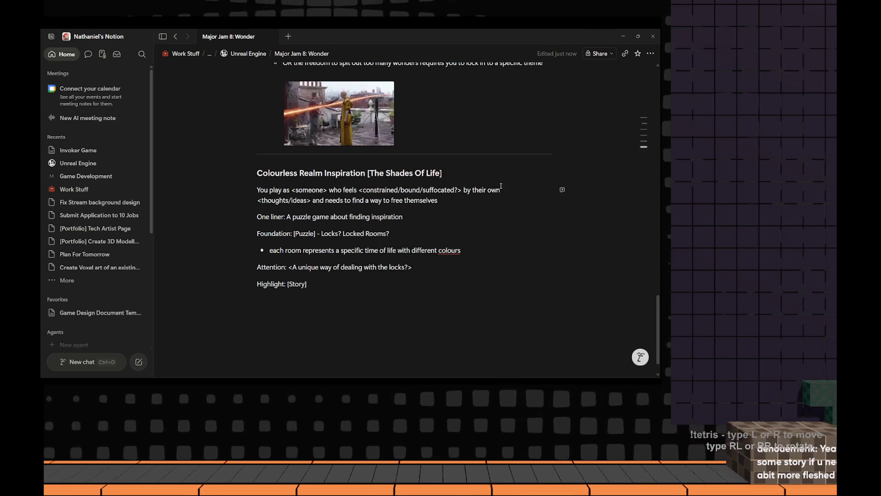
{"action": "key", "text": "Return"}
{"action": "type", "text": "Target Audience: "}
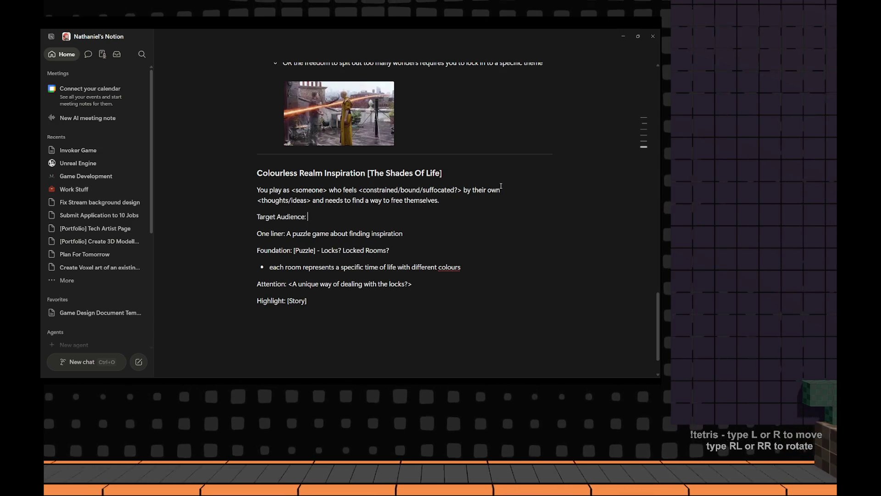
{"action": "type", "text": "Creatives"}
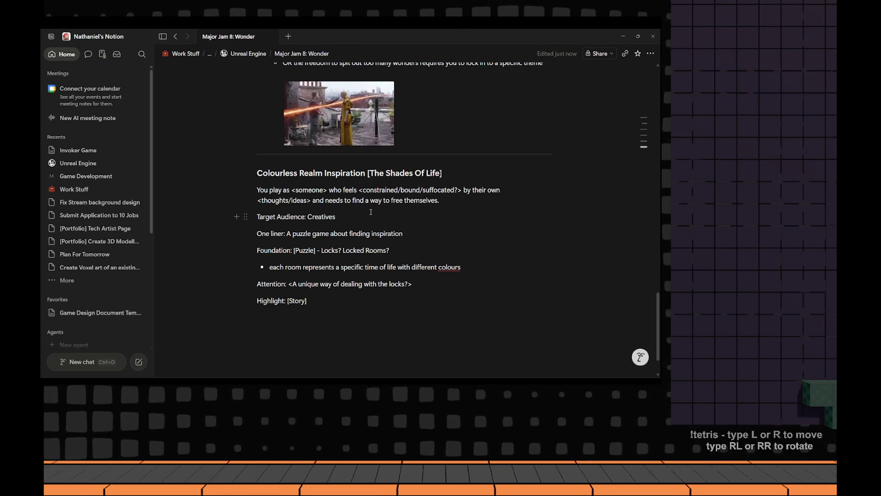
{"action": "key", "text": "Return"}
{"action": "type", "text": "- Art"}
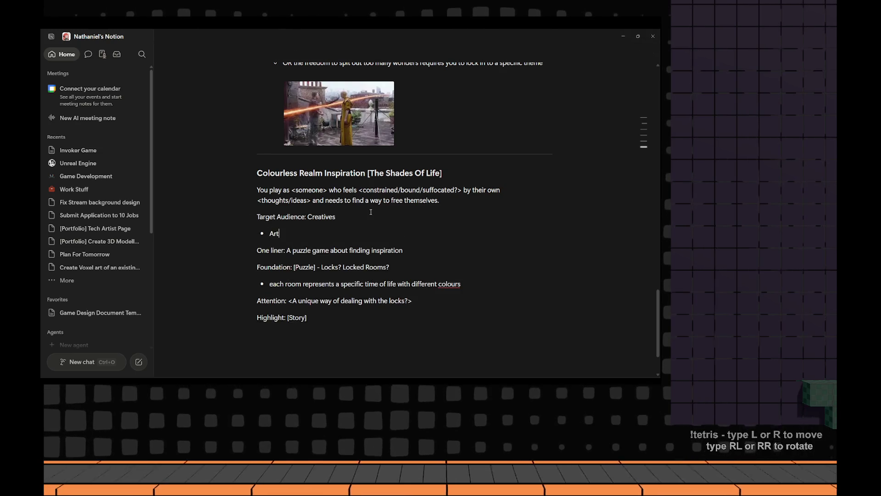
{"action": "type", "text": " Block"}
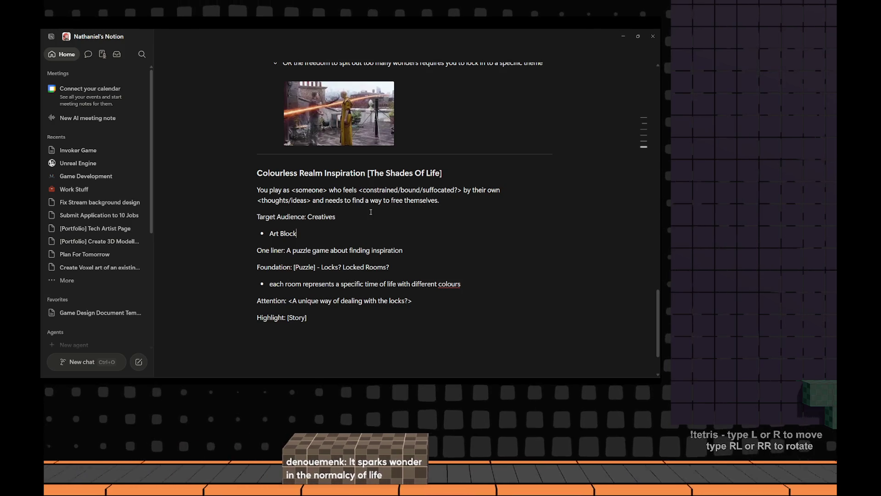
{"action": "key", "text": "ctrl+Left"}
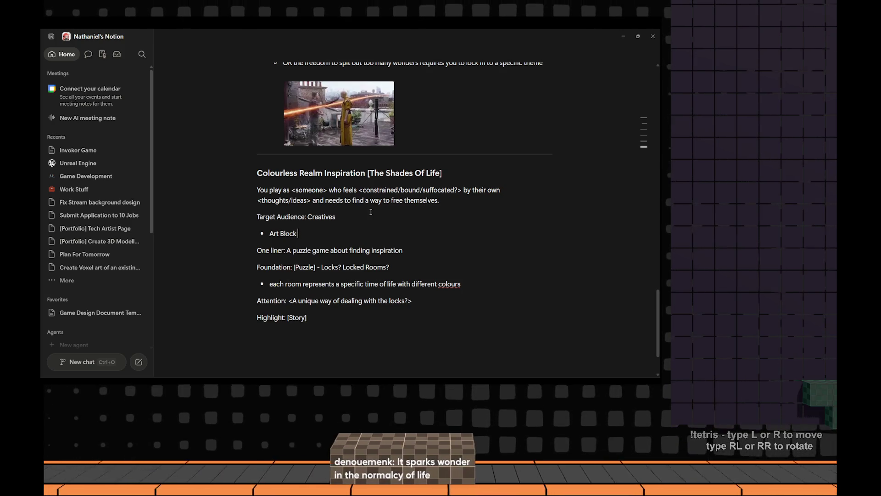
{"action": "type", "text": "(Profe"}
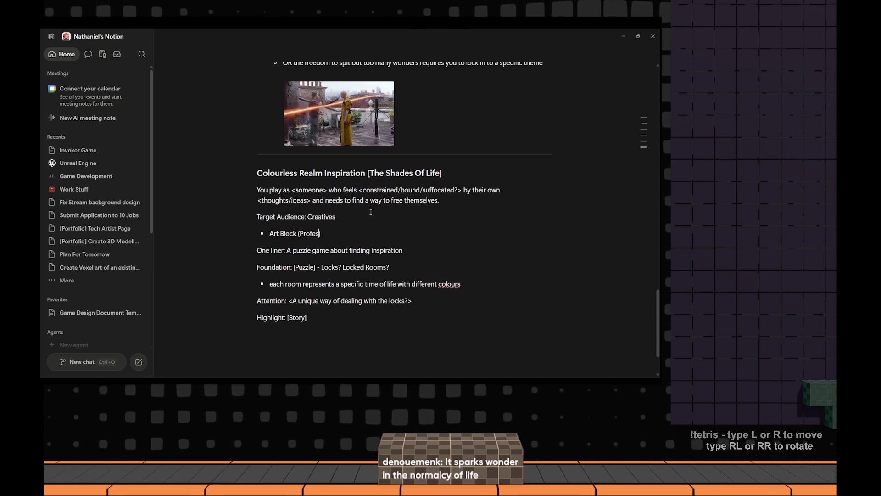
{"action": "type", "text": "ssion Block)"}
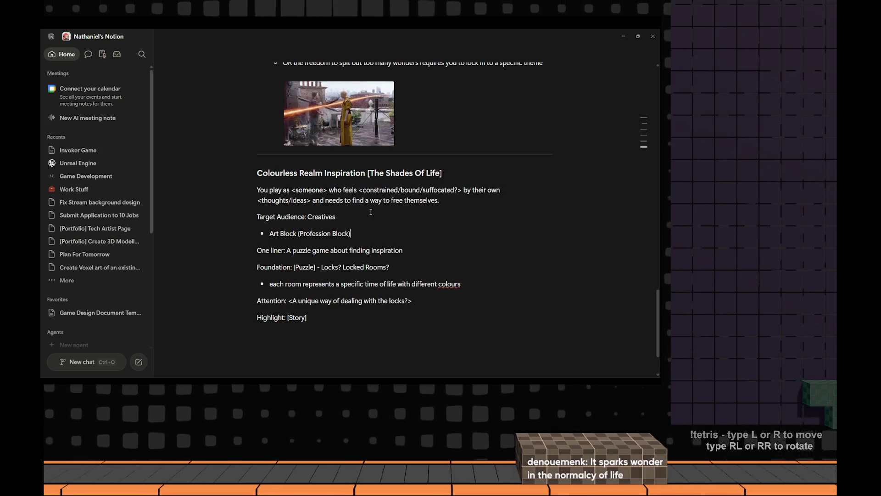
{"action": "scroll", "coordinate": [347, 231], "scroll_direction": "down", "scroll_amount": 2}
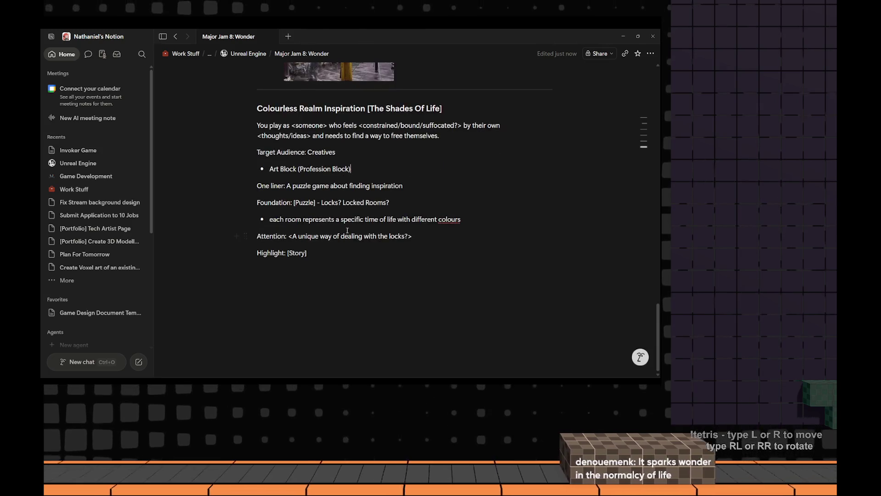
{"action": "key", "text": "Up"}
{"action": "key", "text": "Up"}
{"action": "key", "text": "Up"}
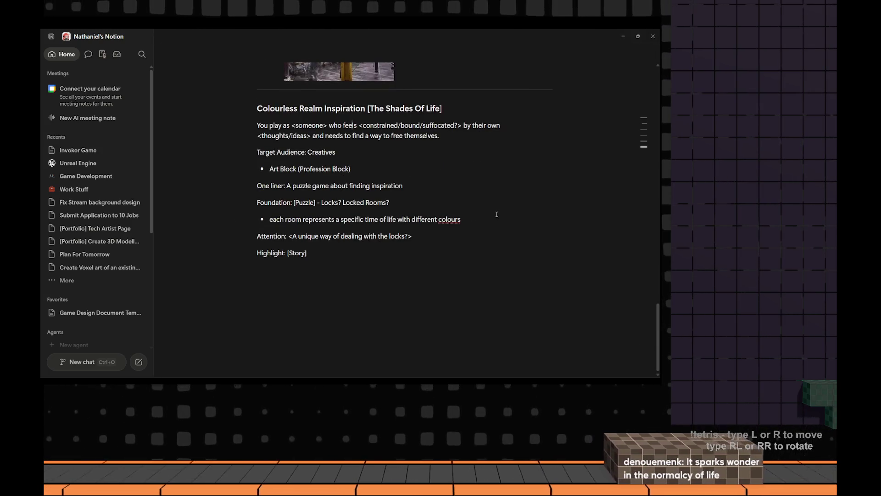
{"action": "scroll", "coordinate": [301, 195], "scroll_direction": "up", "scroll_amount": 2}
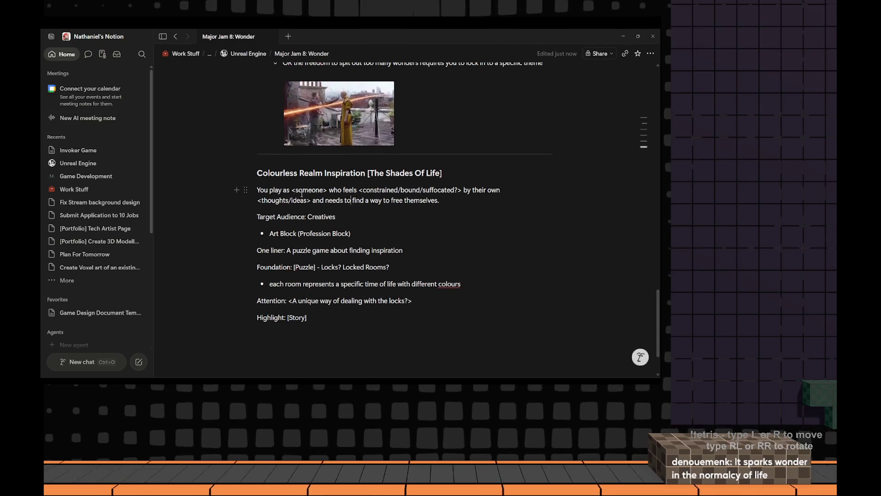
{"action": "type", "text": "in a mundance "}
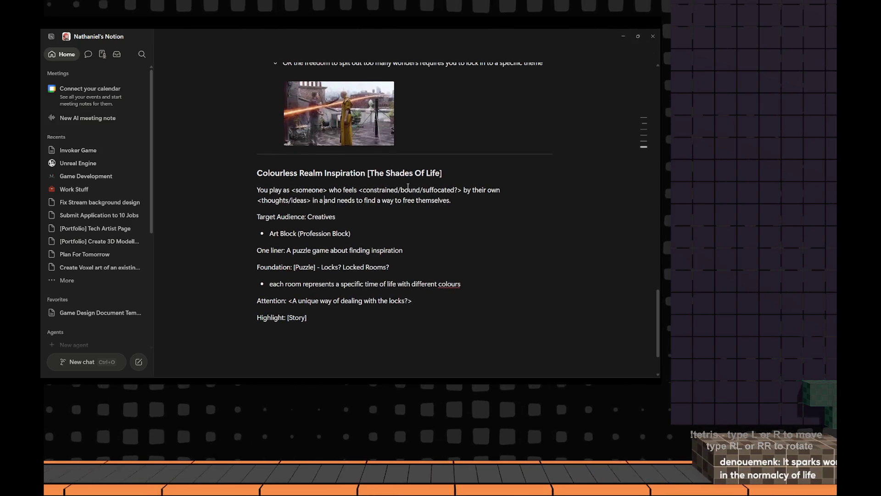
{"action": "type", "text": "and normal"}
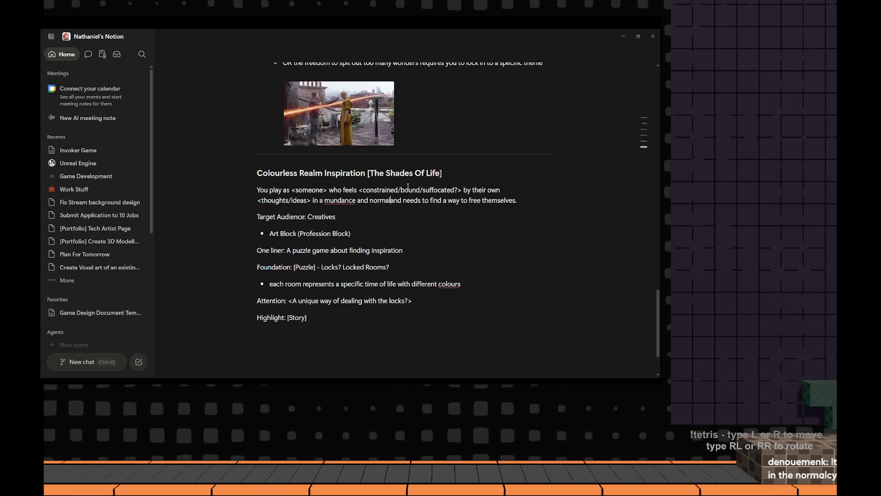
{"action": "type", "text": "cy led li"}
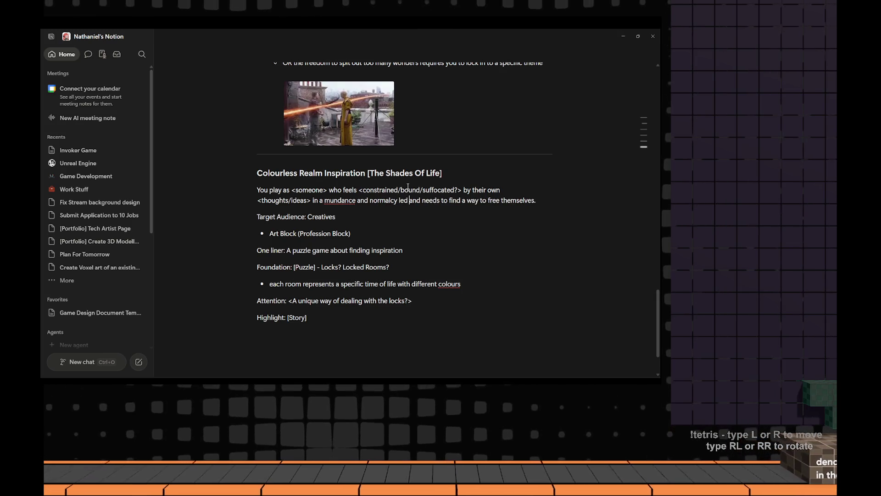
{"action": "type", "text": "fe"}
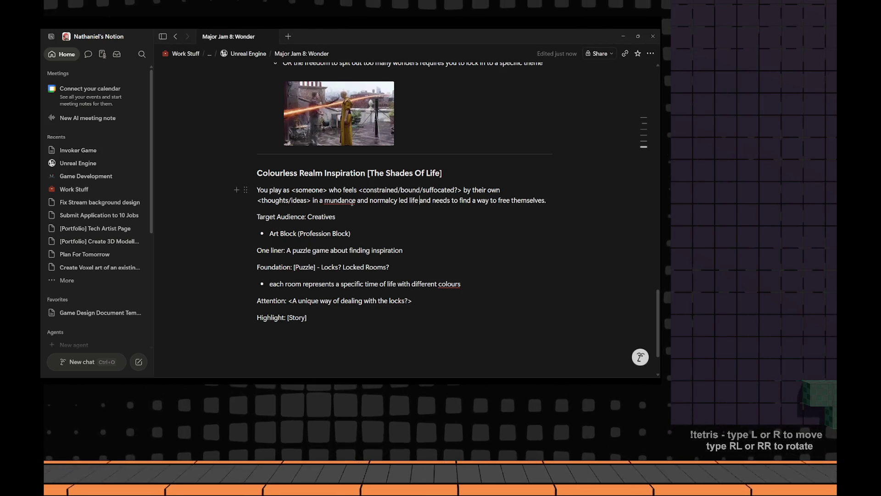
Correct the spelling of 'mundane' and review the word options for 'Creatives' without changing it
{"action": "key", "text": "BackSpace"}
{"action": "left_click", "coordinate": [469, 214]}
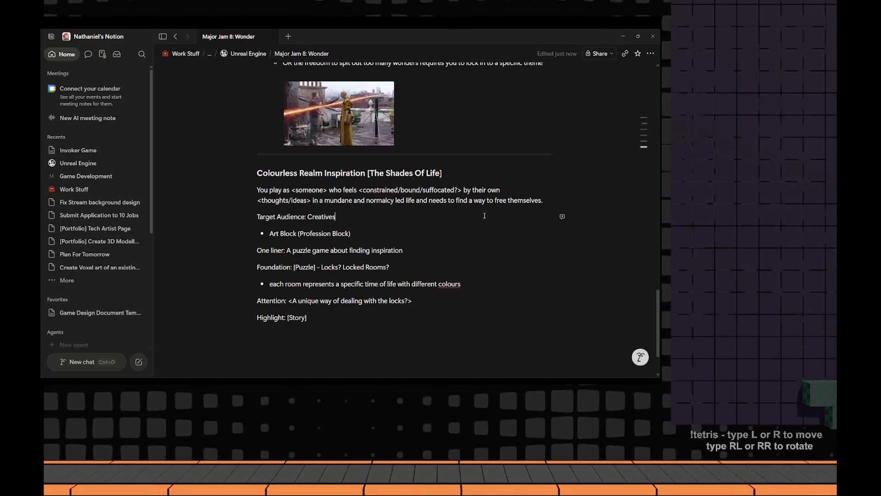
{"action": "mouse_move", "coordinate": [296, 216]}
{"action": "double_click", "coordinate": [322, 216]}
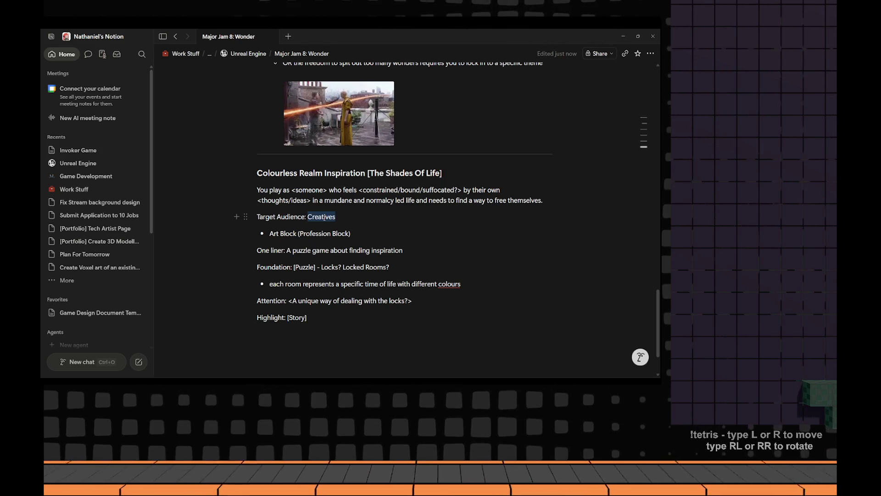
{"action": "right_click", "coordinate": [342, 227]}
{"action": "left_click", "coordinate": [282, 250]}
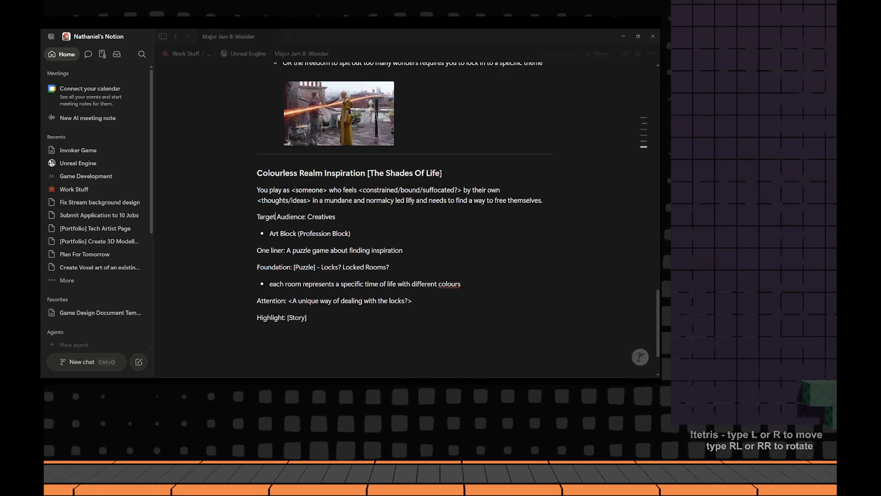
Replace the stray ')' before Audience so the line reads 'Target Audience: Creatives'
{"action": "key", "text": "ctrl+shift+Left"}
{"action": "key", "text": "BackSpace"}
{"action": "type", "text": ")_"}
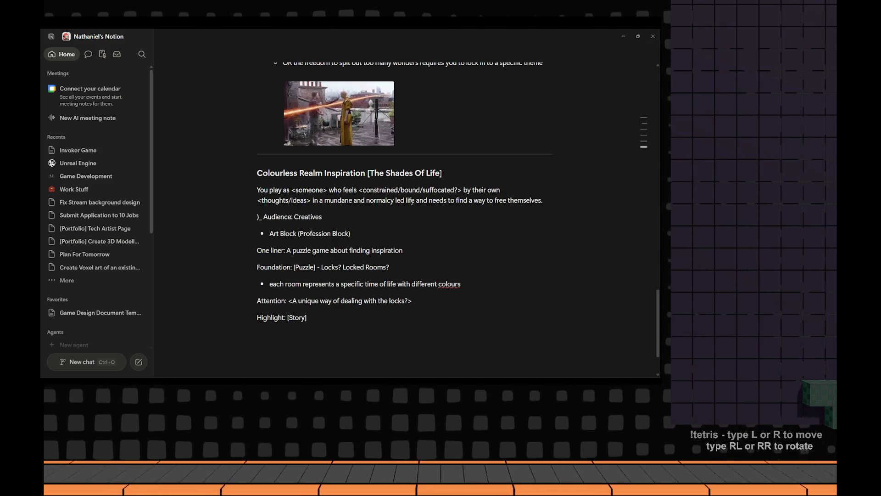
{"action": "key", "text": "BackSpace"}
{"action": "type", "text": "Target"}
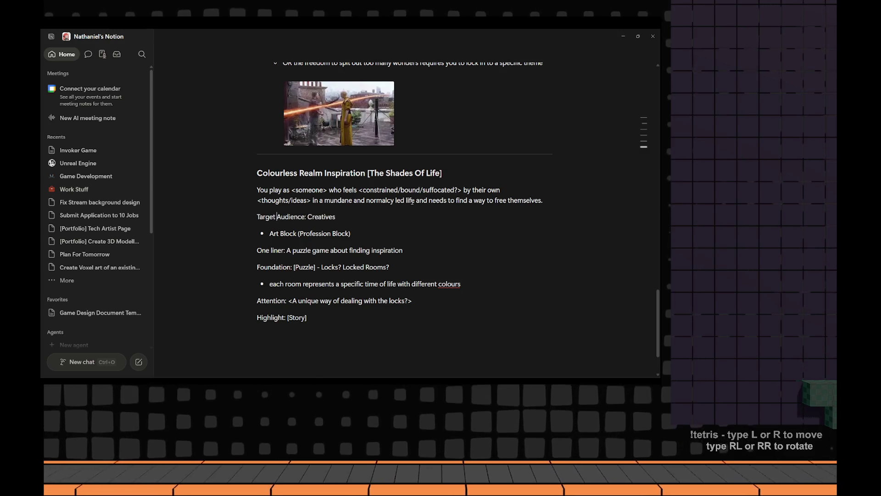
{"action": "left_click", "coordinate": [360, 233]}
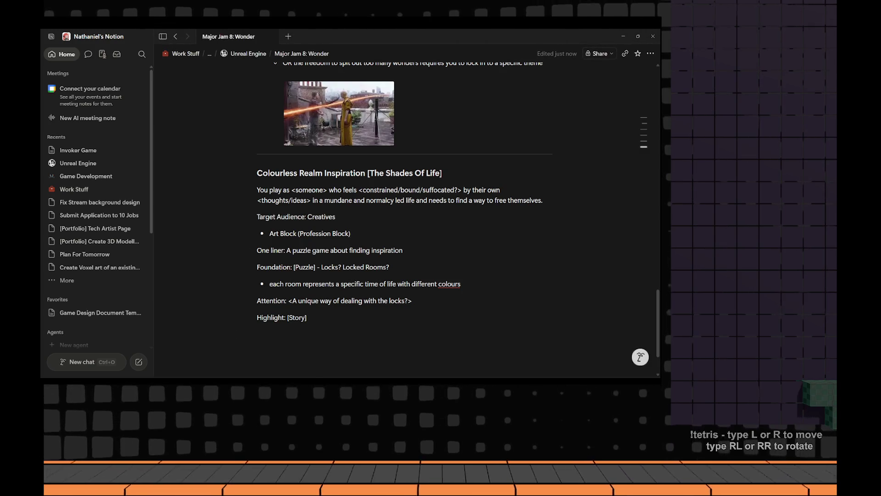
{"action": "mouse_move", "coordinate": [309, 233]}
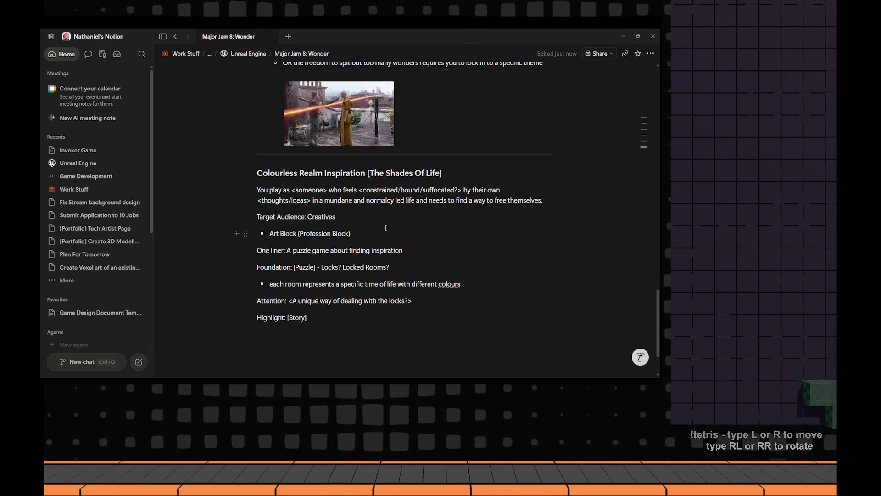
Start a new empty bullet beneath 'Art Block (Profession Block)' in the audience list
{"action": "left_click_drag", "start_coordinate": [304, 233], "coordinate": [350, 234]}
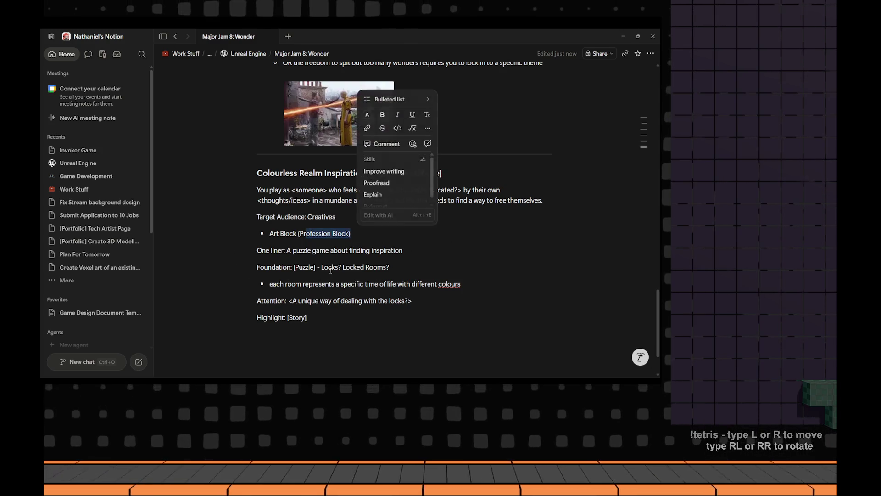
{"action": "left_click_drag", "start_coordinate": [321, 267], "coordinate": [389, 267]}
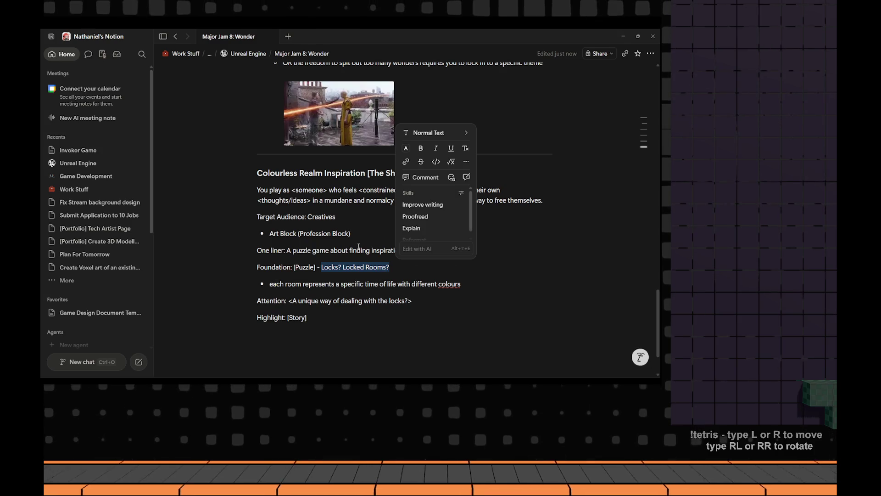
{"action": "left_click", "coordinate": [377, 267]}
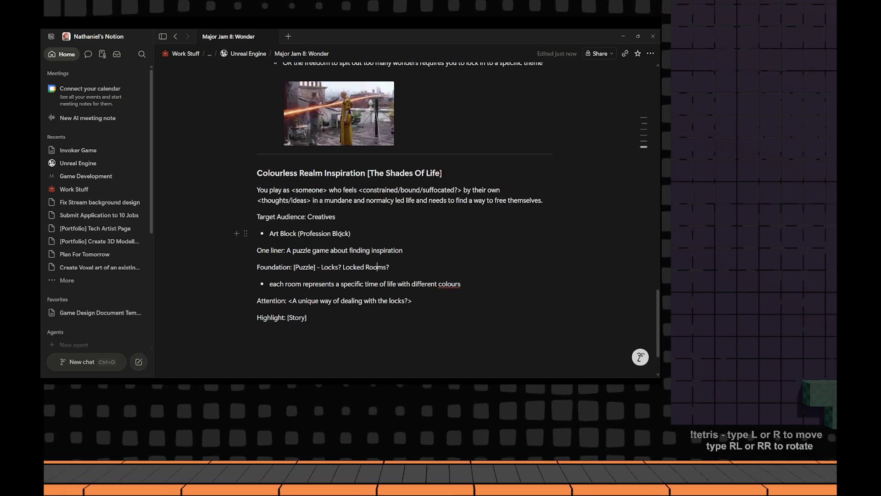
{"action": "mouse_move", "coordinate": [324, 233]}
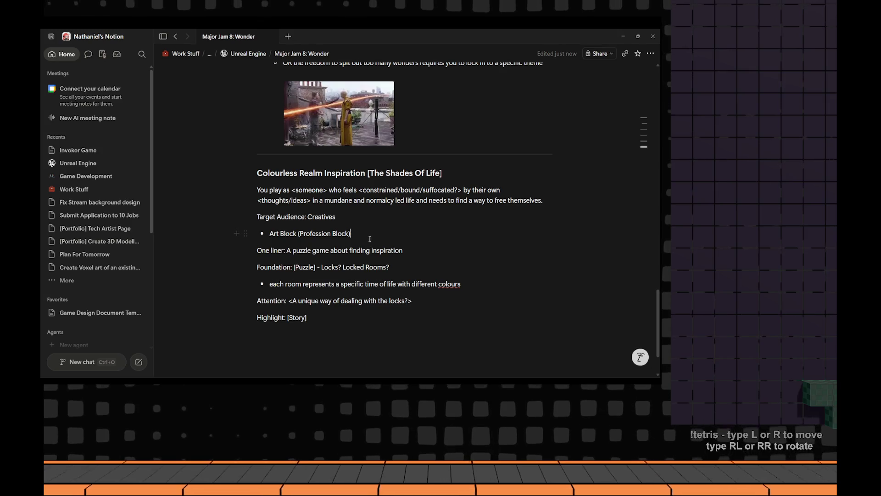
{"action": "left_click", "coordinate": [369, 239]}
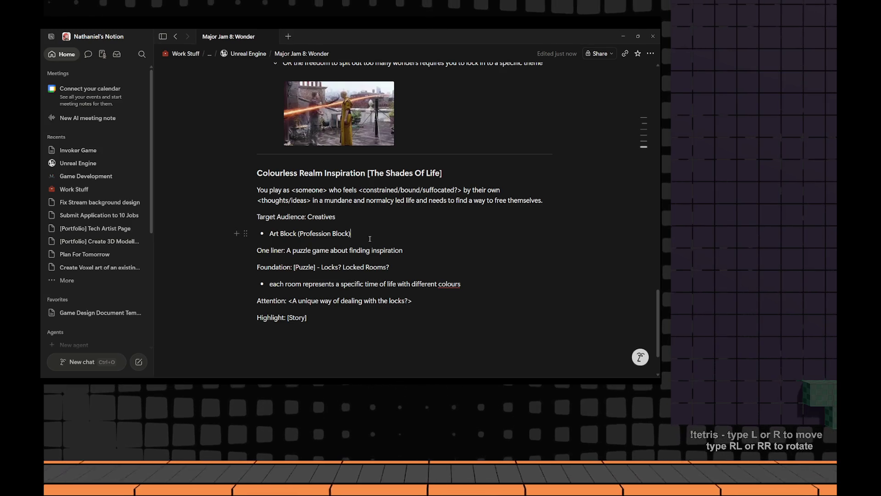
{"action": "key", "text": "Return"}
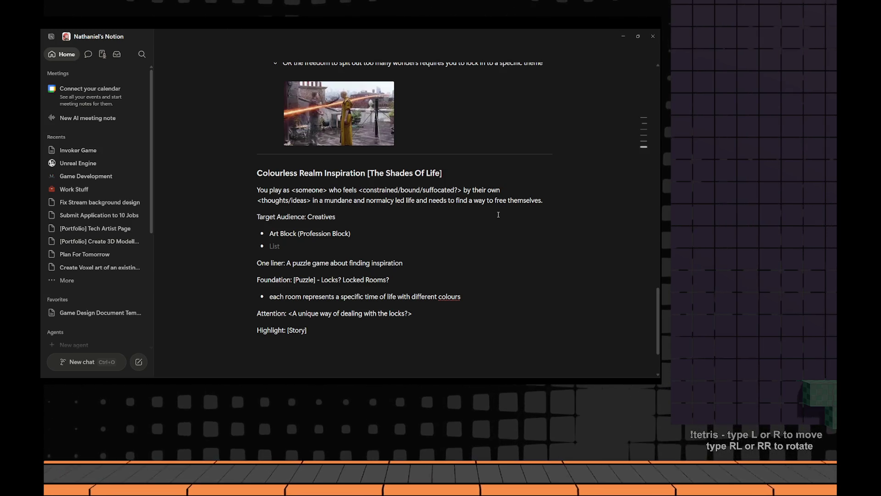
{"action": "type", "text": "("}
{"action": "type", "text": "ter Syndrome"}
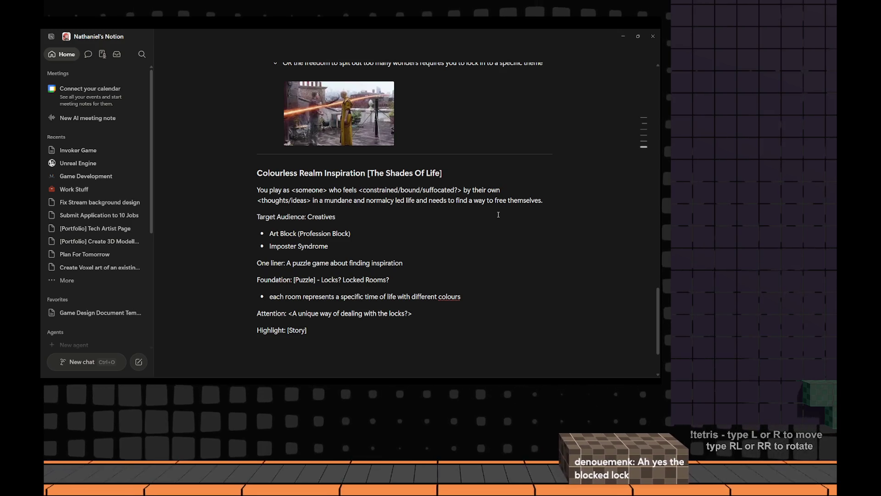
Select the Target Audience line and its bullets and check their block options
{"action": "left_click_drag", "start_coordinate": [339, 239], "coordinate": [261, 217]}
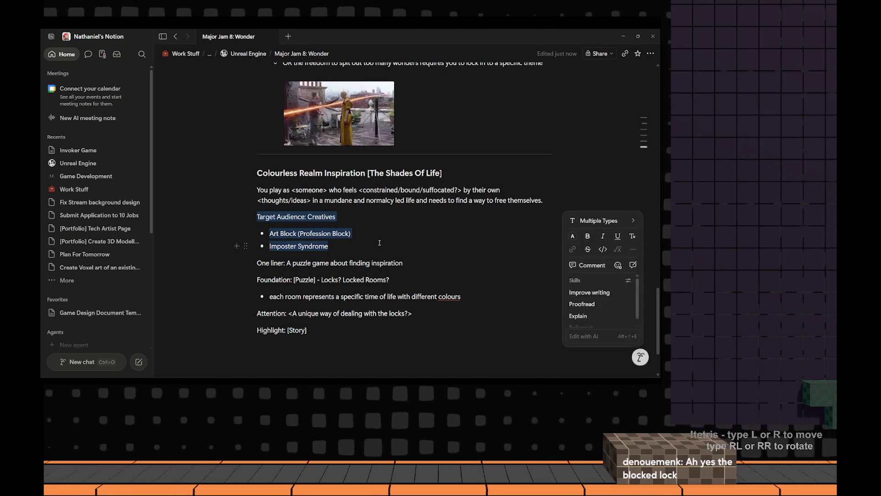
{"action": "left_click", "coordinate": [357, 242]}
{"action": "left_click_drag", "start_coordinate": [357, 243], "coordinate": [258, 216]}
{"action": "right_click", "coordinate": [561, 210]}
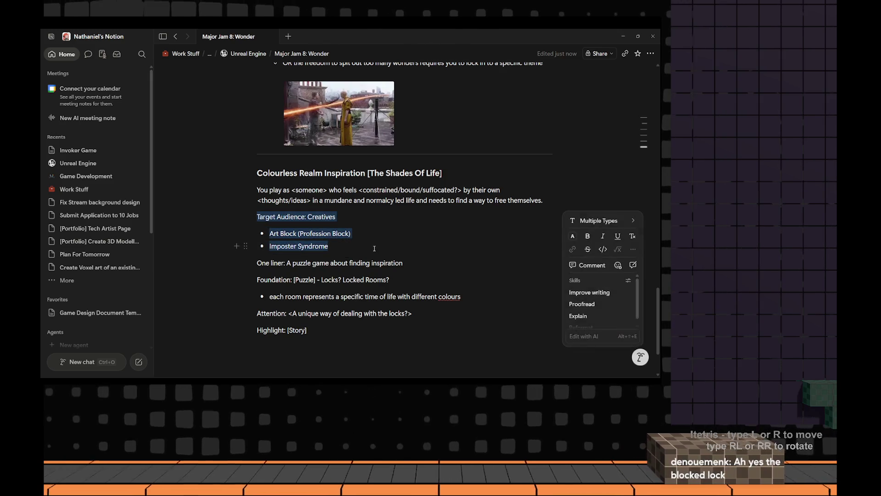
{"action": "left_click", "coordinate": [339, 255]}
Reorder the 'Imposter Syndrome' bullet, leaving it below 'Art Block (Profession Block)'
{"action": "key", "text": "ctrl+shift+Up"}
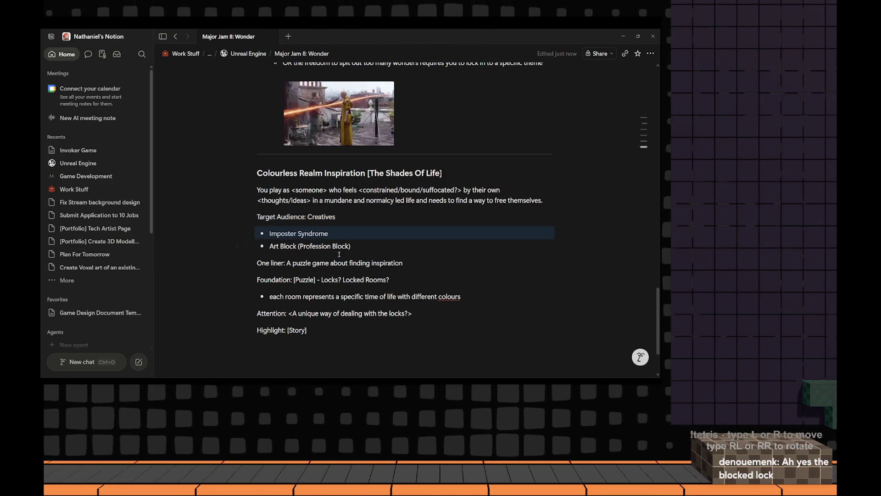
{"action": "key", "text": "ctrl+shift+Down"}
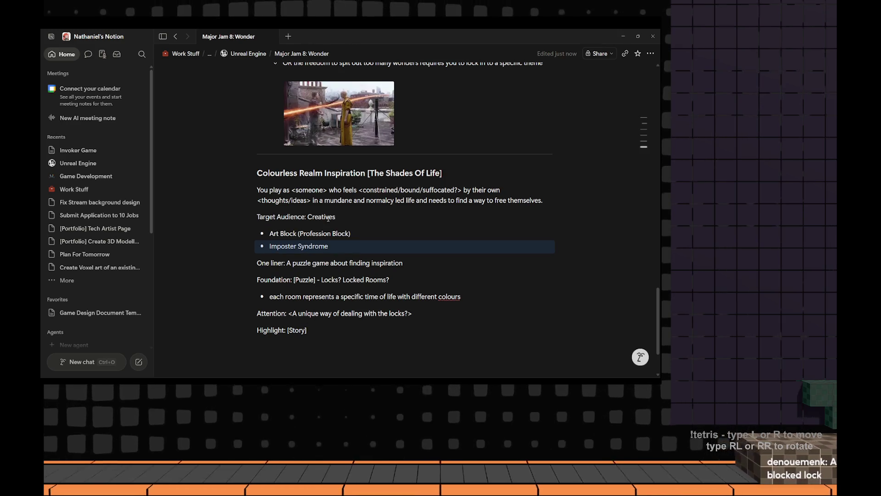
{"action": "mouse_move", "coordinate": [245, 245]}
{"action": "left_mouse_down"}
{"action": "mouse_move", "coordinate": [282, 220]}
{"action": "mouse_move", "coordinate": [327, 232]}
{"action": "left_mouse_up"}
{"action": "key", "text": "ctrl+shift+Down"}
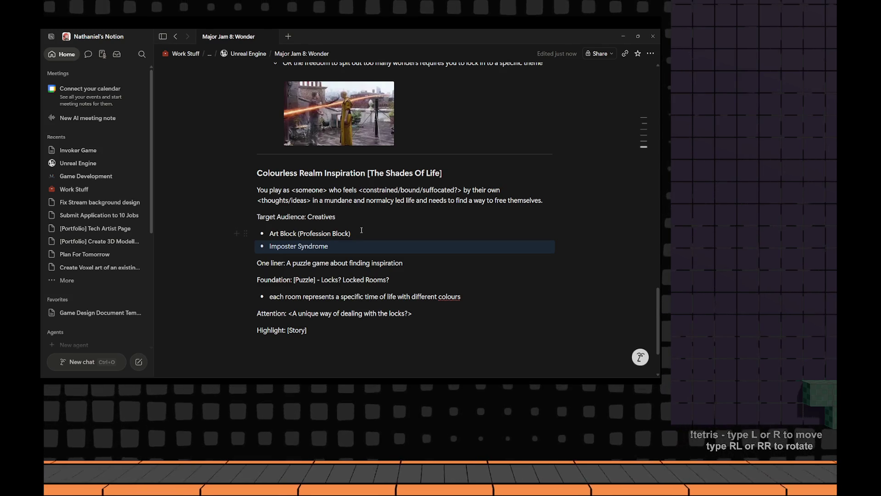
{"action": "mouse_move", "coordinate": [322, 189]}
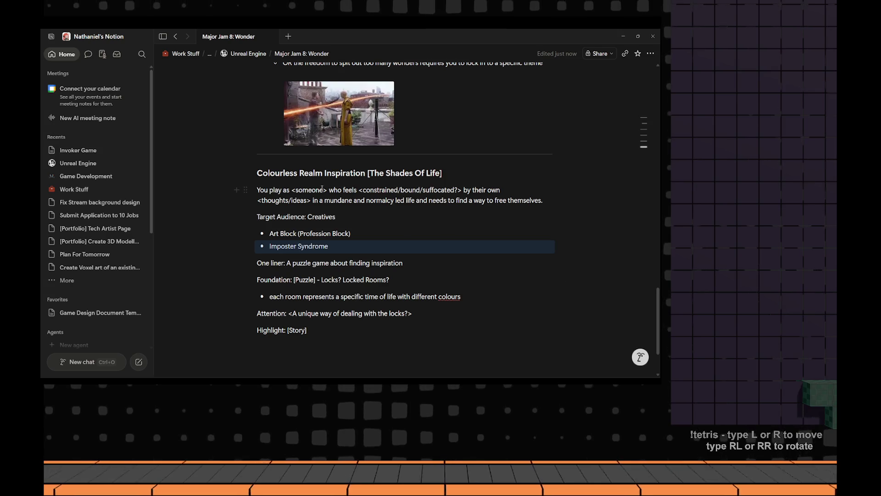
Delete the question mark after 'suffocated' in the opening sentence
{"action": "left_click", "coordinate": [473, 190]}
{"action": "key", "text": "ctrl+Left"}
{"action": "key", "text": "ctrl+Left"}
{"action": "key", "text": "ctrl+Left"}
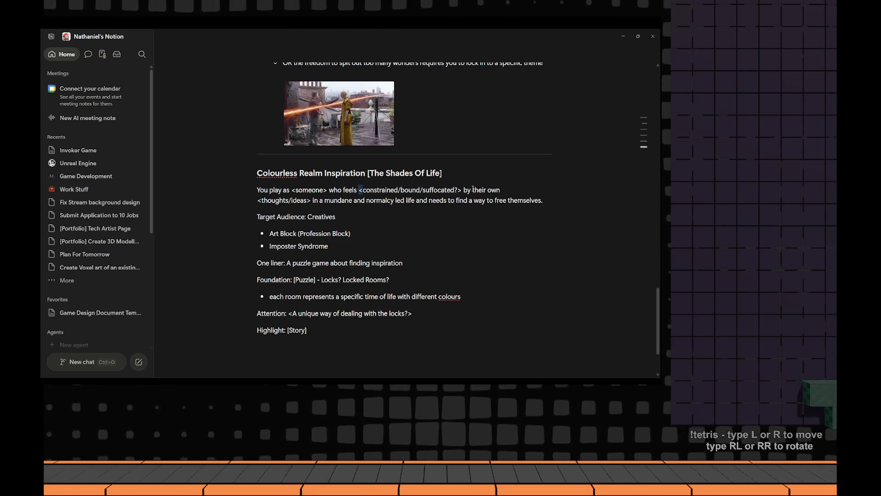
{"action": "key", "text": "ctrl+shift+Right"}
{"action": "key", "text": "ctrl+shift+Right"}
{"action": "key", "text": "Right"}
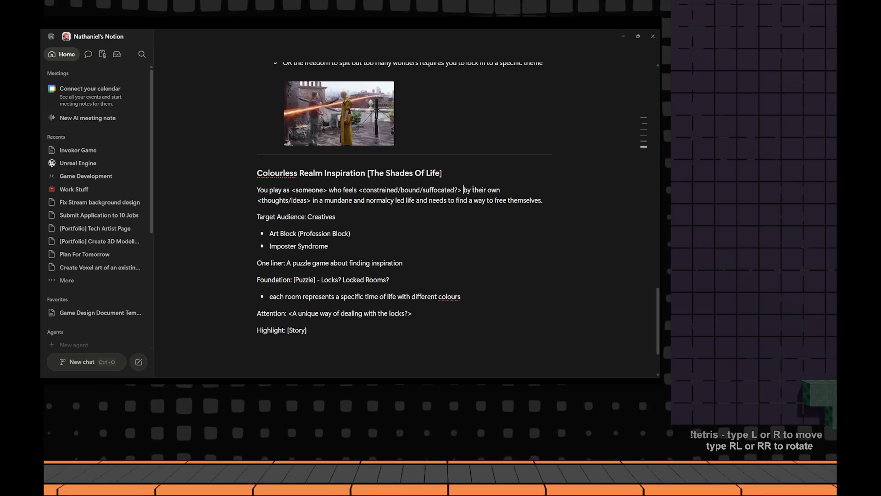
{"action": "key", "text": "BackSpace"}
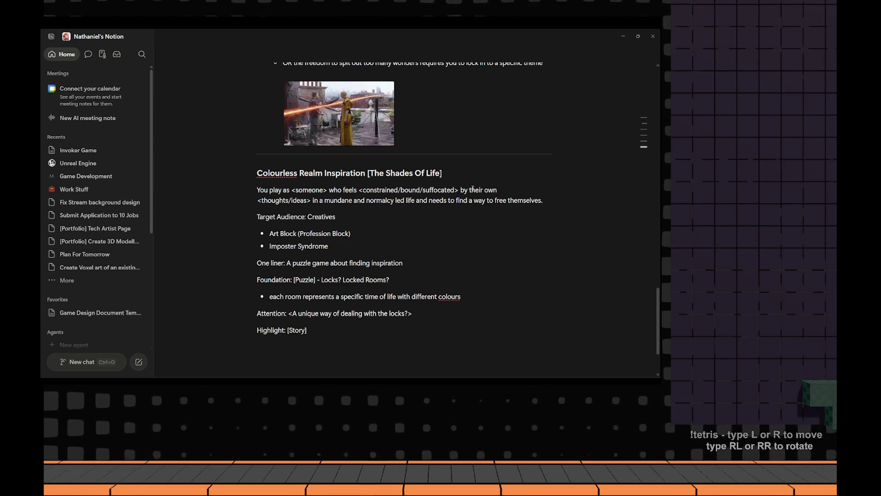
Remove the '<thoughts/ideas> in a' phrase and end the sentence with '(why?)' instead of a period
{"action": "key", "text": "ctrl+shift+Left"}
{"action": "key", "text": "ctrl+shift+Left"}
{"action": "key", "text": "ctrl+shift+Left"}
{"action": "key", "text": "ctrl+shift+Left"}
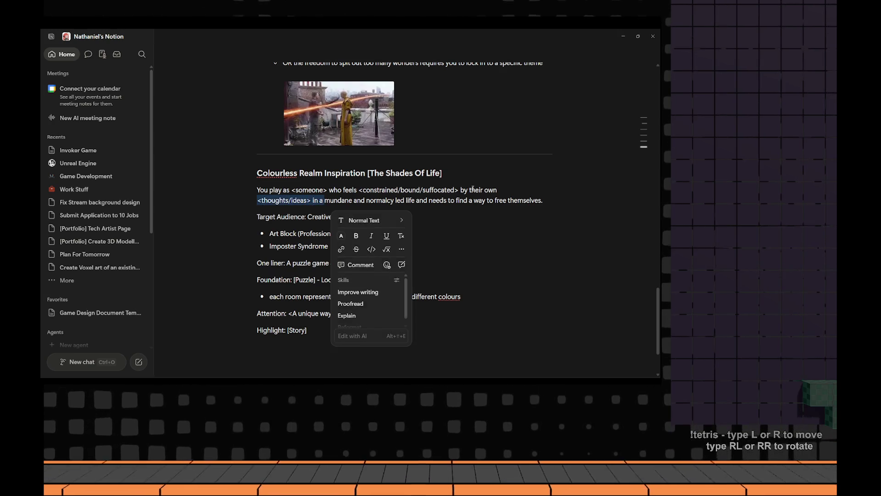
{"action": "key", "text": "BackSpace"}
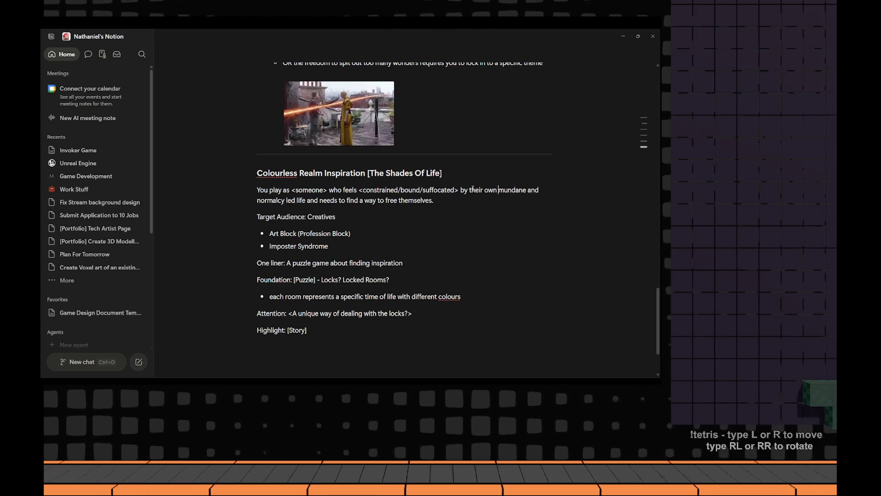
{"action": "key", "text": "Right"}
{"action": "key", "text": "ctrl+Left"}
{"action": "key", "text": "ctrl+Left"}
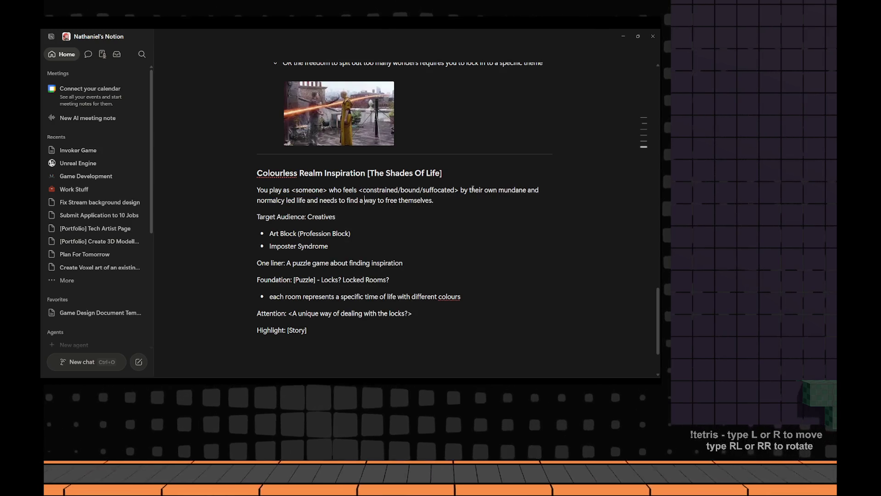
{"action": "key", "text": "ctrl+z"}
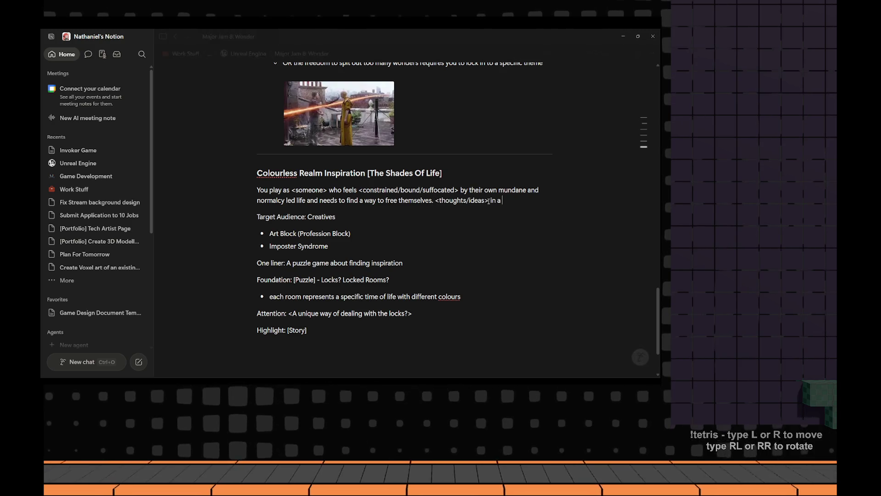
{"action": "key", "text": "ctrl+shift+Left"}
{"action": "key", "text": "ctrl+shift+Left"}
{"action": "key", "text": "ctrl+shift+Left"}
{"action": "key", "text": "ctrl+shift+Left"}
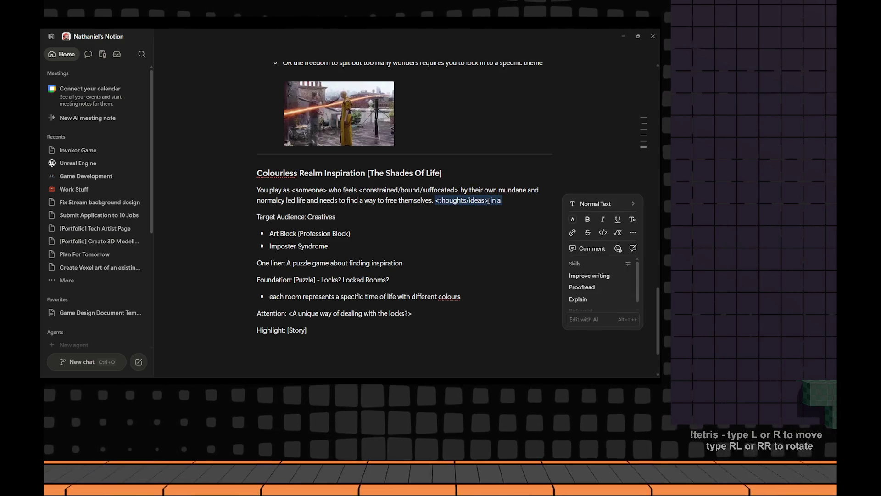
{"action": "key", "text": "BackSpace"}
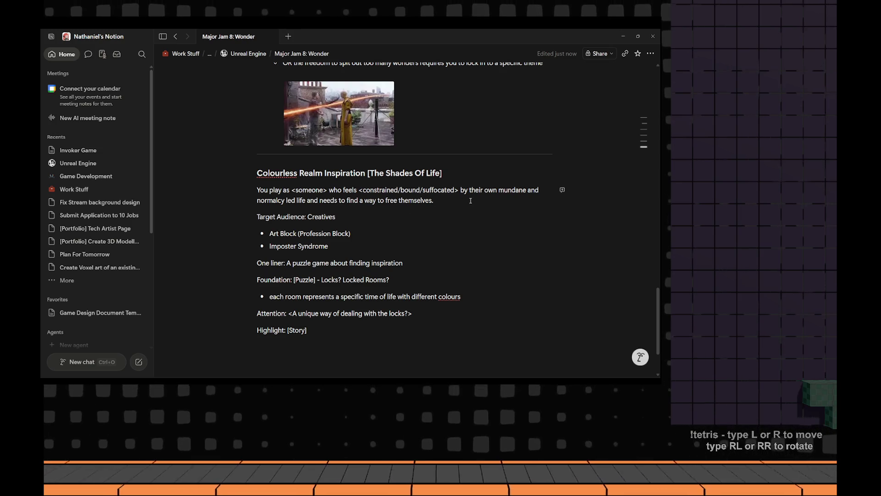
{"action": "key", "text": "BackSpace"}
{"action": "type", "text": "("}
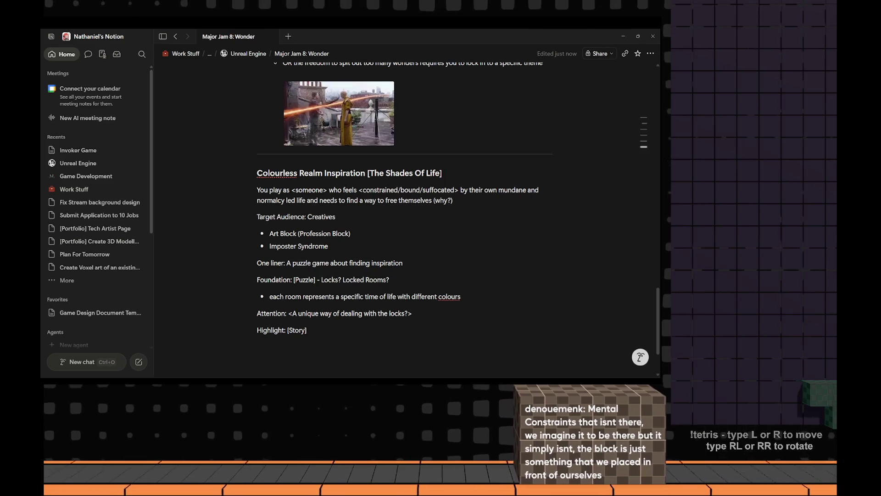
{"action": "scroll", "coordinate": [420, 287], "scroll_direction": "up", "scroll_amount": 5}
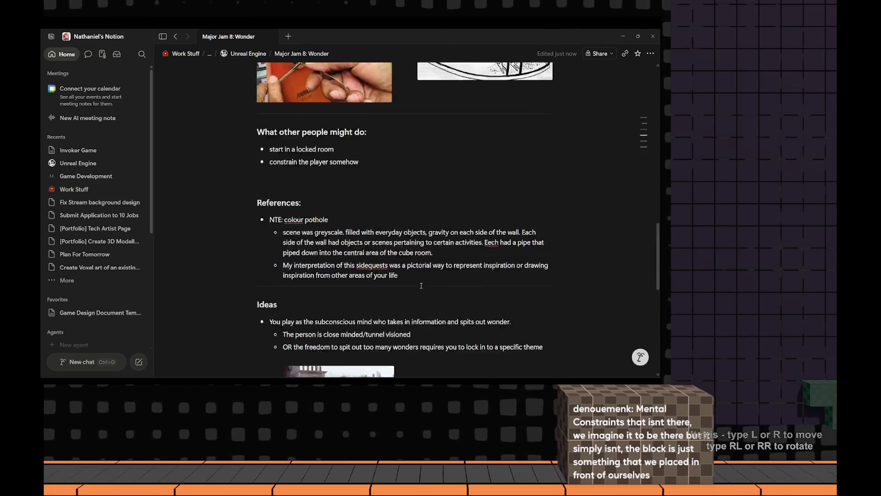
{"action": "scroll", "coordinate": [421, 287], "scroll_direction": "up", "scroll_amount": 3}
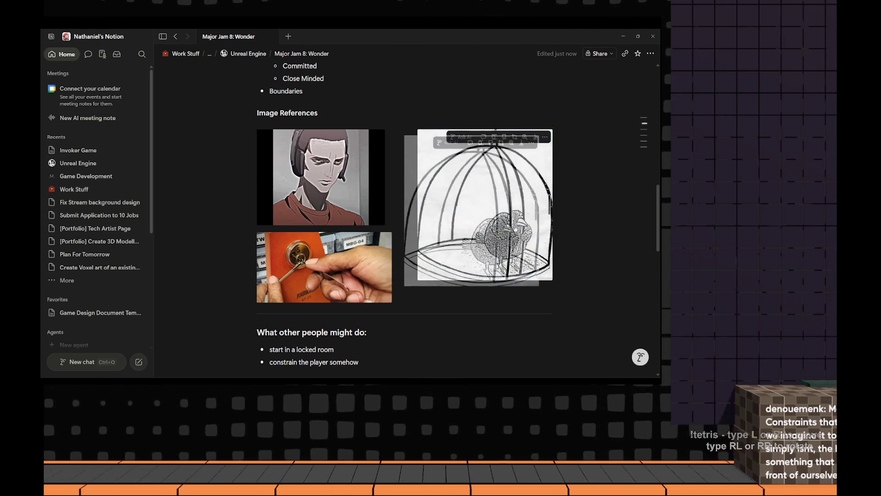
{"action": "scroll", "coordinate": [501, 309], "scroll_direction": "down", "scroll_amount": 2}
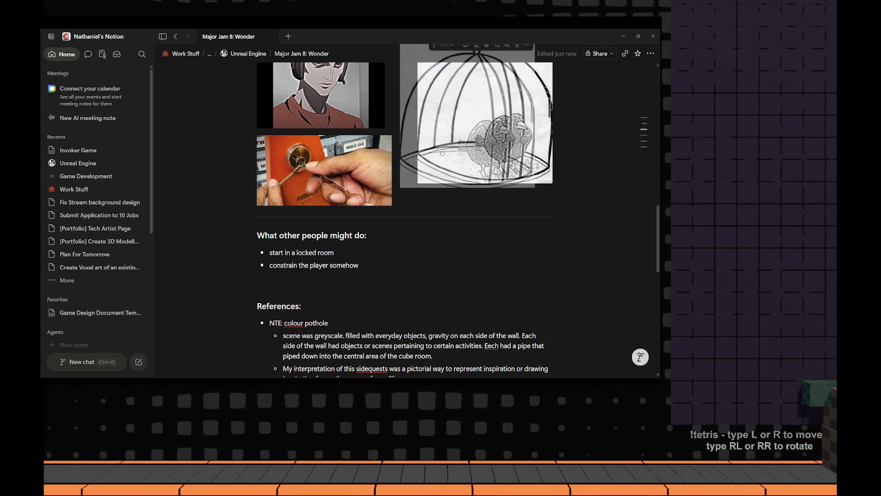
{"action": "scroll", "coordinate": [364, 256], "scroll_direction": "up", "scroll_amount": 2}
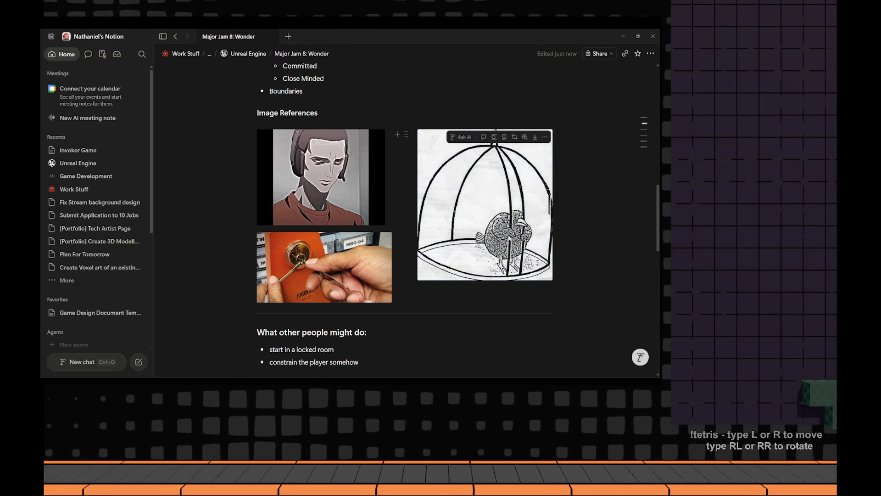
{"action": "scroll", "coordinate": [509, 238], "scroll_direction": "down", "scroll_amount": 5}
{"action": "scroll", "coordinate": [482, 268], "scroll_direction": "down", "scroll_amount": 5}
{"action": "scroll", "coordinate": [469, 288], "scroll_direction": "down", "scroll_amount": 1}
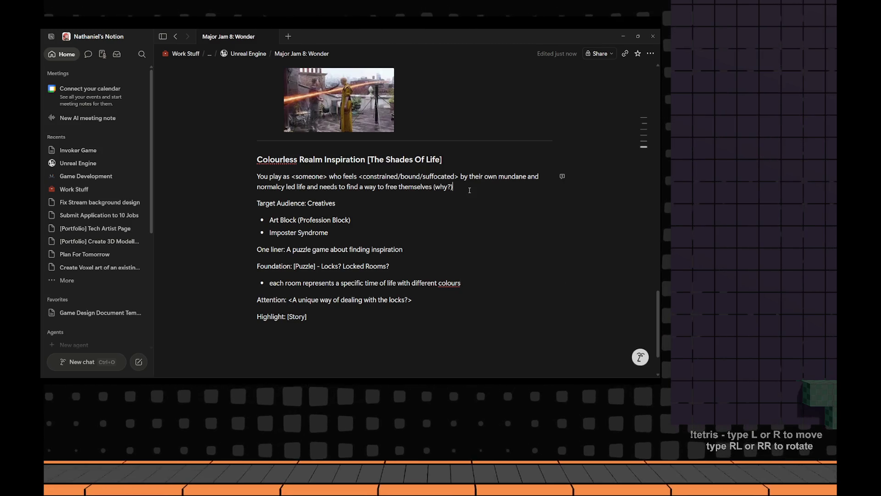
{"action": "left_click_drag", "start_coordinate": [450, 187], "coordinate": [419, 189]}
{"action": "left_click", "coordinate": [326, 177]}
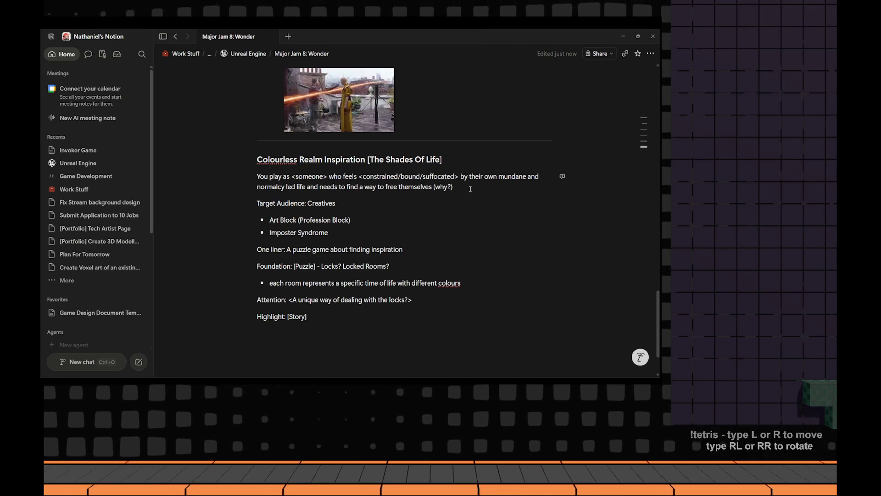
{"action": "left_click_drag", "start_coordinate": [474, 184], "coordinate": [254, 176]}
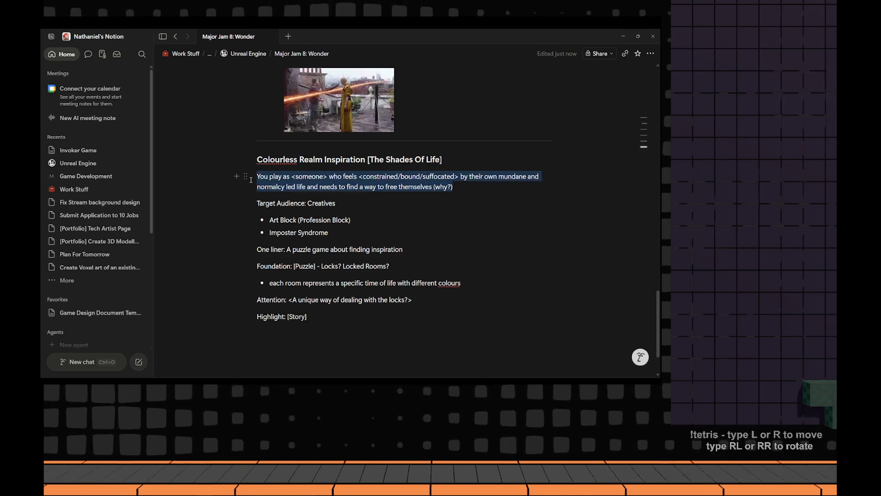
Duplicate the 'You play as…' paragraph directly below the original
{"action": "key", "text": "ctrl+c"}
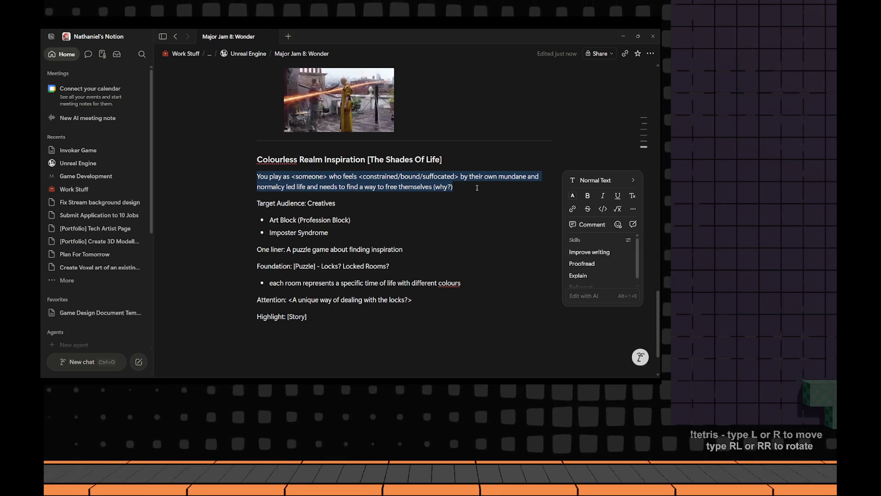
{"action": "left_click", "coordinate": [479, 191]}
{"action": "key", "text": "Return"}
{"action": "key", "text": "ctrl+v"}
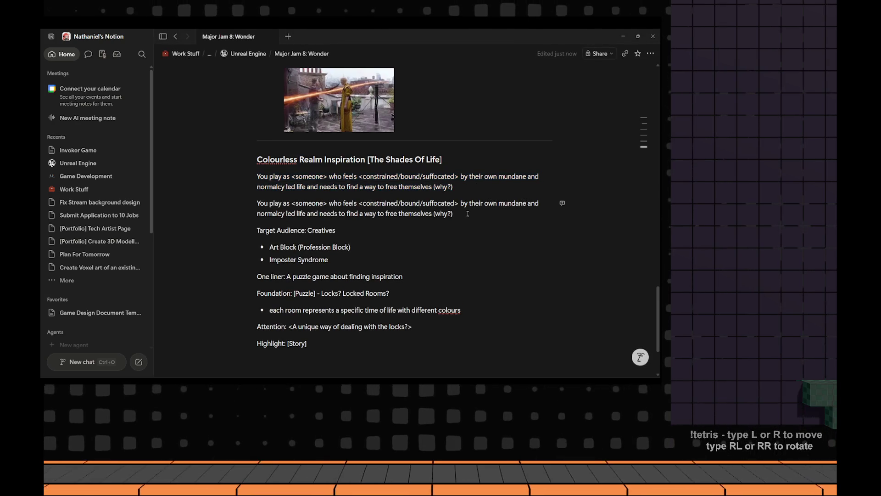
Recolour the duplicated paragraph's text to Gray via the block's Color menu
{"action": "key", "text": "ctrl+a"}
{"action": "right_click", "coordinate": [284, 210]}
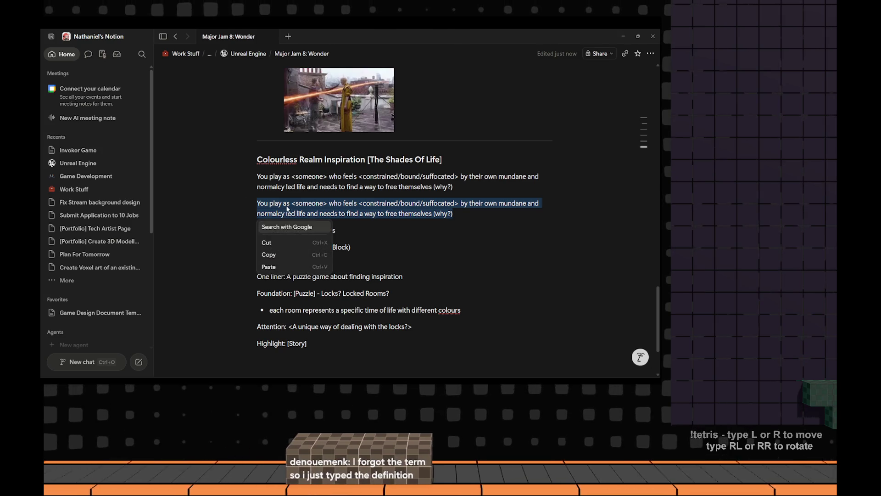
{"action": "left_click", "coordinate": [354, 209]}
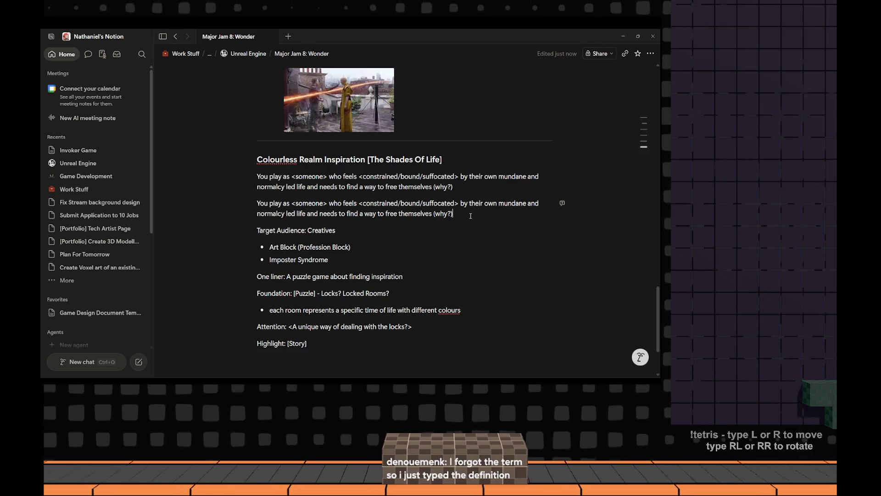
{"action": "left_click_drag", "start_coordinate": [452, 213], "coordinate": [257, 204]}
{"action": "right_click", "coordinate": [257, 218]}
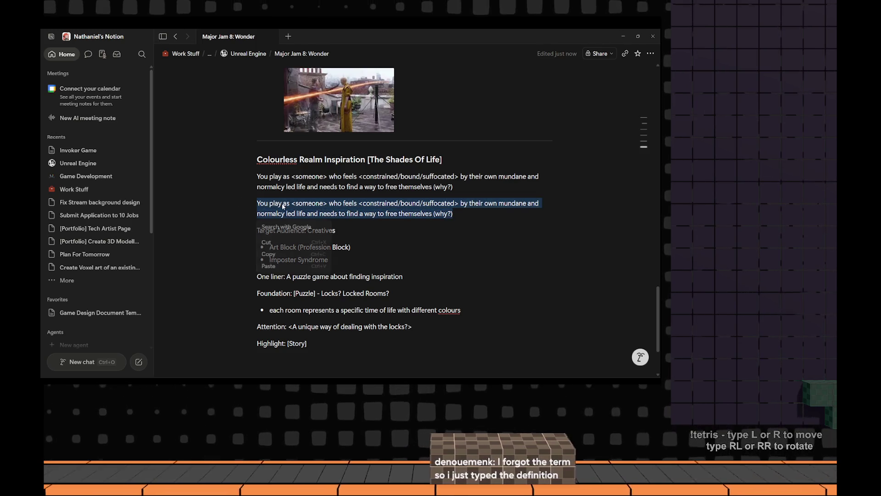
{"action": "left_click", "coordinate": [361, 213]}
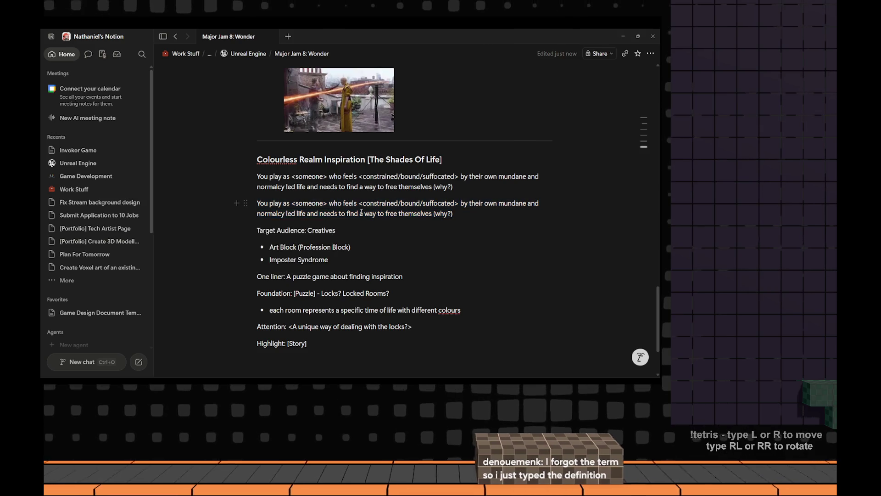
{"action": "left_click", "coordinate": [244, 202]}
{"action": "mouse_move", "coordinate": [158, 155]}
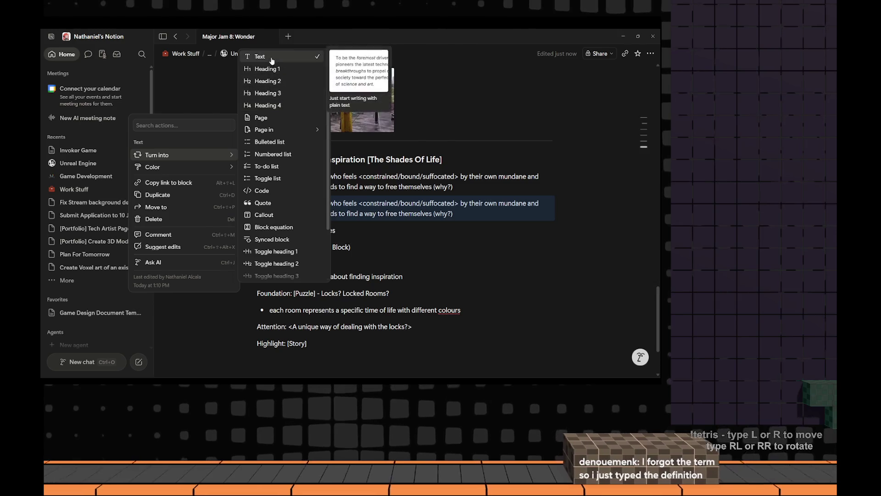
{"action": "key", "text": "Escape"}
{"action": "left_click", "coordinate": [245, 204]}
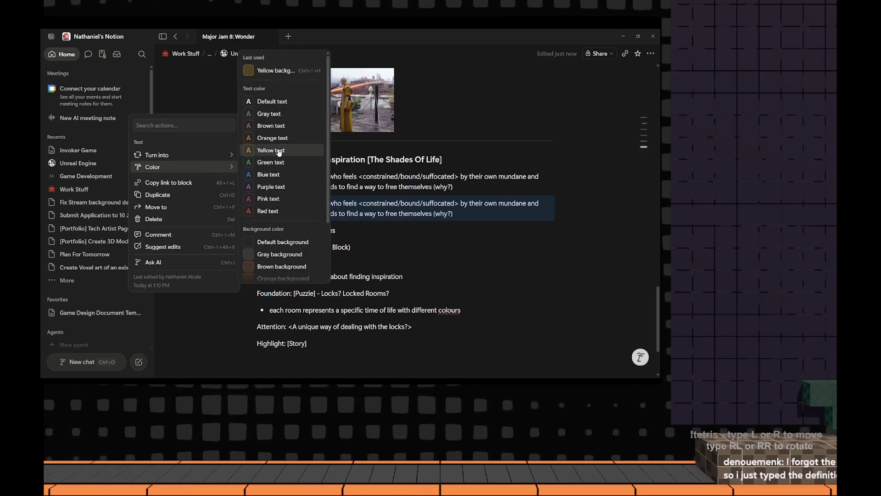
{"action": "left_click", "coordinate": [280, 118]}
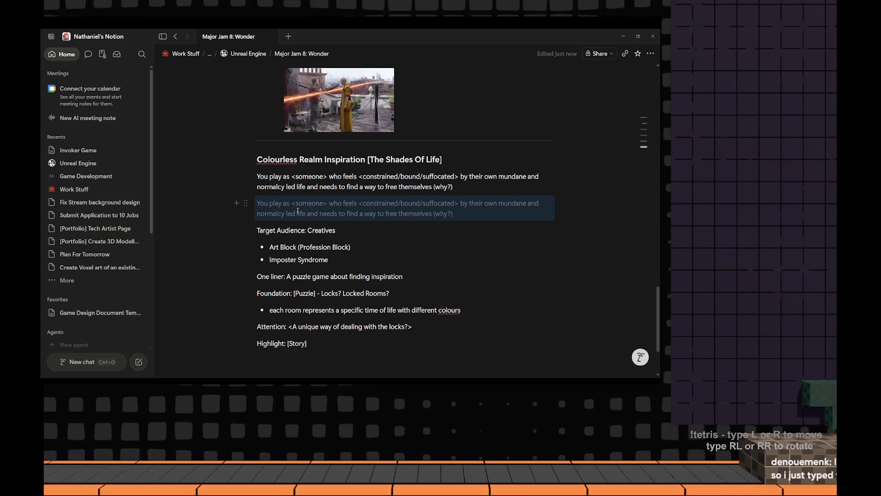
Rewrite the gray copy as 'Framing 1:' with 'a game developer', 'ideas', and a new ending replacing '(why?)'
{"action": "left_click", "coordinate": [323, 203]}
{"action": "key", "text": "ctrl+shift+Left"}
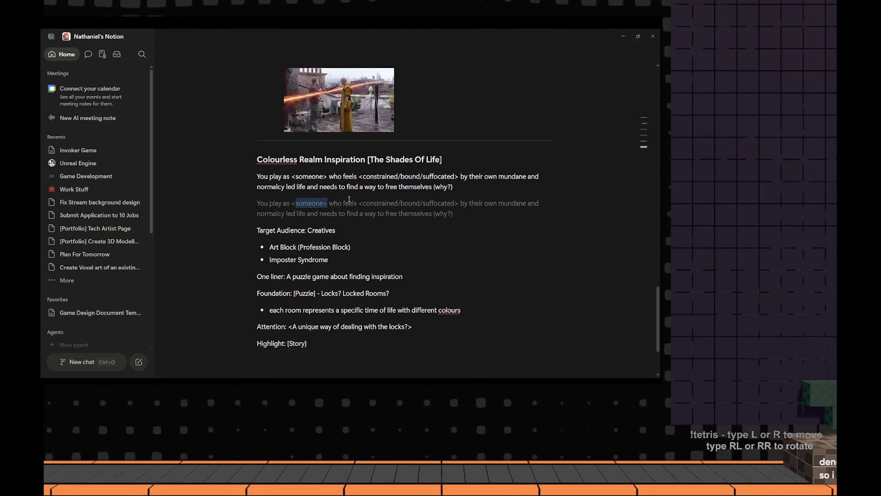
{"action": "type", "text": "a game dveloper"}
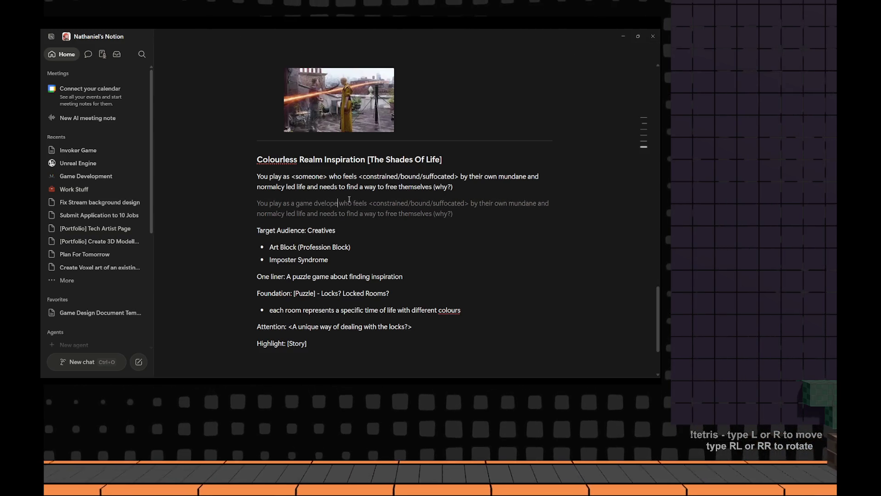
{"action": "key", "text": "Left"}
{"action": "key", "text": "Left"}
{"action": "key", "text": "Left"}
{"action": "type", "text": "e"}
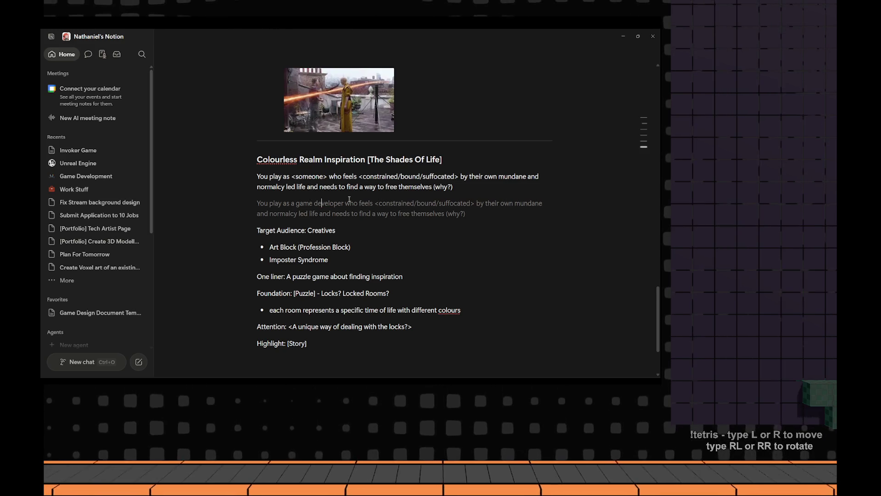
{"action": "key", "text": "Right"}
{"action": "key", "text": "Right"}
{"action": "key", "text": "Right"}
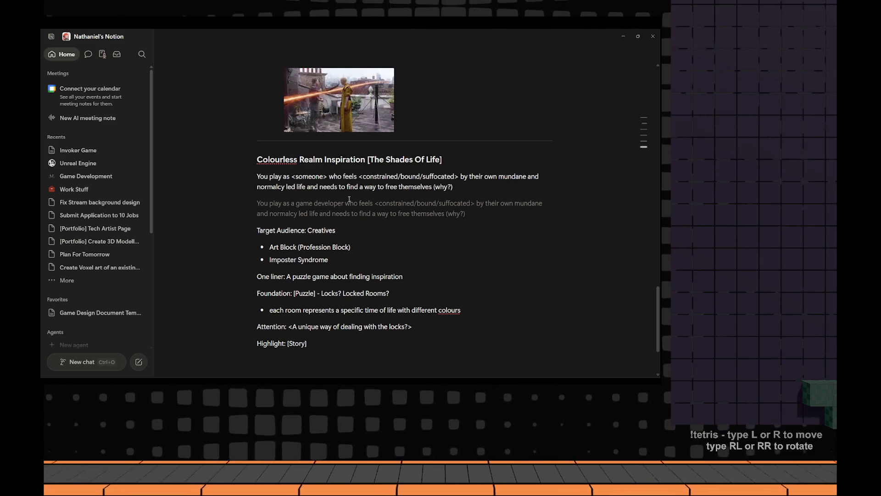
{"action": "key", "text": "ctrl+shift+Right"}
{"action": "key", "text": "ctrl+shift+Right"}
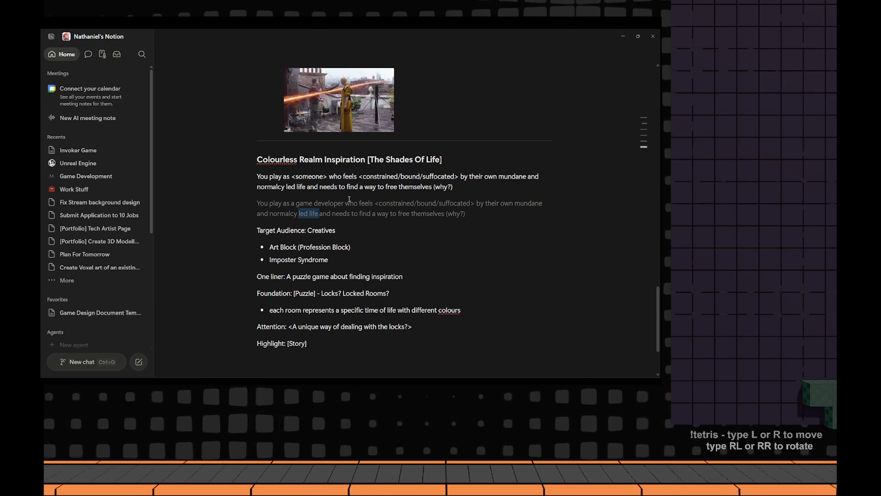
{"action": "type", "text": "Ideas"}
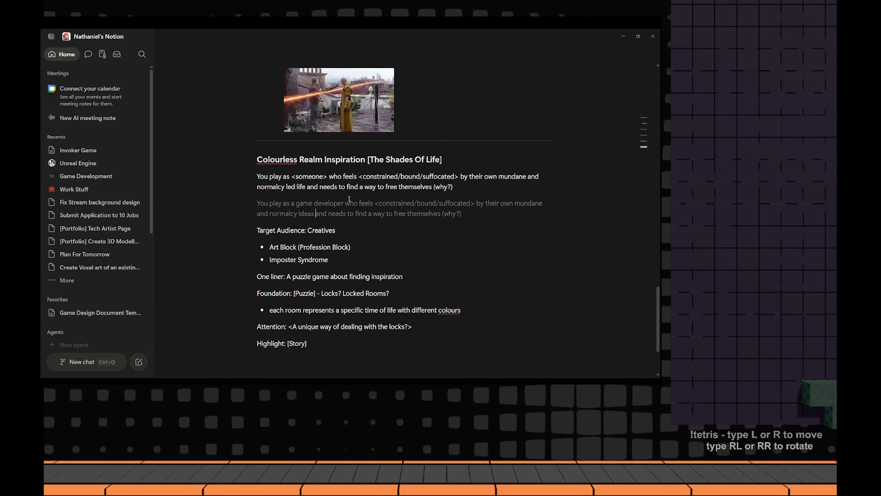
{"action": "key", "text": "ctrl+Right"}
{"action": "key", "text": "ctrl+Right"}
{"action": "key", "text": "ctrl+Right"}
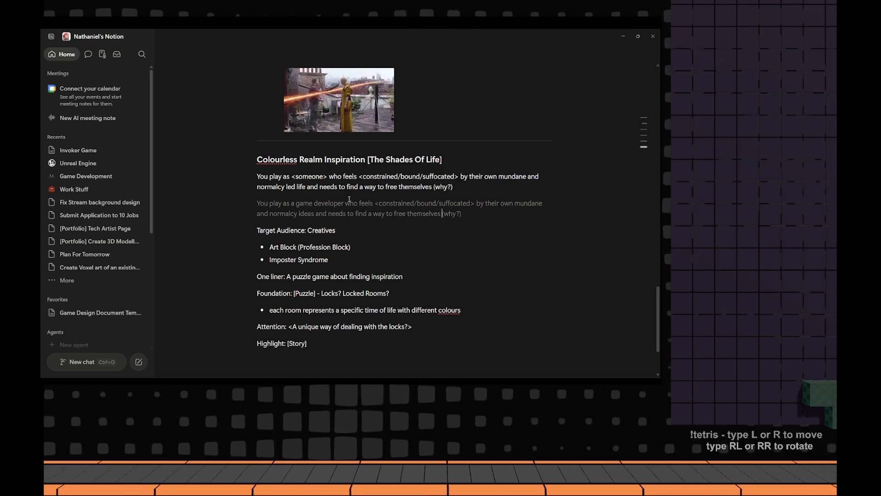
{"action": "key", "text": "ctrl+shift+Left"}
{"action": "key", "text": "ctrl+shift+Left"}
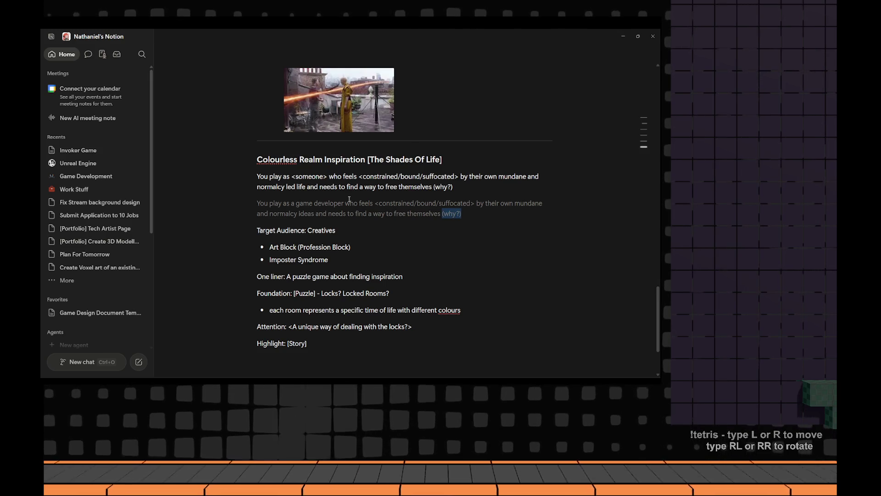
{"action": "type", "text": "to become the game develope"}
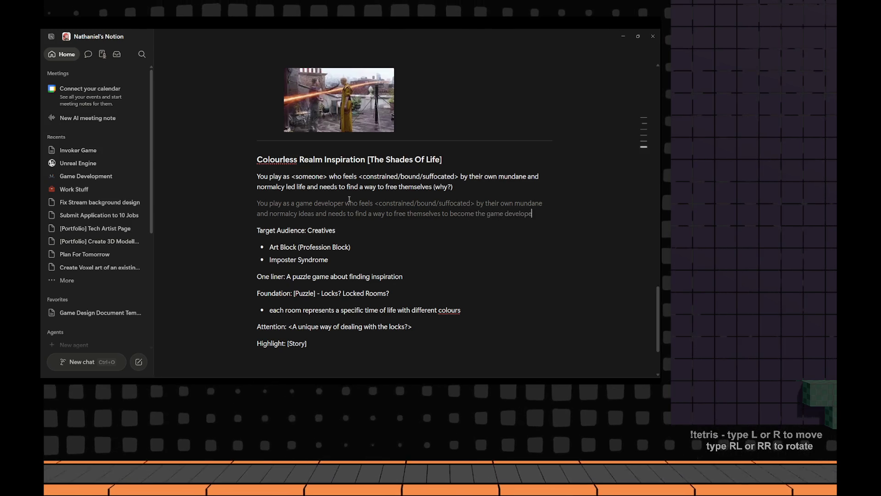
{"action": "type", "text": "hey want to be"}
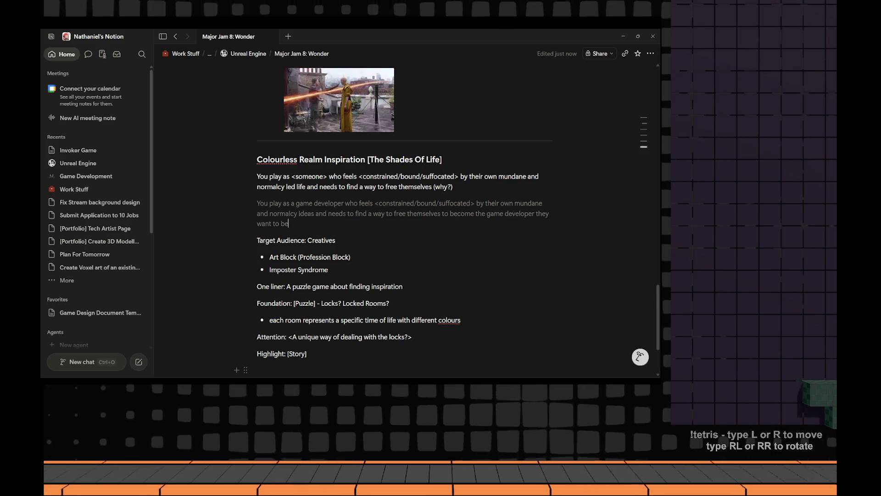
{"action": "mouse_move", "coordinate": [260, 205]}
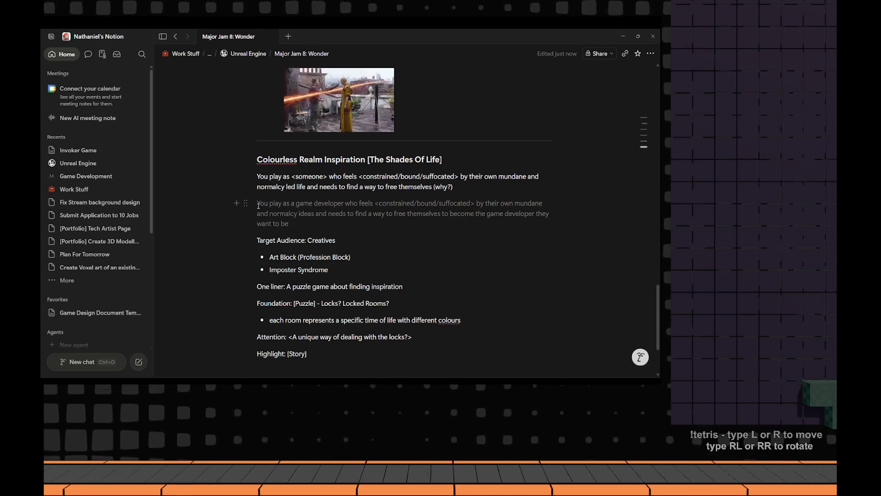
{"action": "type", "text": "Framing "}
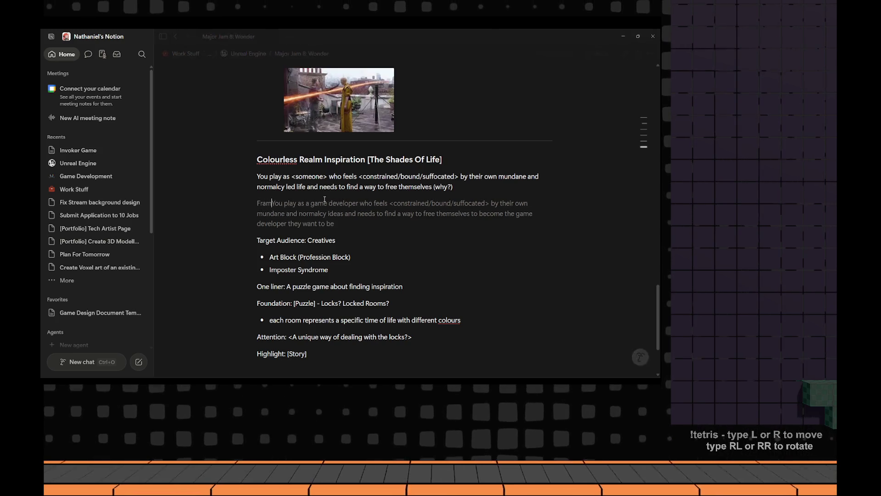
{"action": "type", "text": "1:"}
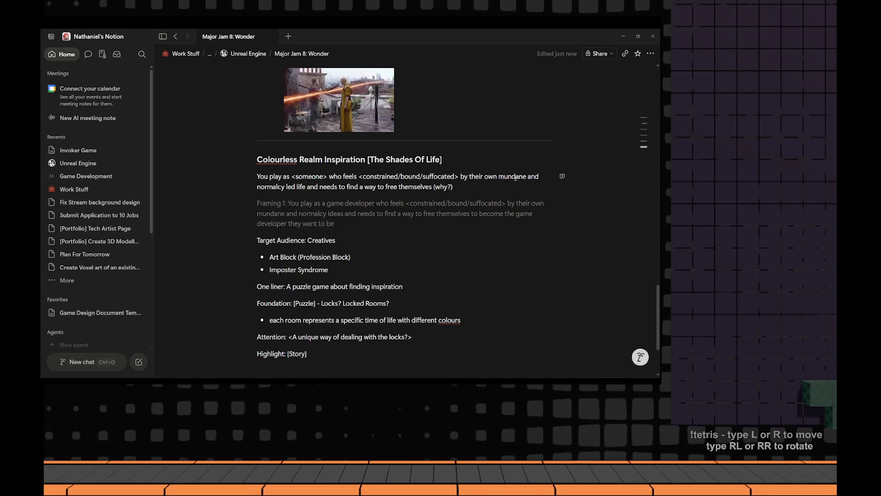
Remove the angle brackets around 'constrained ... suffocated' in the Framing 1 line
{"action": "left_click", "coordinate": [407, 203]}
{"action": "key", "text": "BackSpace"}
{"action": "type", "text": "["}
{"action": "key", "text": "ctrl+Right"}
{"action": "key", "text": "ctrl+Right"}
{"action": "key", "text": "ctrl+Right"}
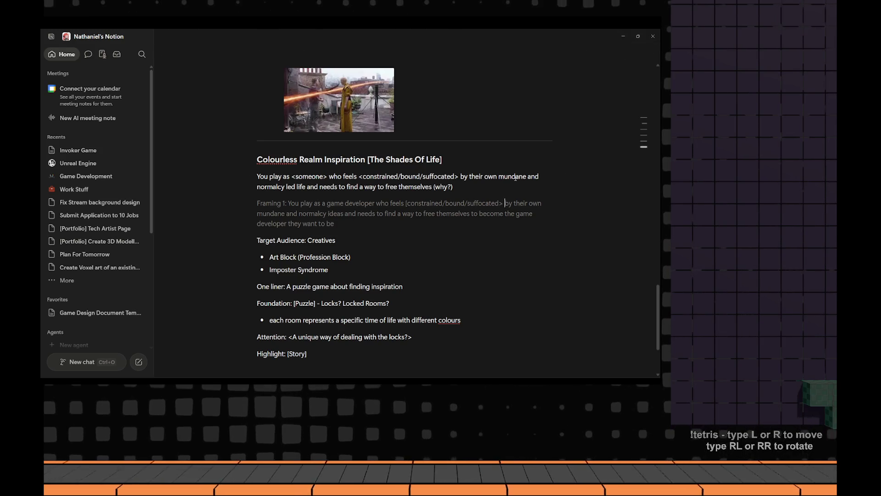
{"action": "key", "text": "BackSpace"}
{"action": "type", "text": "]"}
Review the Framing 1 wording, highlighting mundane, normalcy, ideas and themselves in turn
{"action": "double_click", "coordinate": [281, 214]}
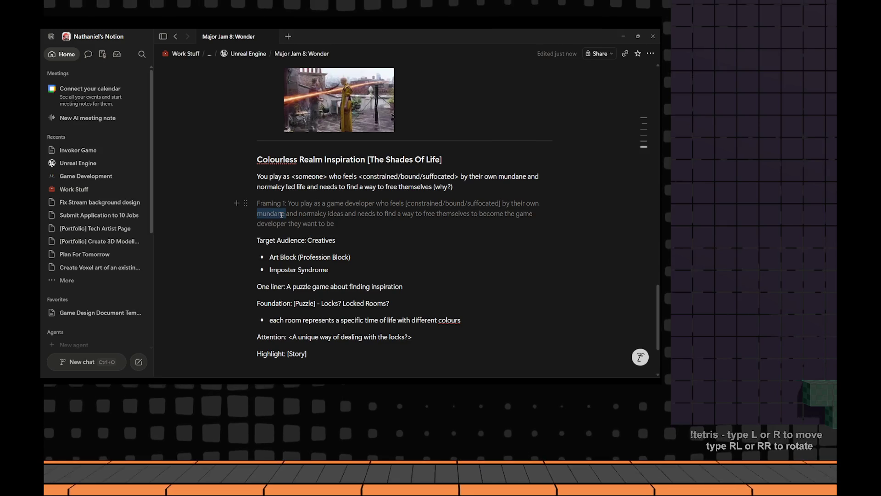
{"action": "double_click", "coordinate": [314, 214]}
{"action": "double_click", "coordinate": [336, 214]}
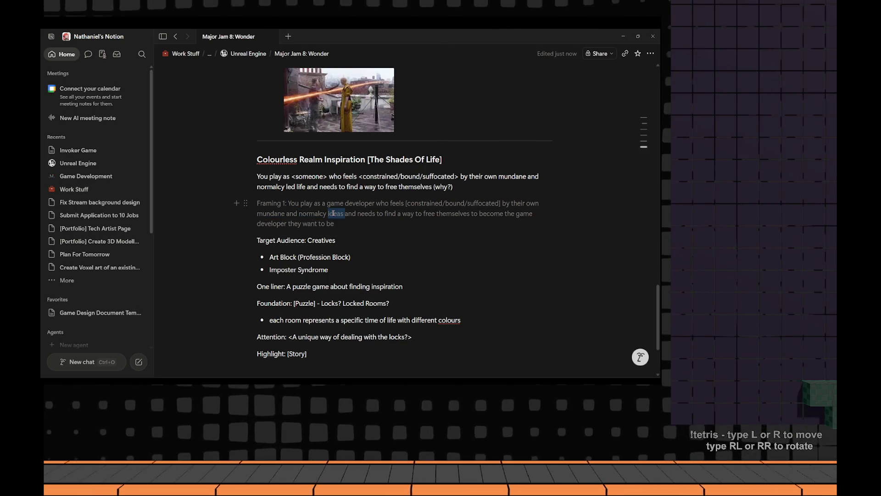
{"action": "left_click", "coordinate": [376, 214]}
{"action": "double_click", "coordinate": [443, 214]}
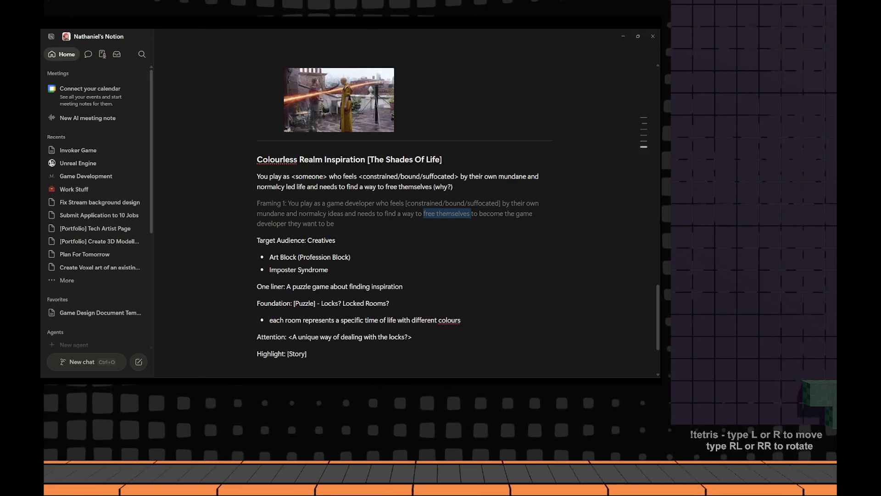
{"action": "left_click", "coordinate": [473, 214]}
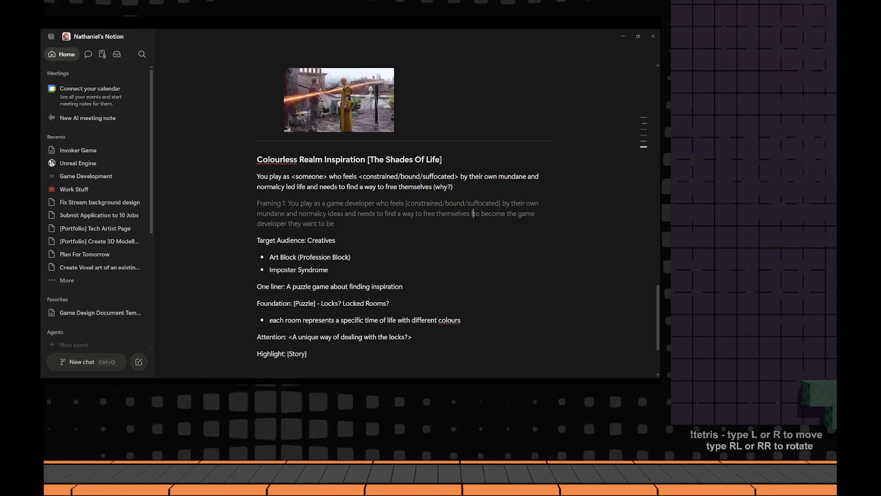
{"action": "type", "text": "from the boring"}
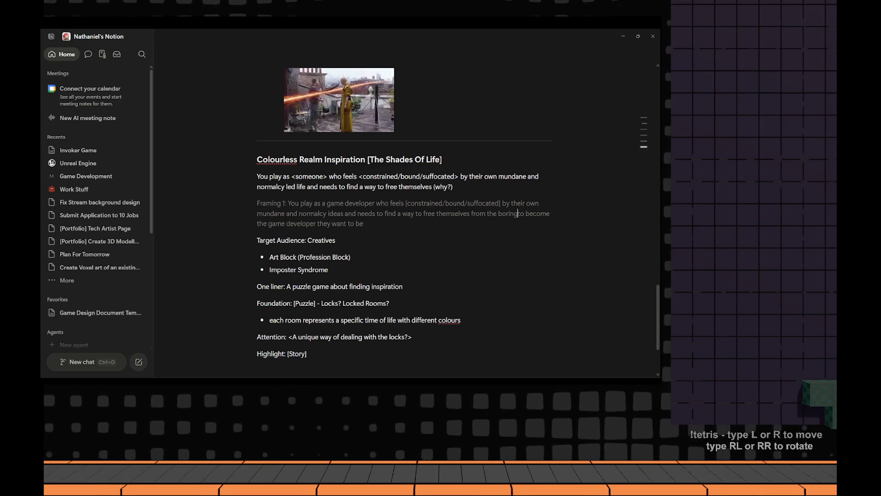
{"action": "type", "text": " l"}
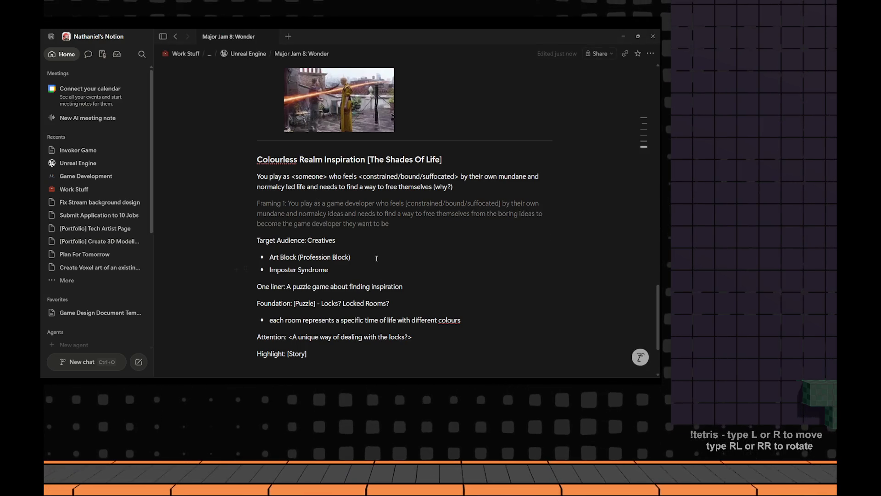
{"action": "left_click", "coordinate": [408, 227]}
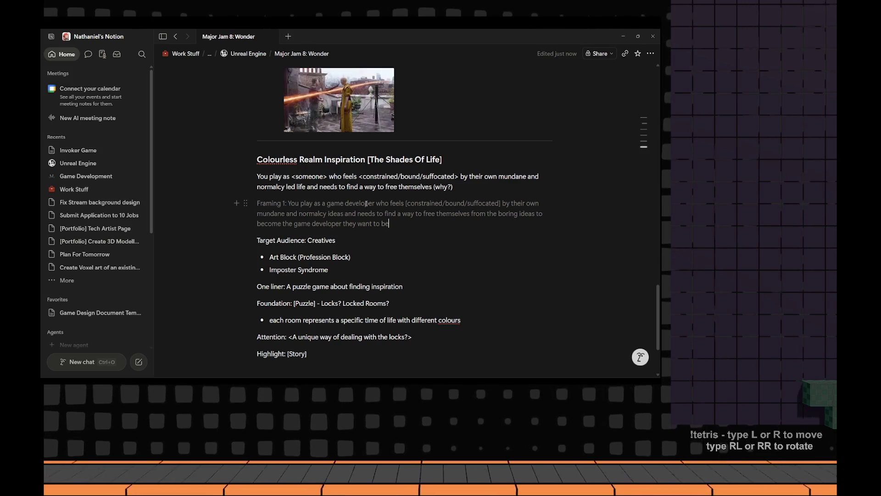
Reread the Framing 1 passage, selecting 'their own', the text from play onward and normalcy
{"action": "left_click_drag", "start_coordinate": [366, 203], "coordinate": [457, 203]}
{"action": "left_click_drag", "start_coordinate": [512, 203], "coordinate": [538, 204]}
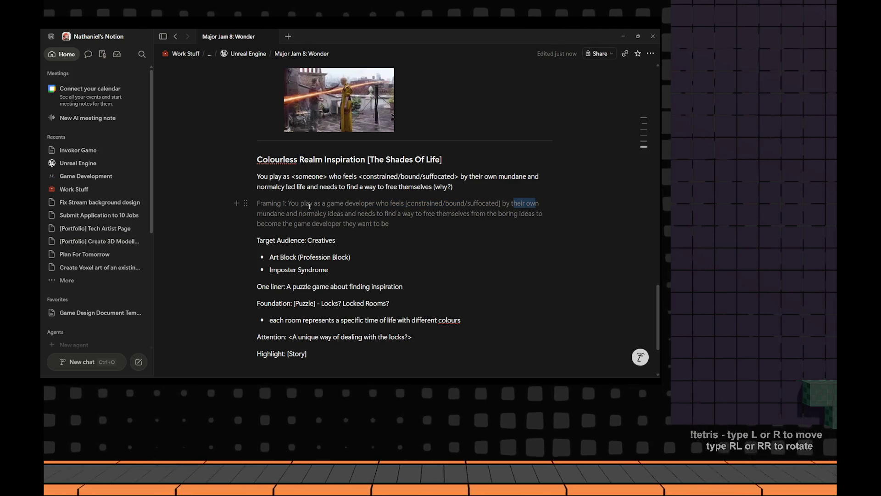
{"action": "left_click", "coordinate": [397, 226]}
{"action": "type", "text": "."}
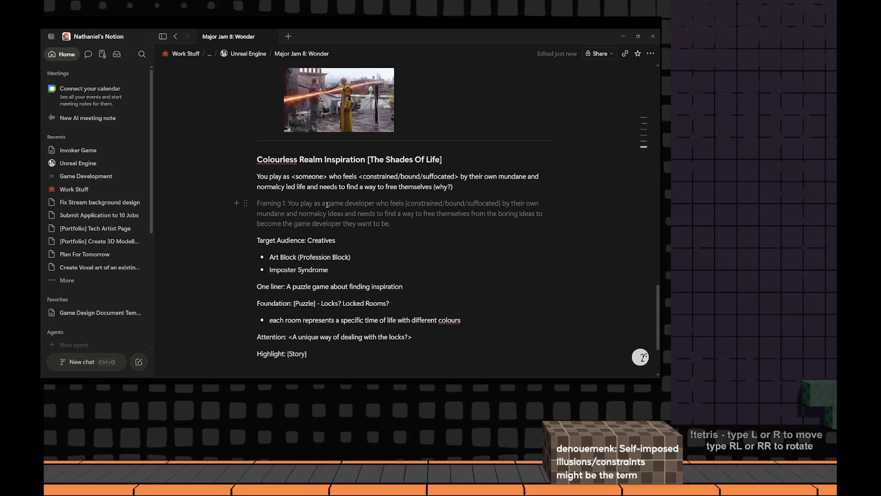
{"action": "left_click_drag", "start_coordinate": [299, 202], "coordinate": [539, 204]}
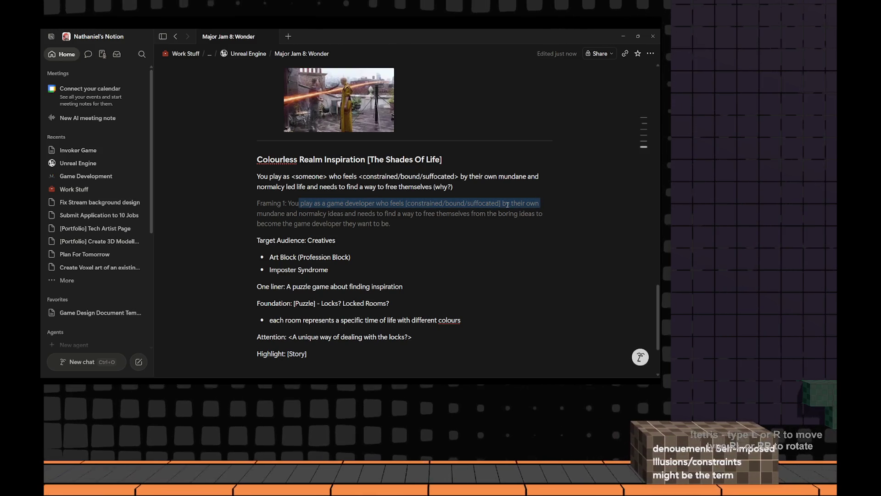
{"action": "left_click", "coordinate": [310, 214]}
{"action": "double_click", "coordinate": [310, 215]}
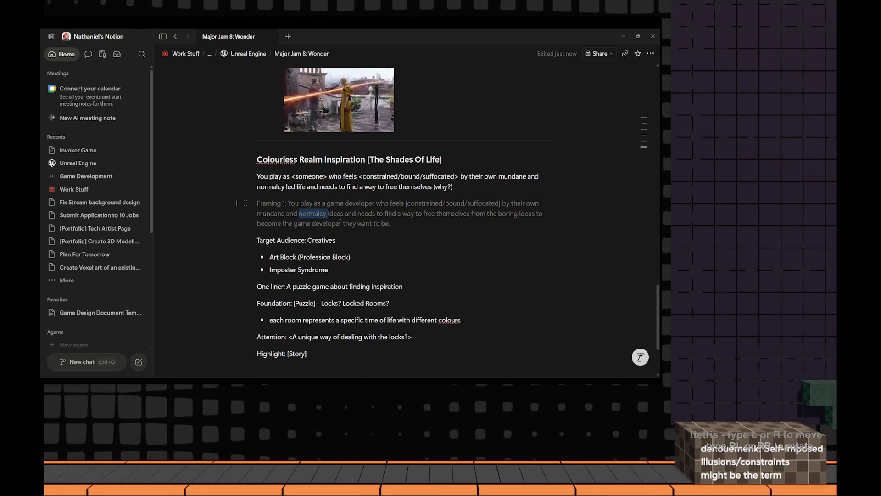
{"action": "left_click_drag", "start_coordinate": [371, 213], "coordinate": [496, 215]}
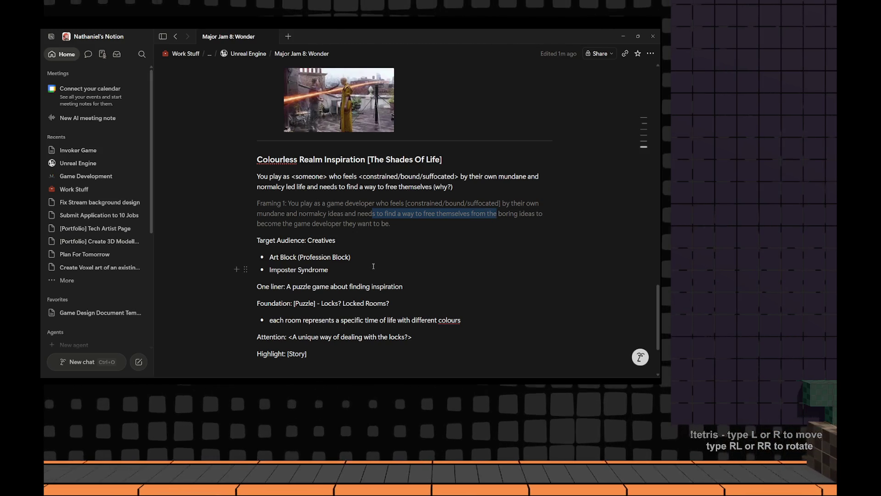
Drop the period after 'they want to be' so the line can continue, then check the inspiration definition online
{"action": "left_click", "coordinate": [413, 223]}
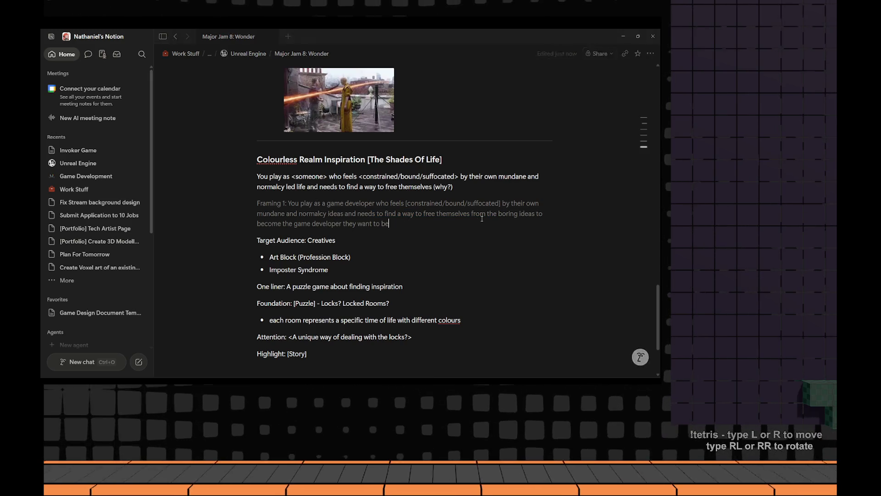
{"action": "key", "text": "BackSpace"}
{"action": "type", "text": ", drawing inspiration and colour"}
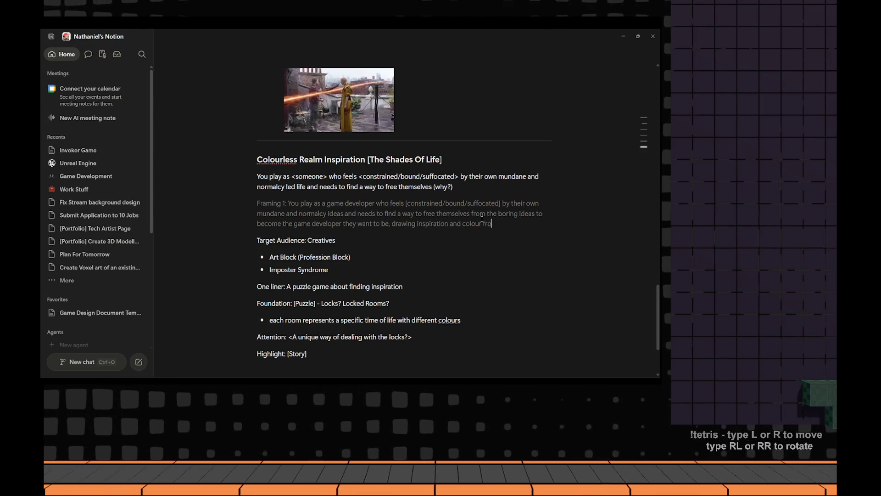
{"action": "type", "text": "from othe"}
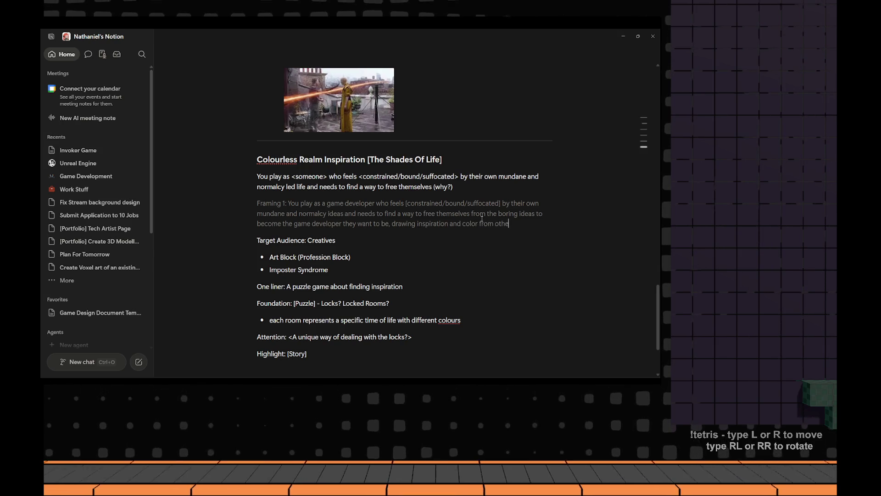
{"action": "type", "text": "r aspects of their life."}
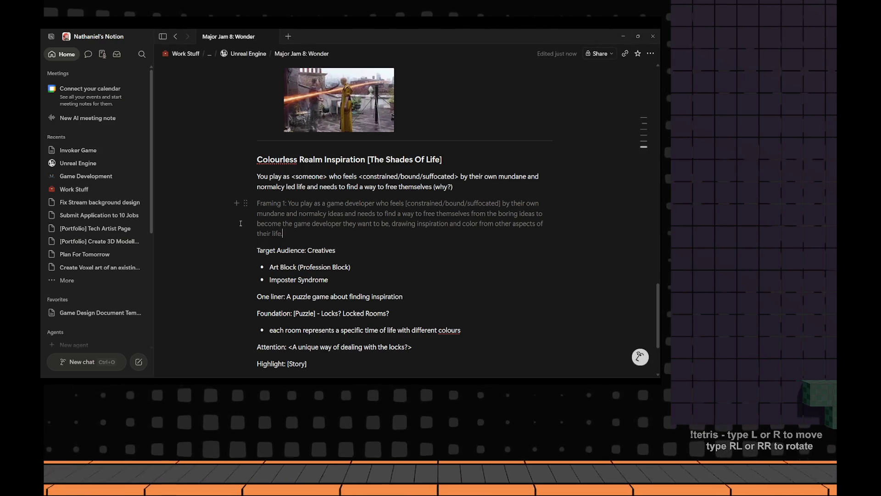
{"action": "key", "text": "alt+Tab"}
{"action": "left_click", "coordinate": [534, 35]}
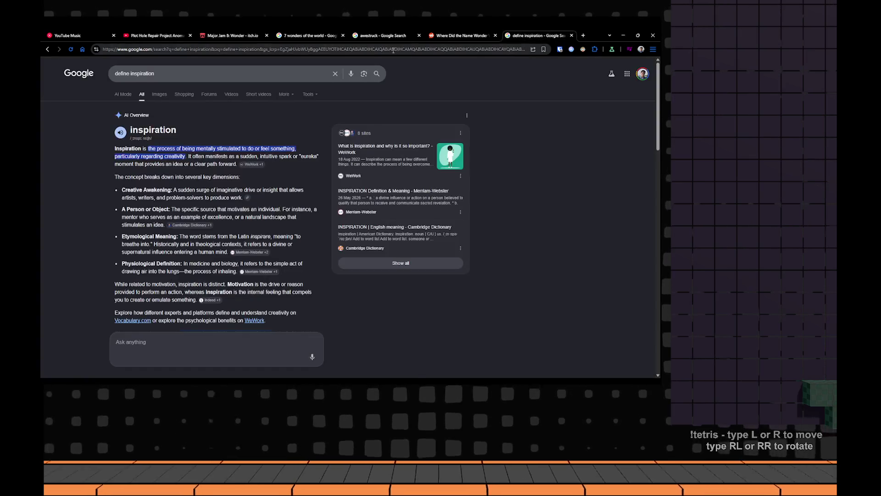
Start a new 'game developer' search in the address bar, glancing back at the Notion jam page
{"action": "left_click", "coordinate": [525, 50]}
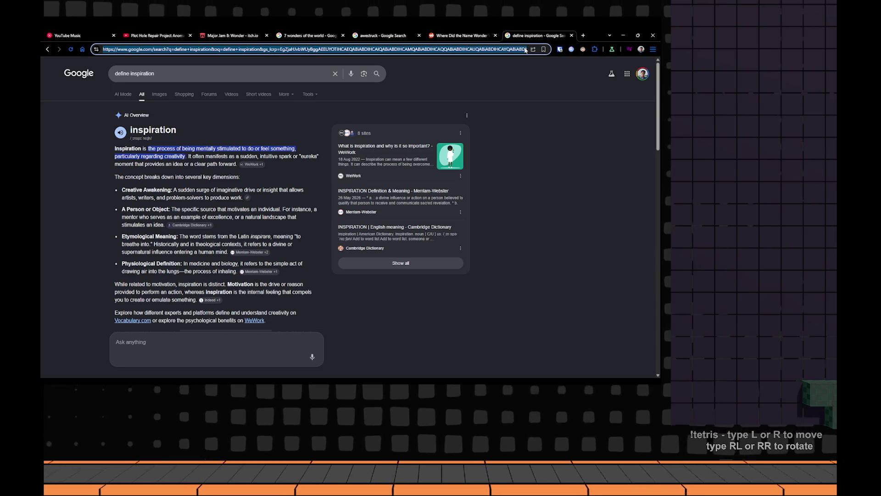
{"action": "key", "text": "alt+Tab"}
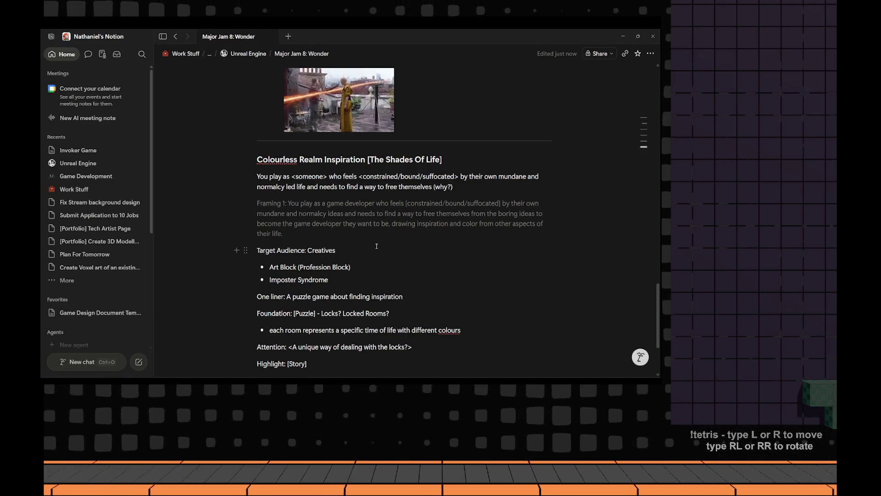
{"action": "key", "text": "alt+Tab"}
{"action": "type", "text": "game develo"}
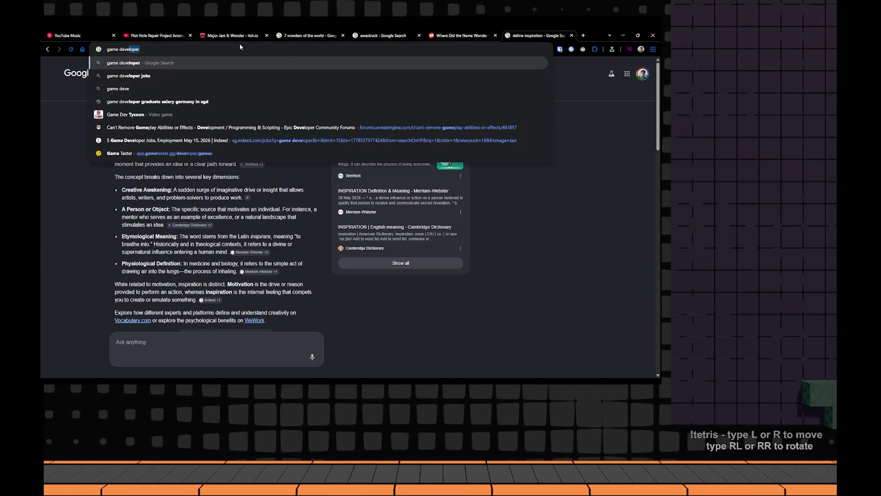
{"action": "type", "text": "per quotes"}
Read Reddit's r/gamedev 'Favourite game dev quotes' thread, then return to the results for another search
{"action": "key", "text": "Return"}
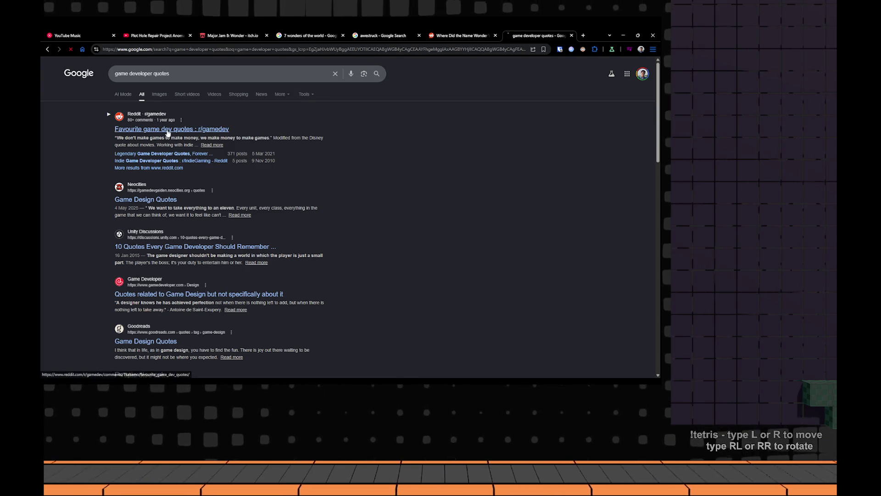
{"action": "left_click", "coordinate": [172, 129]}
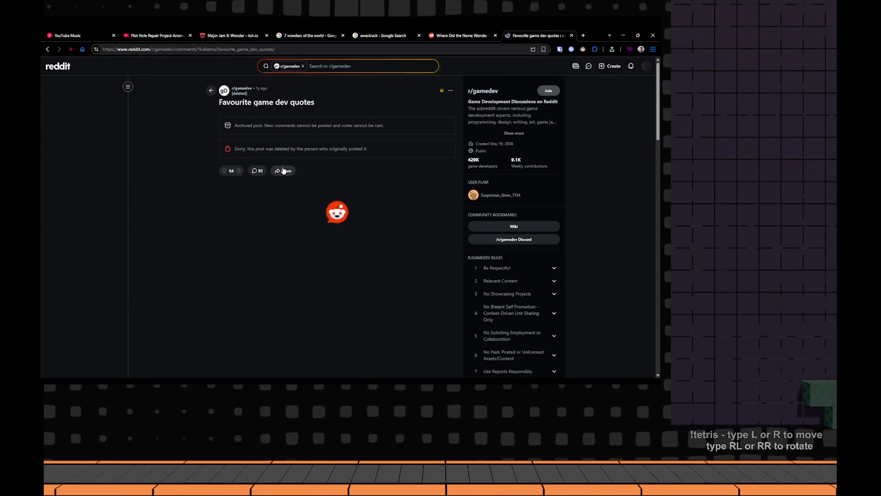
{"action": "scroll", "coordinate": [275, 160], "scroll_direction": "down", "scroll_amount": 1}
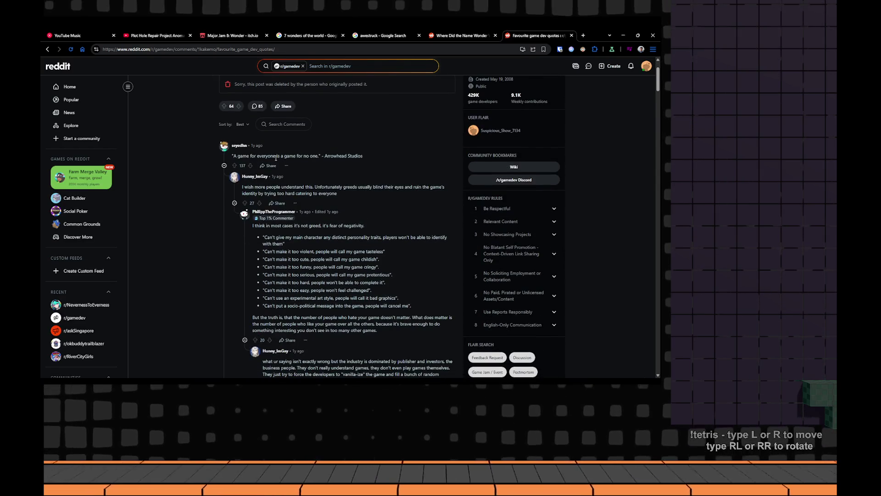
{"action": "scroll", "coordinate": [312, 157], "scroll_direction": "down", "scroll_amount": 1}
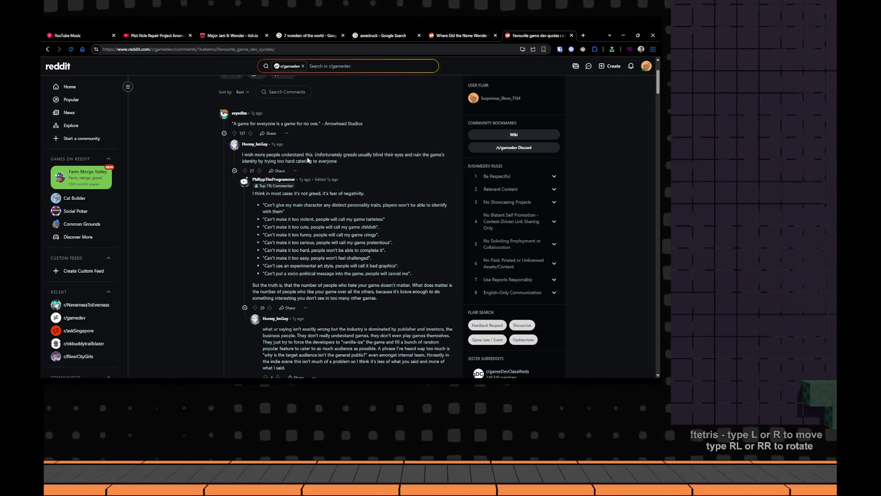
{"action": "scroll", "coordinate": [310, 160], "scroll_direction": "down", "scroll_amount": 1}
{"action": "scroll", "coordinate": [294, 172], "scroll_direction": "down", "scroll_amount": 5}
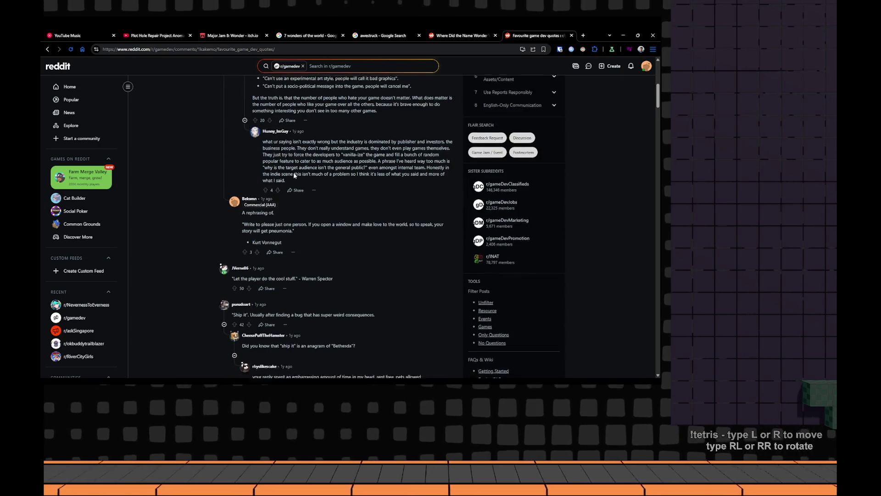
{"action": "scroll", "coordinate": [294, 172], "scroll_direction": "down", "scroll_amount": 2}
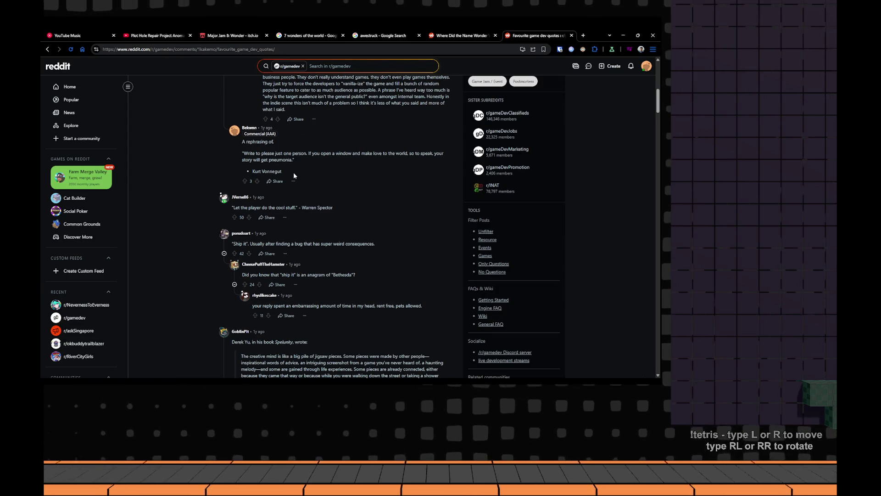
{"action": "scroll", "coordinate": [293, 172], "scroll_direction": "down", "scroll_amount": 1}
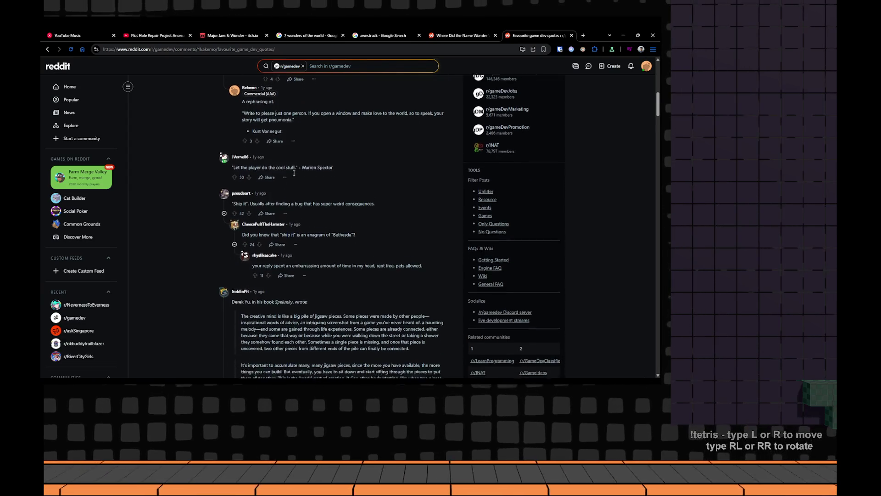
{"action": "scroll", "coordinate": [293, 173], "scroll_direction": "down", "scroll_amount": 3}
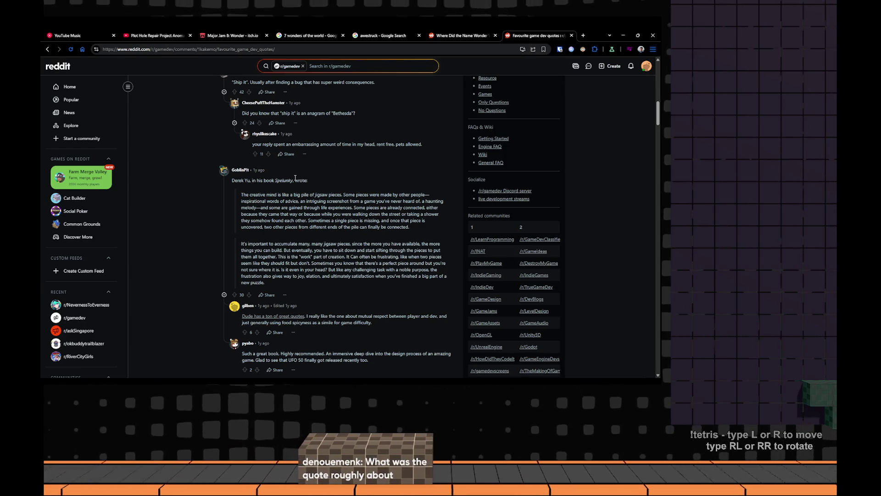
{"action": "scroll", "coordinate": [295, 178], "scroll_direction": "down", "scroll_amount": 3}
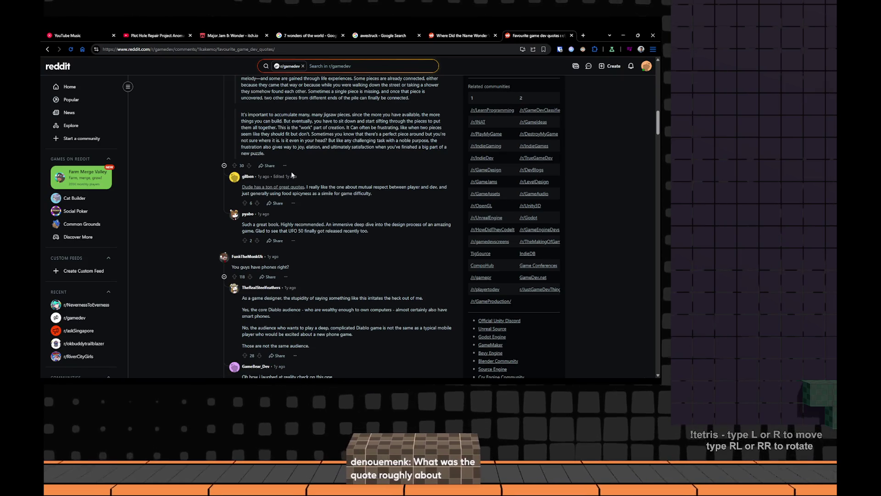
{"action": "key", "text": "alt+Tab"}
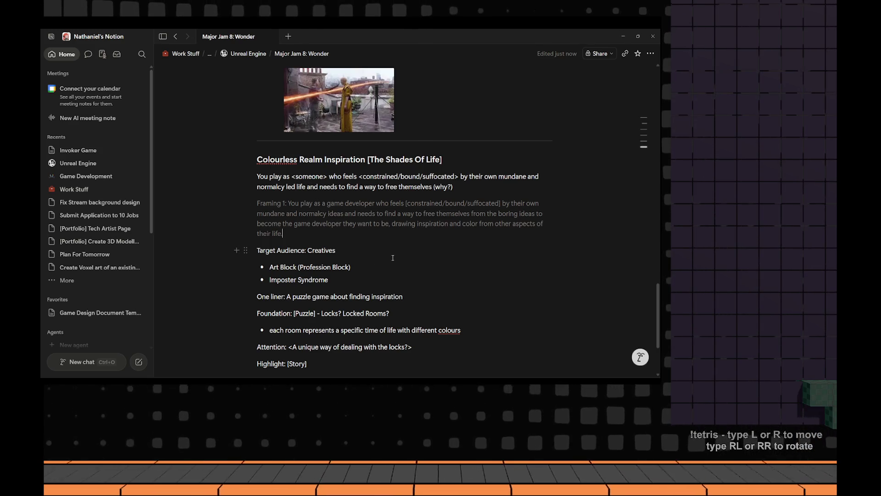
{"action": "key", "text": "alt+Tab"}
{"action": "scroll", "coordinate": [393, 256], "scroll_direction": "down", "scroll_amount": 3}
{"action": "scroll", "coordinate": [395, 256], "scroll_direction": "down", "scroll_amount": 3}
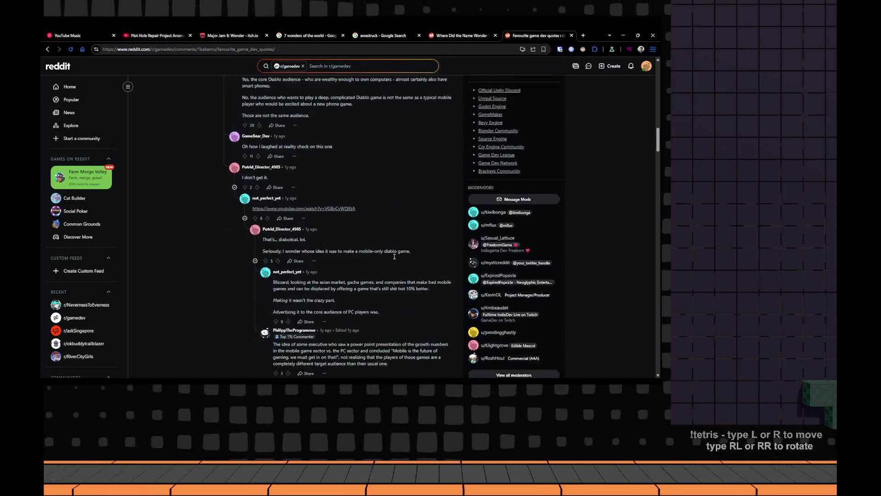
{"action": "scroll", "coordinate": [395, 256], "scroll_direction": "down", "scroll_amount": 3}
{"action": "scroll", "coordinate": [393, 255], "scroll_direction": "down", "scroll_amount": 5}
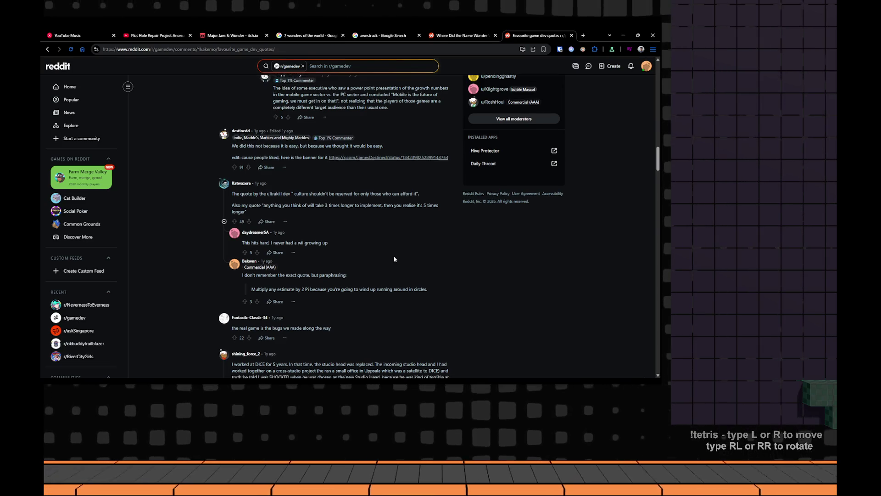
{"action": "scroll", "coordinate": [394, 260], "scroll_direction": "down", "scroll_amount": 3}
{"action": "scroll", "coordinate": [394, 259], "scroll_direction": "down", "scroll_amount": 1}
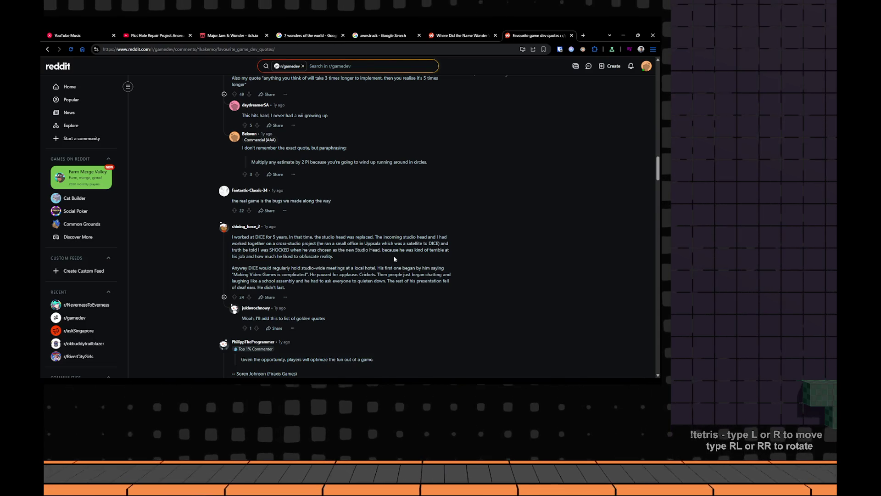
{"action": "scroll", "coordinate": [394, 259], "scroll_direction": "down", "scroll_amount": 4}
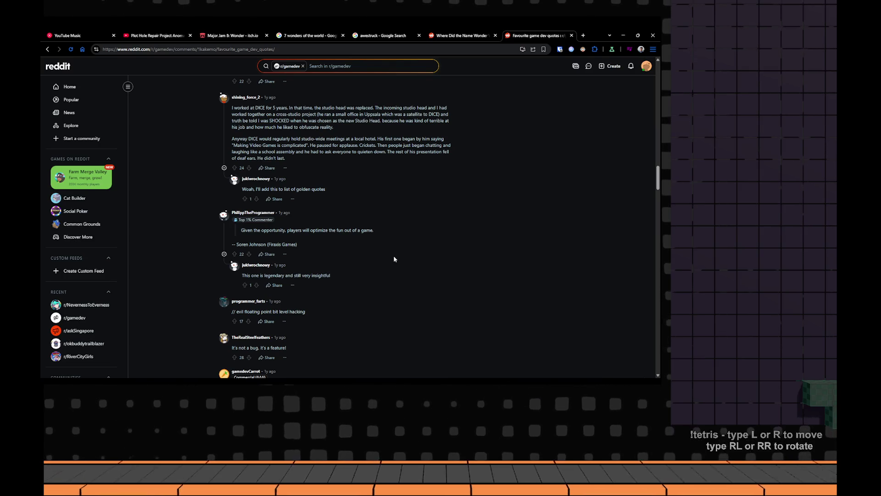
{"action": "scroll", "coordinate": [394, 259], "scroll_direction": "down", "scroll_amount": 4}
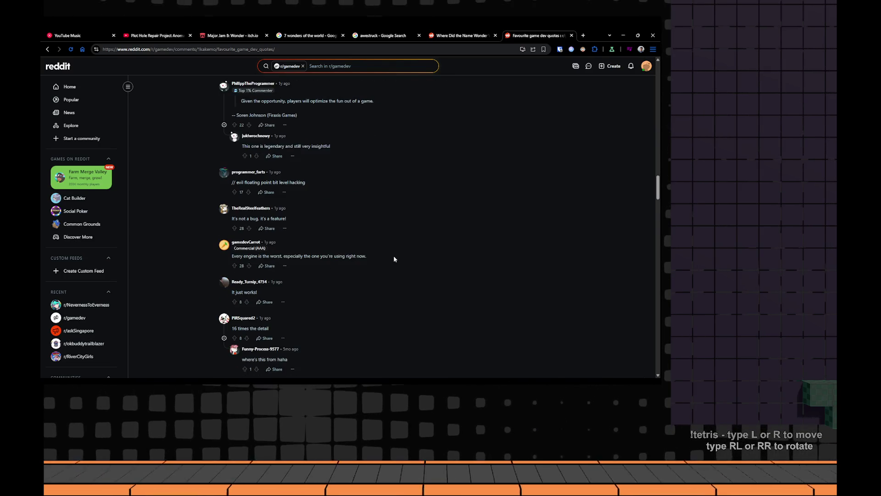
{"action": "scroll", "coordinate": [394, 259], "scroll_direction": "down", "scroll_amount": 3}
{"action": "scroll", "coordinate": [393, 257], "scroll_direction": "down", "scroll_amount": 3}
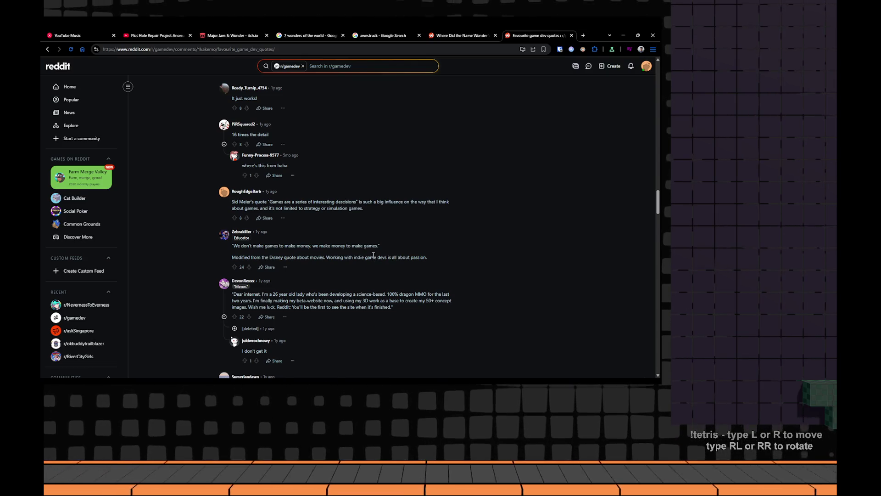
{"action": "scroll", "coordinate": [373, 255], "scroll_direction": "down", "scroll_amount": 2}
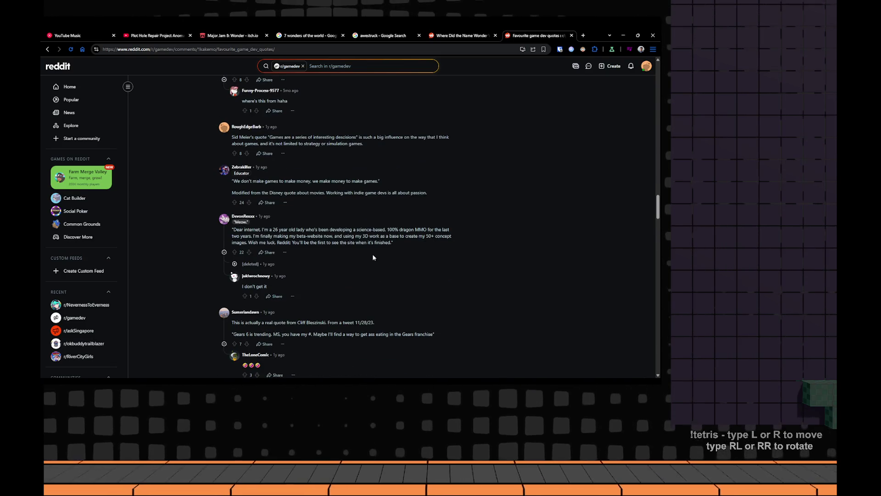
{"action": "scroll", "coordinate": [373, 256], "scroll_direction": "down", "scroll_amount": 3}
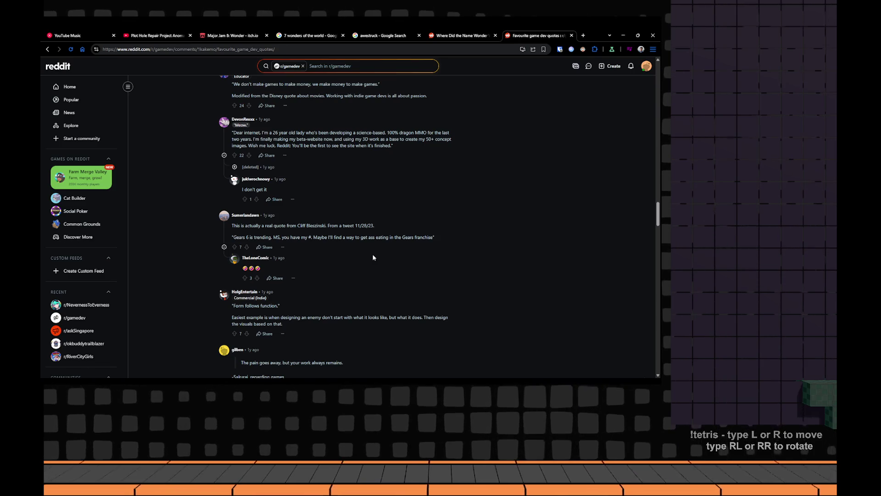
{"action": "scroll", "coordinate": [373, 257], "scroll_direction": "up", "scroll_amount": 3}
{"action": "scroll", "coordinate": [373, 257], "scroll_direction": "up", "scroll_amount": 3}
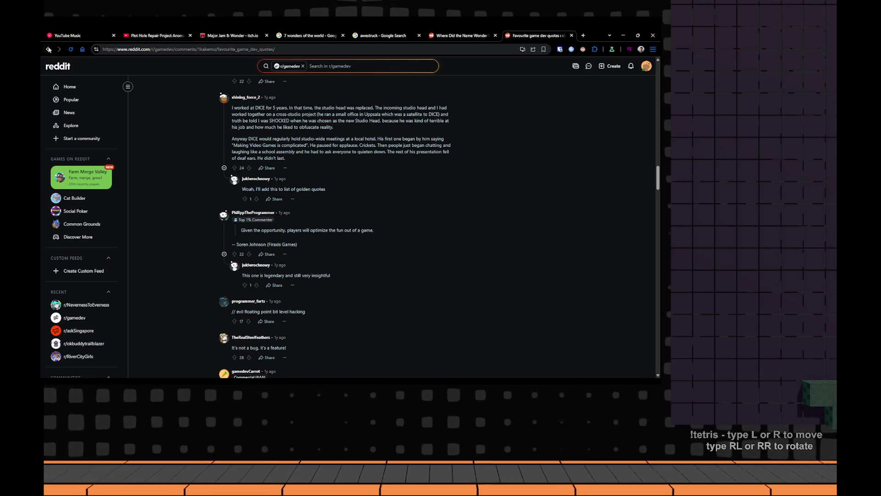
{"action": "key", "text": "alt+Left"}
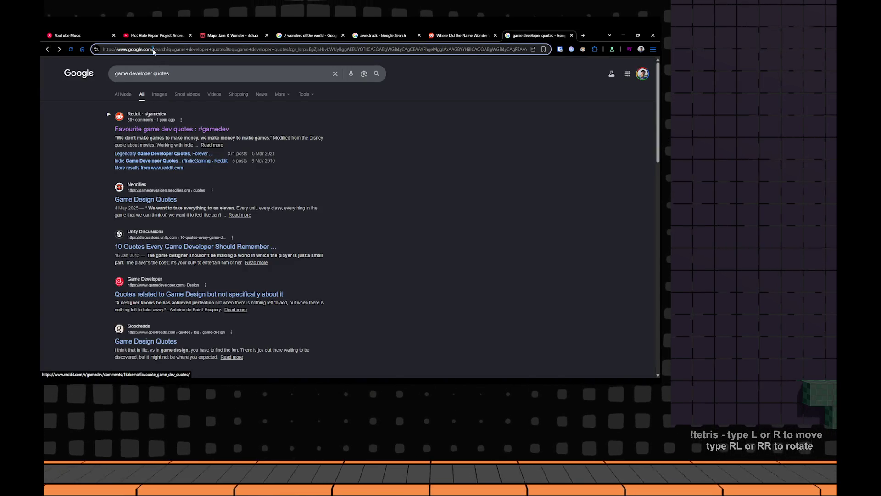
{"action": "left_click", "coordinate": [152, 49]}
{"action": "type", "text": "mask"}
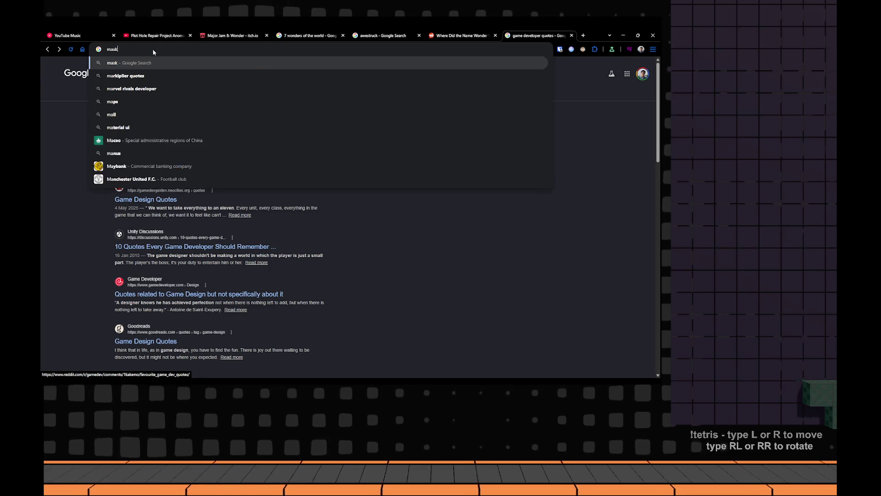
Search 'make a game that you would play quote', read the Jane McGonigal BrainyQuote page, and return to Notion
{"action": "key", "text": "BackSpace"}
{"action": "key", "text": "BackSpace"}
{"action": "type", "text": "skr"}
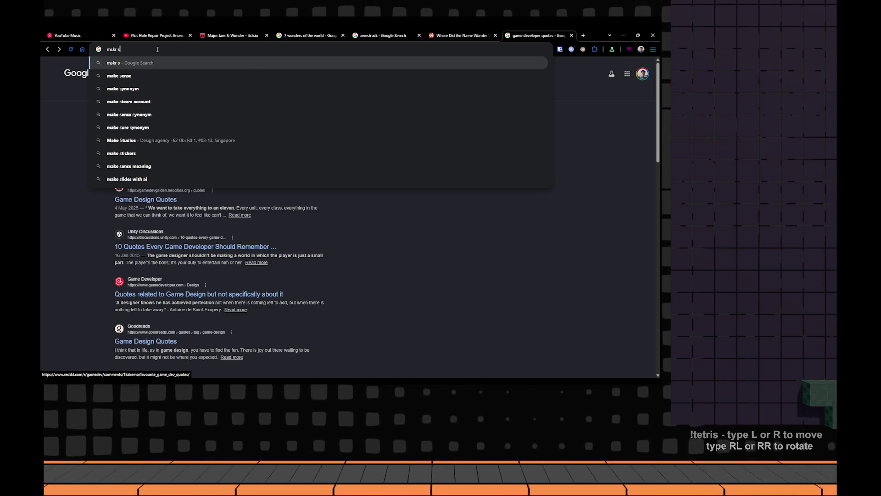
{"action": "type", "text": " s"}
{"action": "key", "text": "BackSpace"}
{"action": "key", "text": "BackSpace"}
{"action": "key", "text": "BackSpace"}
{"action": "type", "text": "ake a game"}
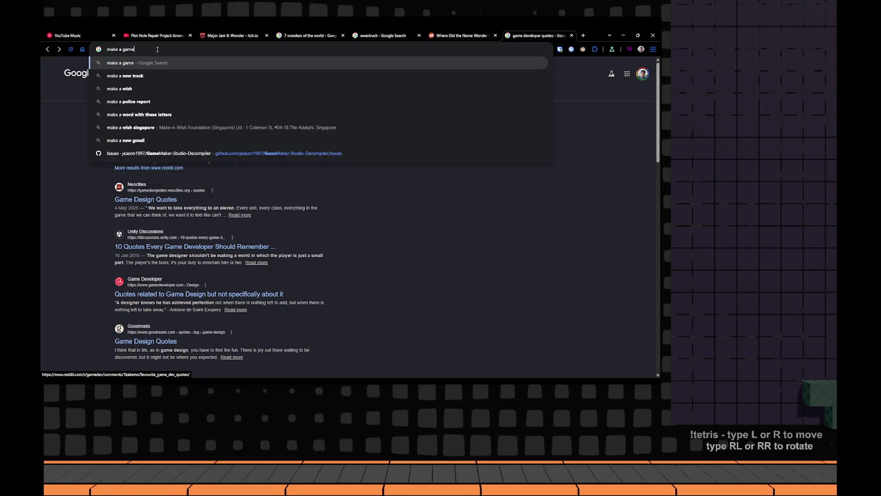
{"action": "type", "text": " that you"}
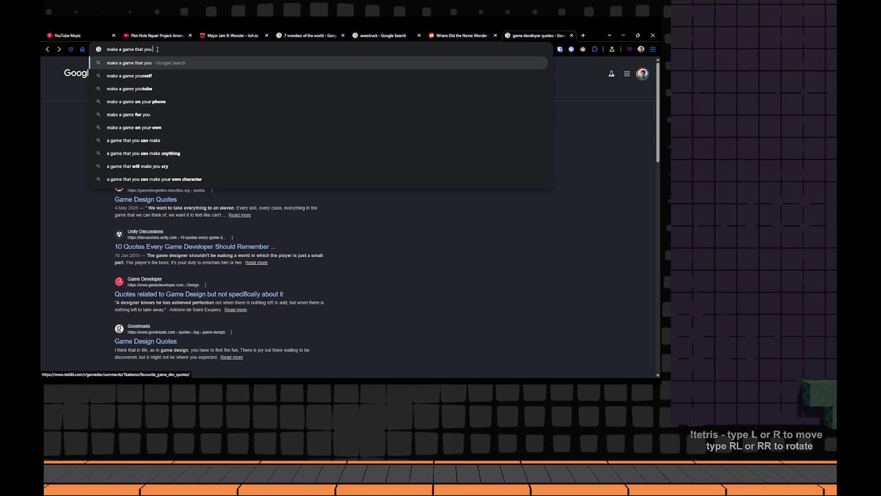
{"action": "type", "text": " would play quote"}
{"action": "key", "text": "Return"}
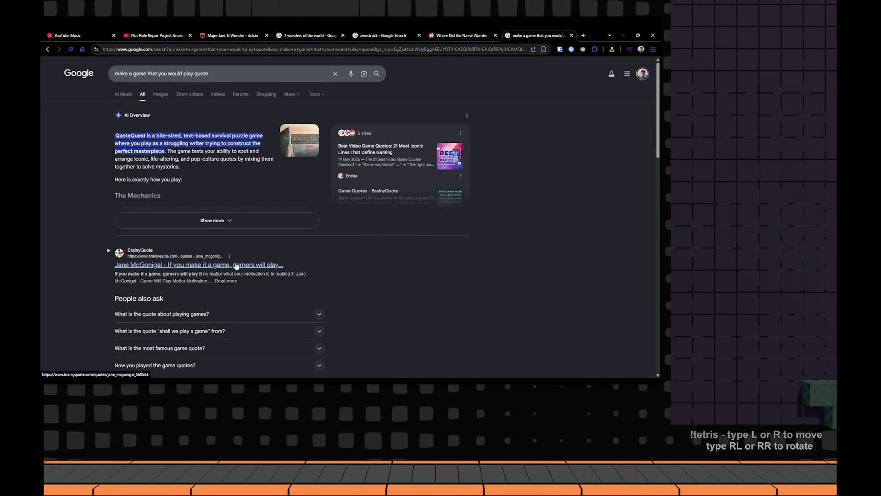
{"action": "left_click", "coordinate": [236, 265]}
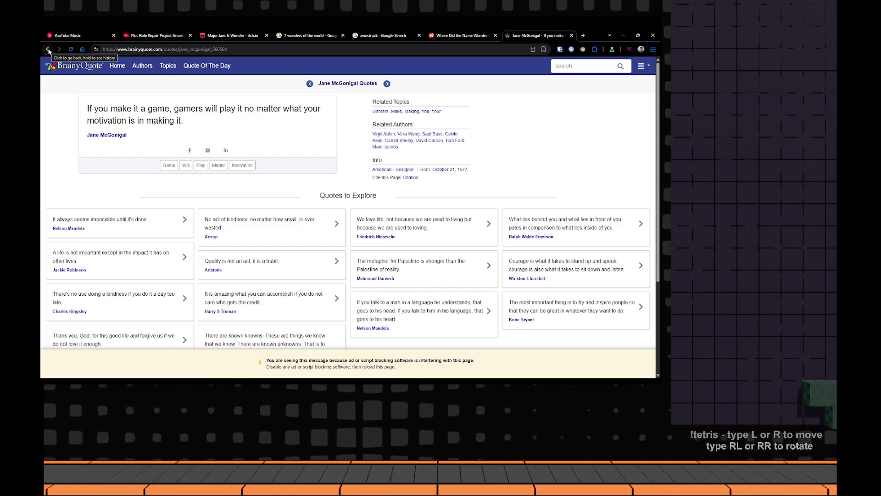
{"action": "left_click", "coordinate": [49, 49]}
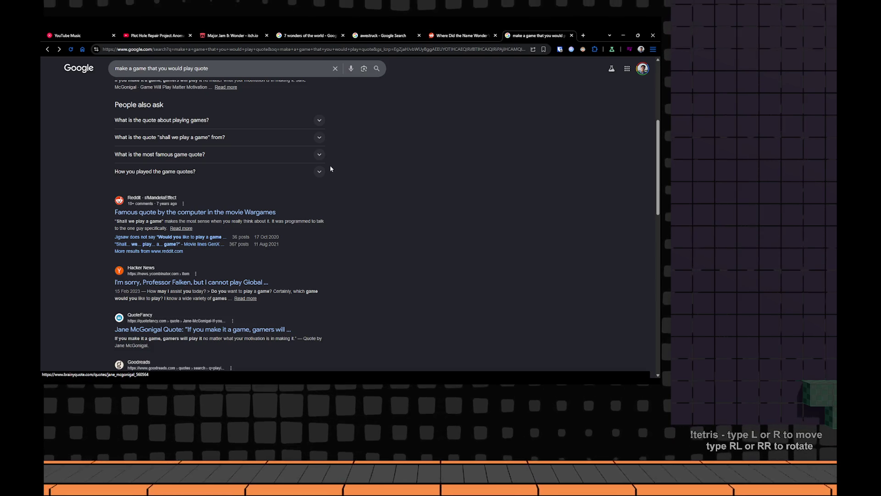
{"action": "key", "text": "alt+Tab"}
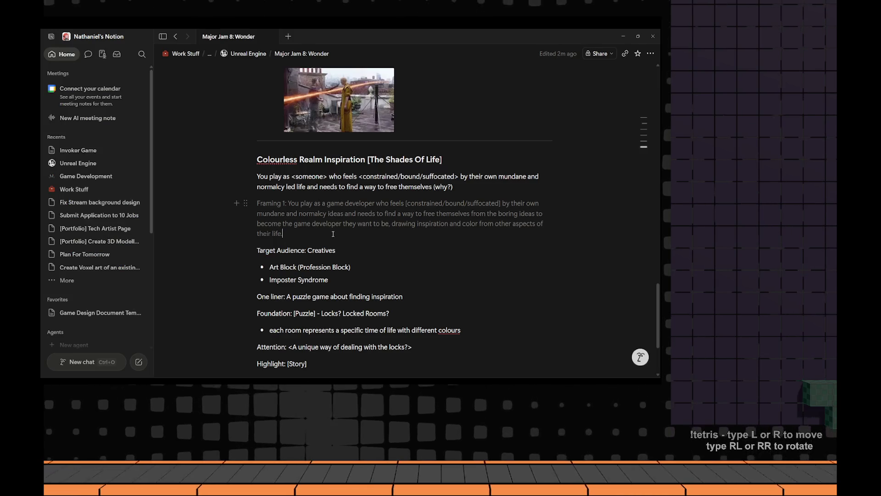
Add the bullet 'Make a game that you would play and others like you will follow' under Framing 1
{"action": "key", "text": "Return"}
{"action": "type", "text": "d"}
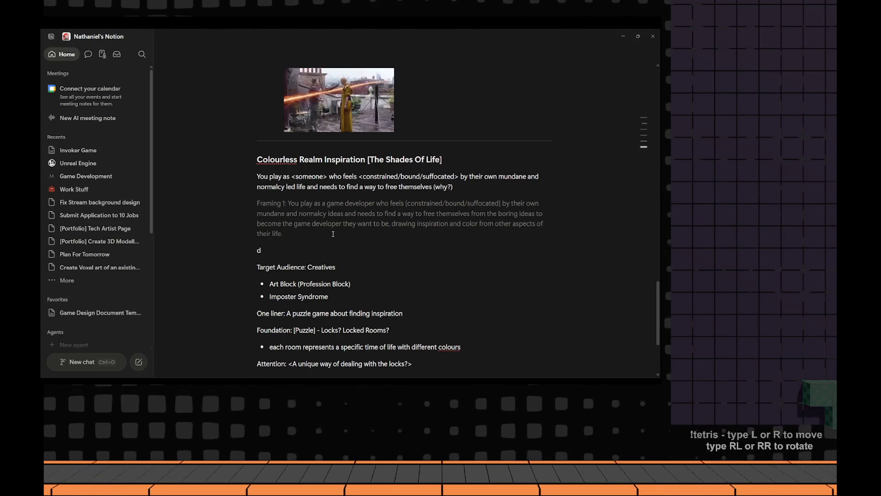
{"action": "key", "text": "BackSpace"}
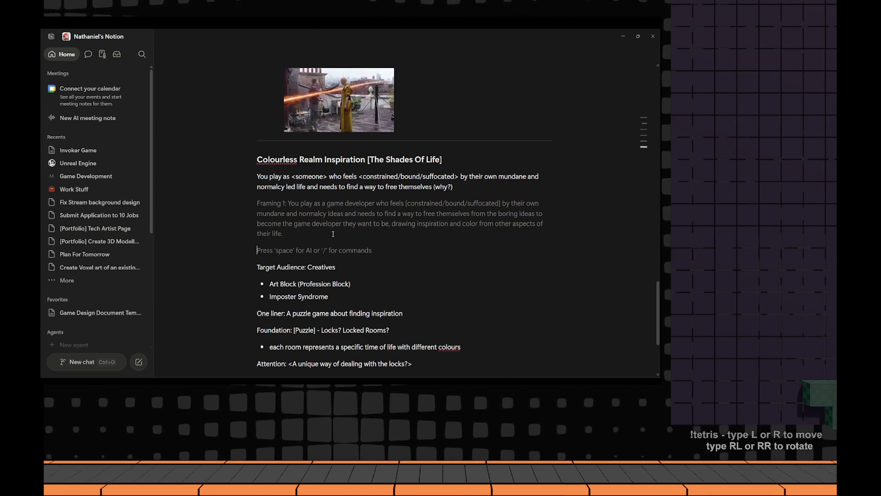
{"action": "key", "text": "ctrl+z"}
{"action": "key", "text": "ctrl+z"}
{"action": "key", "text": "ctrl+z"}
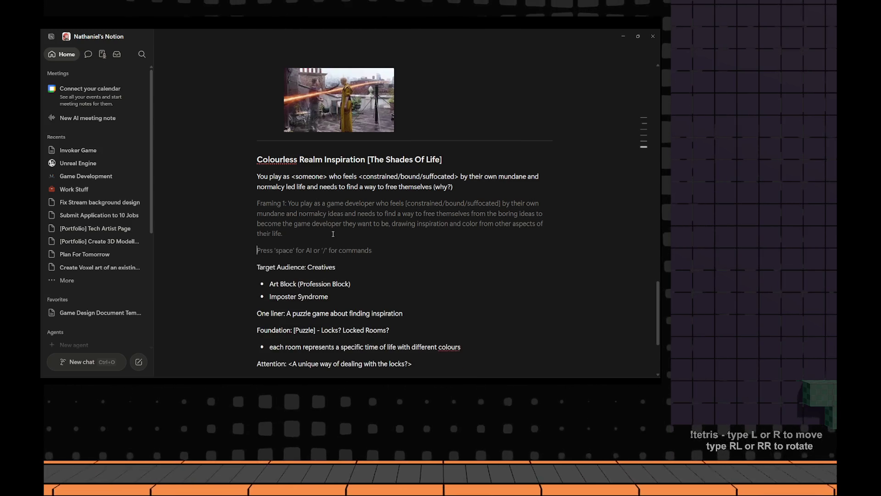
{"action": "type", "text": ">"}
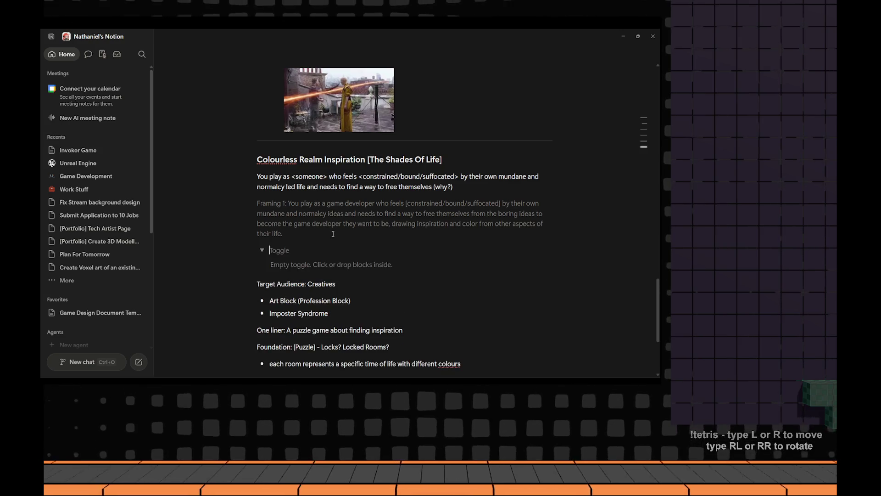
{"action": "key", "text": "BackSpace"}
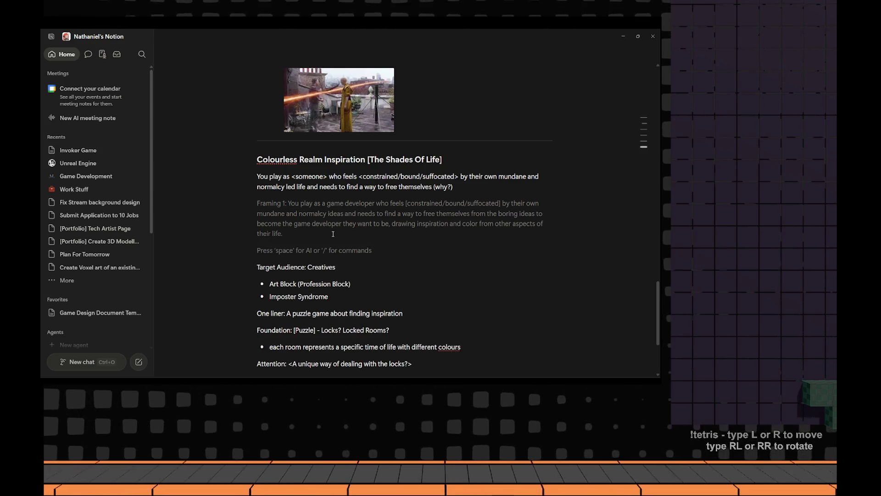
{"action": "type", "text": "If you"}
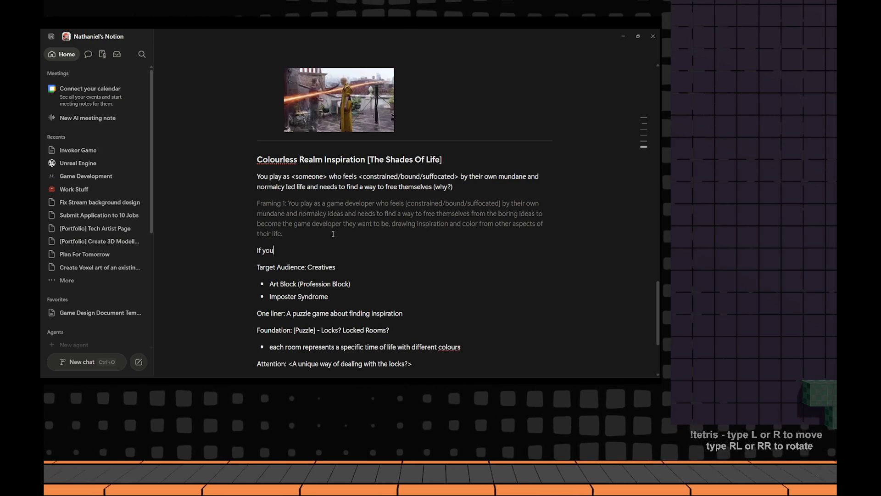
{"action": "key", "text": "BackSpace"}
{"action": "type", "text": "Make"}
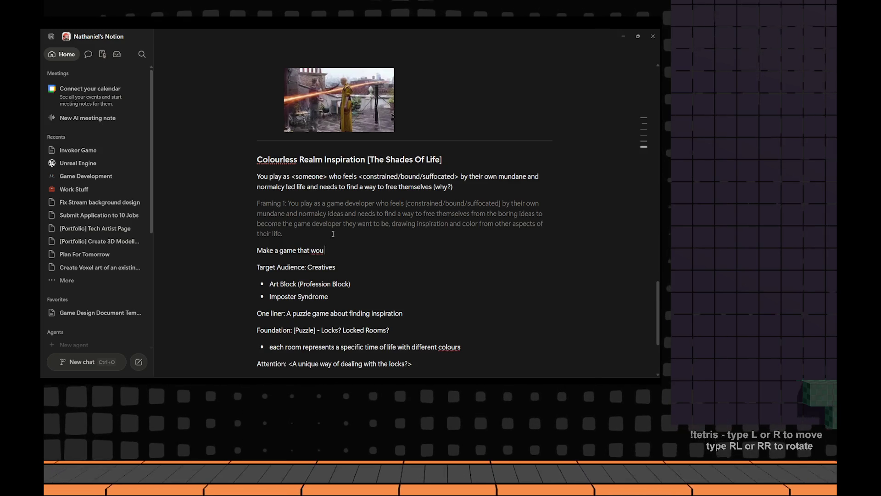
{"action": "key", "text": "BackSpace"}
{"action": "key", "text": "BackSpace"}
{"action": "key", "text": "BackSpace"}
{"action": "type", "text": "you would p"}
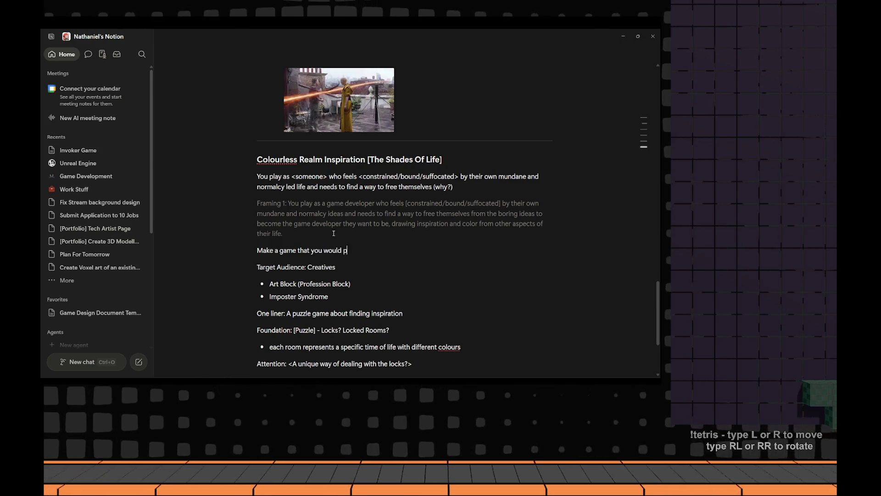
{"action": "type", "text": "lay and others "}
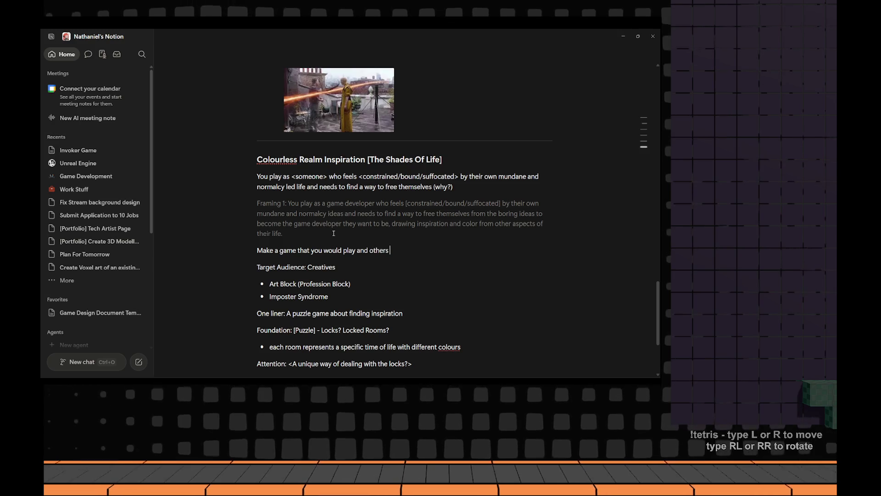
{"action": "type", "text": "will follow"}
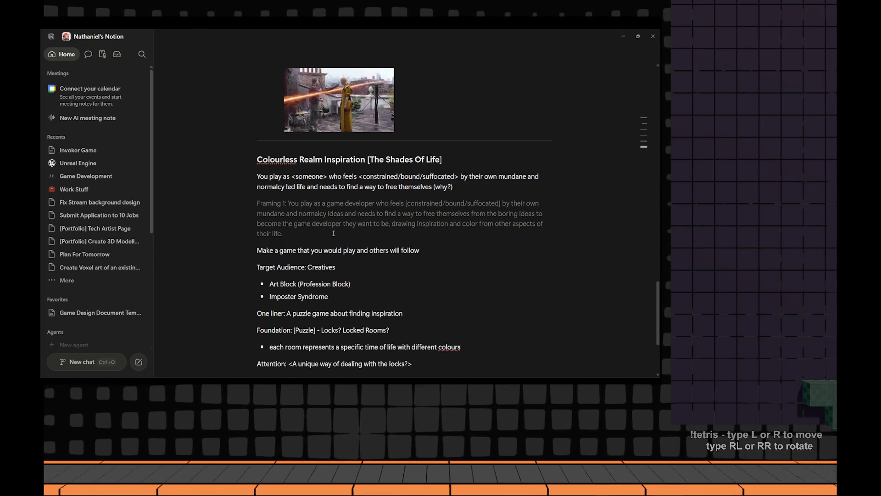
{"action": "type", "text": "like you"}
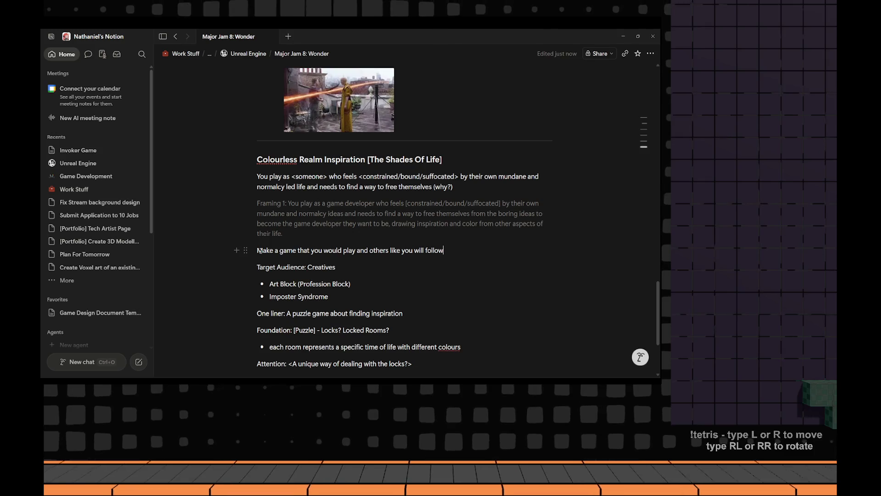
{"action": "key", "text": "Home"}
{"action": "type", "text": "-"}
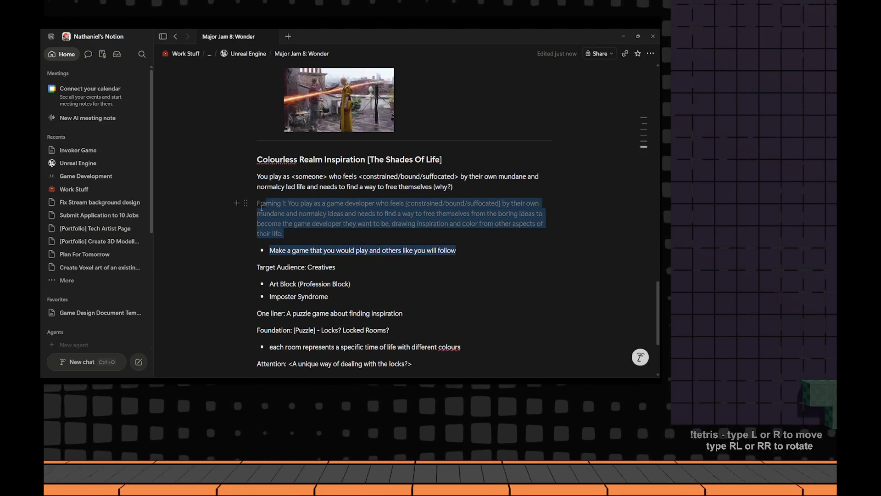
{"action": "left_click_drag", "start_coordinate": [460, 250], "coordinate": [257, 213]}
{"action": "scroll", "coordinate": [294, 271], "scroll_direction": "down", "scroll_amount": 2}
{"action": "left_click", "coordinate": [327, 245]}
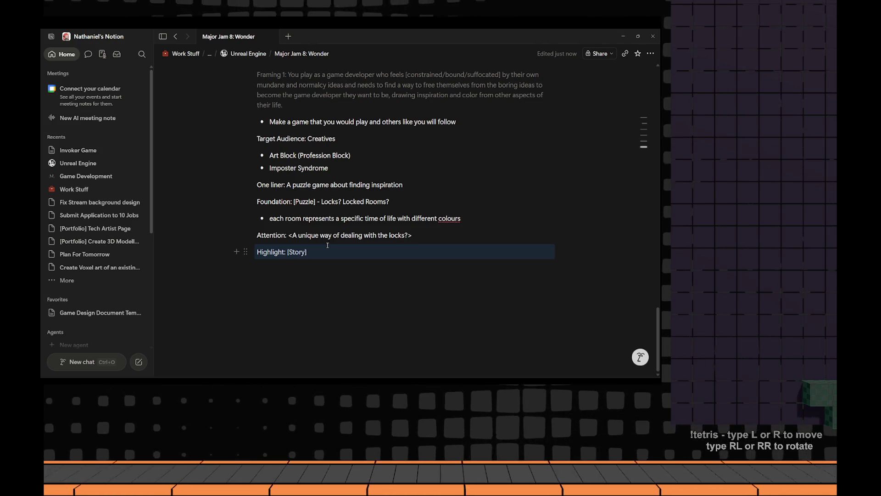
{"action": "scroll", "coordinate": [341, 261], "scroll_direction": "up", "scroll_amount": 3}
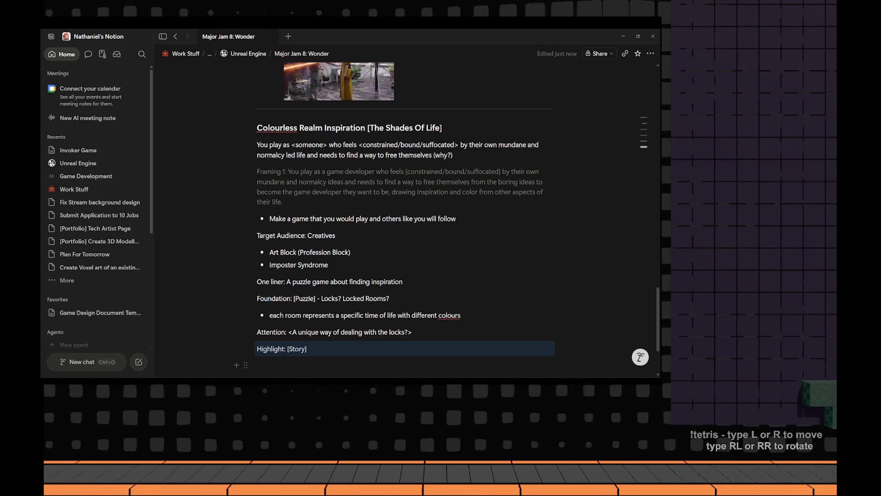
{"action": "key", "text": "alt+Tab"}
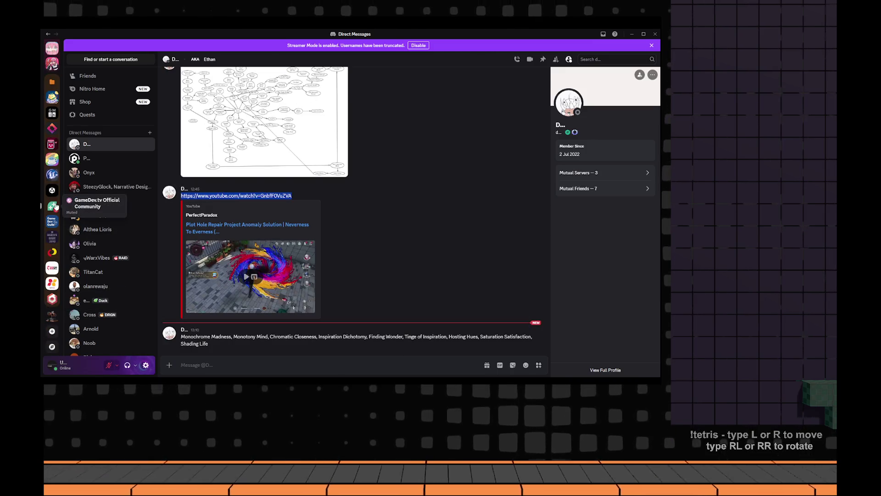
Return from the Discord theme-name message to the Major Jam 8: Wonder page
{"action": "key", "text": "alt+Tab"}
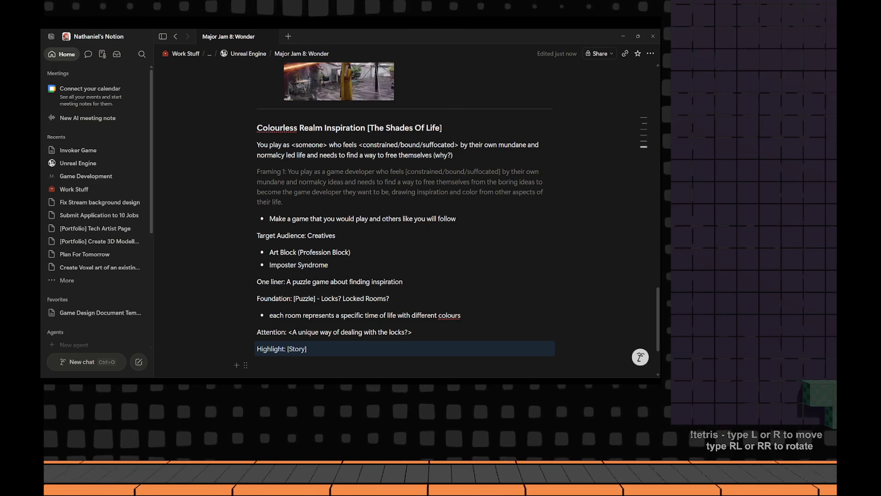
Check the Major Jam 8: Wonder itch.io page, then move up to the Unreal Engine page in Notion
{"action": "left_click", "coordinate": [468, 221]}
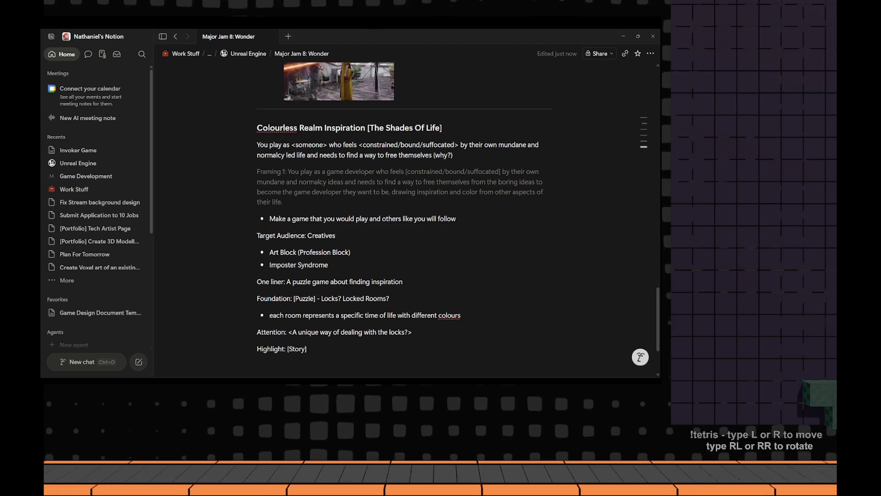
{"action": "key", "text": "alt+Tab"}
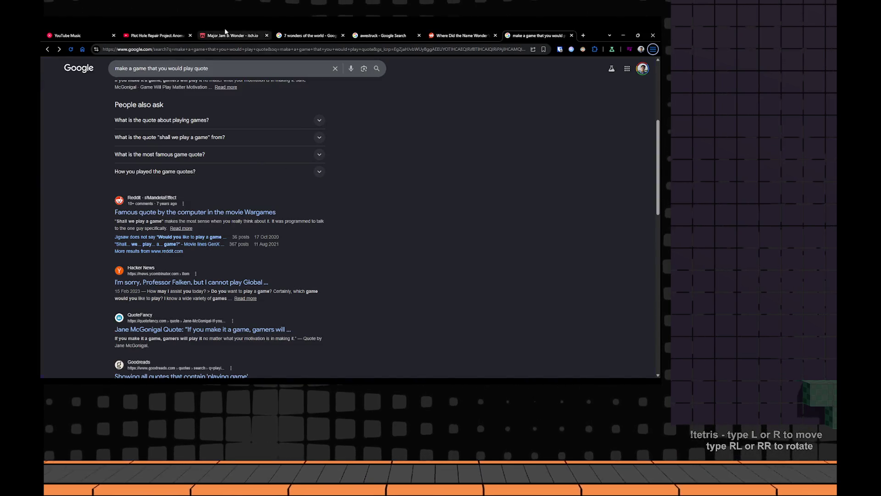
{"action": "left_click", "coordinate": [233, 35]}
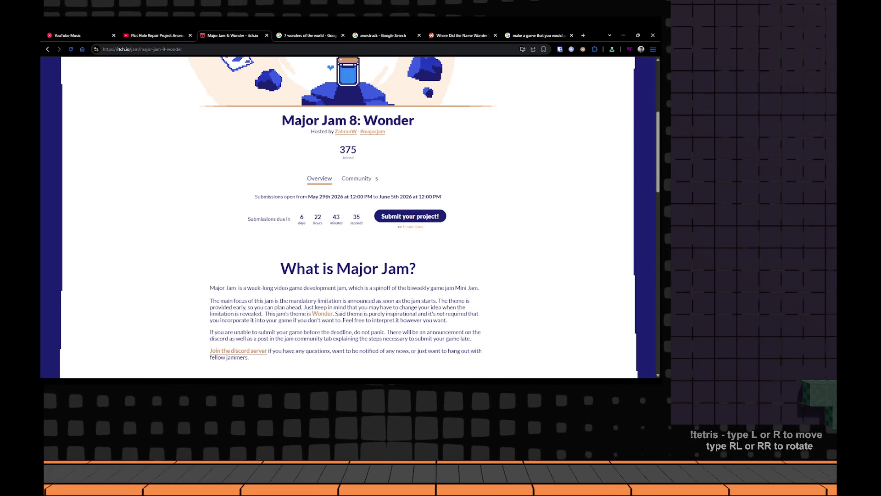
{"action": "key", "text": "alt+Tab"}
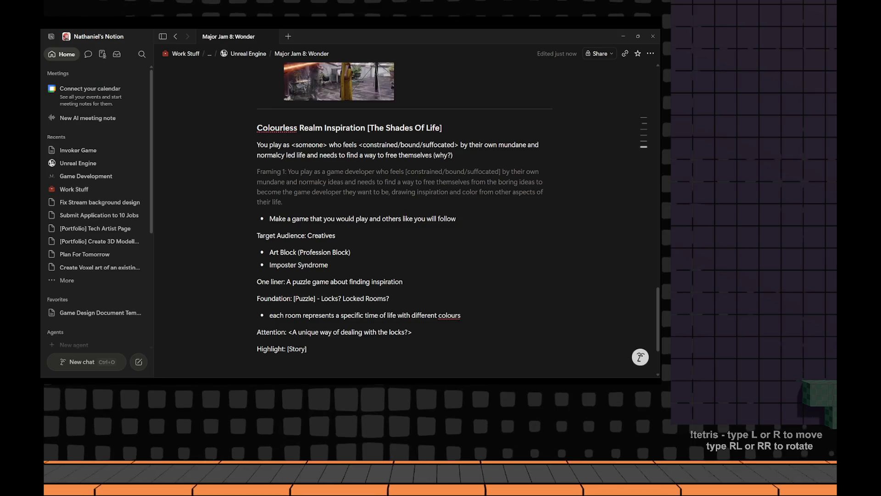
{"action": "scroll", "coordinate": [392, 349], "scroll_direction": "down", "scroll_amount": 1}
{"action": "scroll", "coordinate": [392, 349], "scroll_direction": "down", "scroll_amount": 2}
{"action": "scroll", "coordinate": [391, 348], "scroll_direction": "up", "scroll_amount": 1}
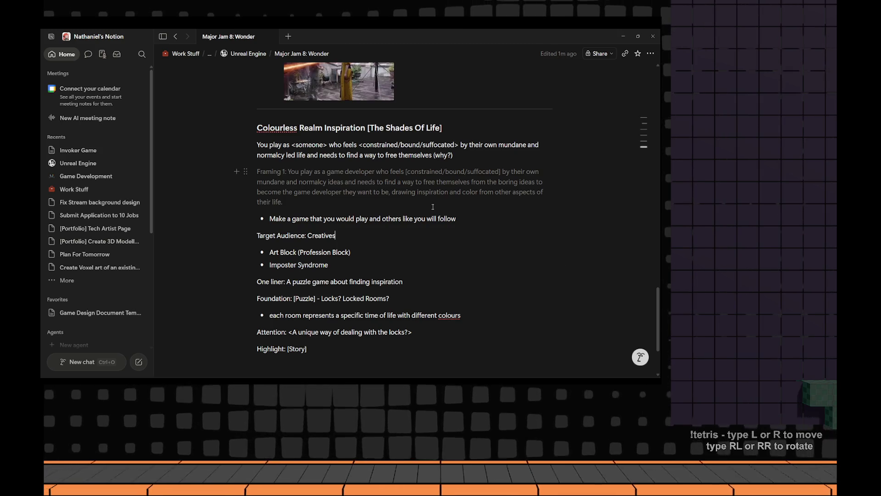
{"action": "left_click", "coordinate": [244, 52]}
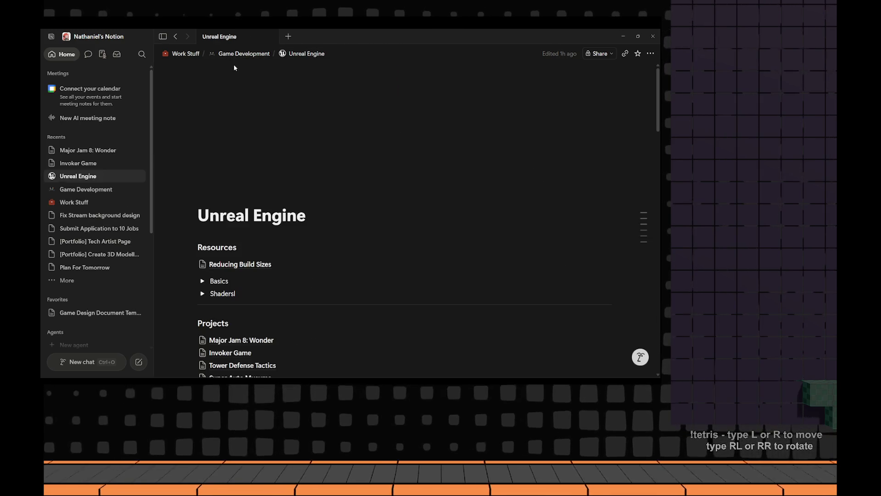
{"action": "scroll", "coordinate": [269, 125], "scroll_direction": "down", "scroll_amount": 2}
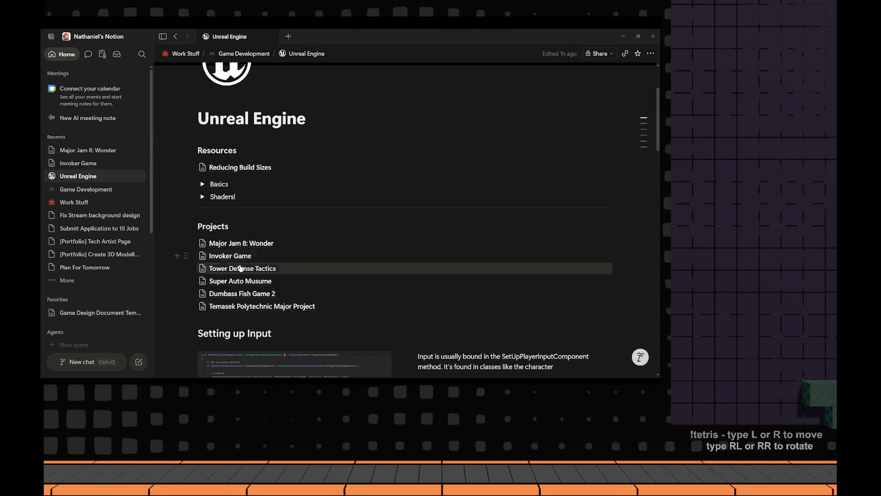
Open the Super Auto Musume board and load more cards in its Done column
{"action": "left_click", "coordinate": [241, 280]}
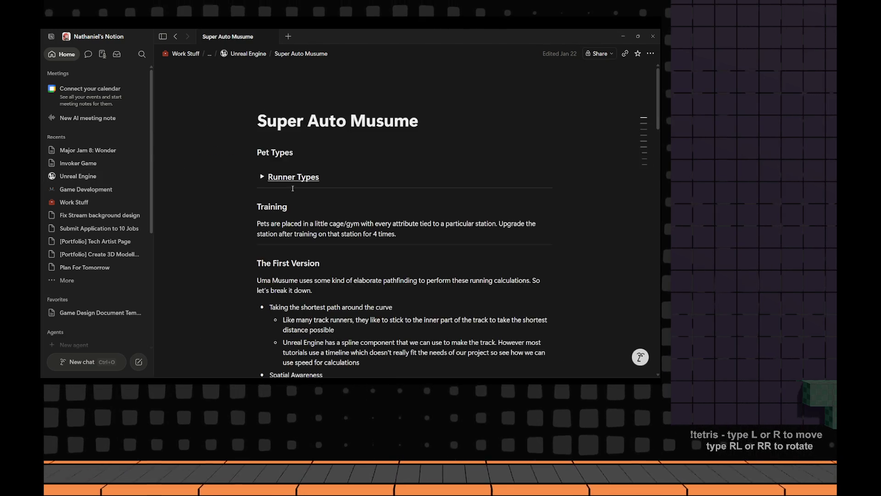
{"action": "scroll", "coordinate": [291, 206], "scroll_direction": "down", "scroll_amount": 5}
{"action": "scroll", "coordinate": [293, 206], "scroll_direction": "down", "scroll_amount": 4}
{"action": "scroll", "coordinate": [295, 205], "scroll_direction": "down", "scroll_amount": 2}
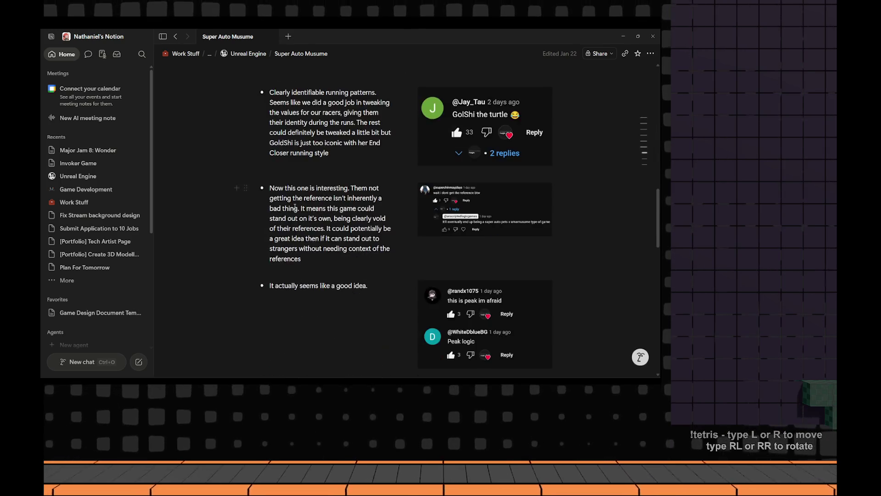
{"action": "scroll", "coordinate": [297, 205], "scroll_direction": "down", "scroll_amount": 3}
{"action": "scroll", "coordinate": [296, 205], "scroll_direction": "down", "scroll_amount": 5}
{"action": "scroll", "coordinate": [297, 204], "scroll_direction": "down", "scroll_amount": 5}
{"action": "scroll", "coordinate": [298, 205], "scroll_direction": "down", "scroll_amount": 4}
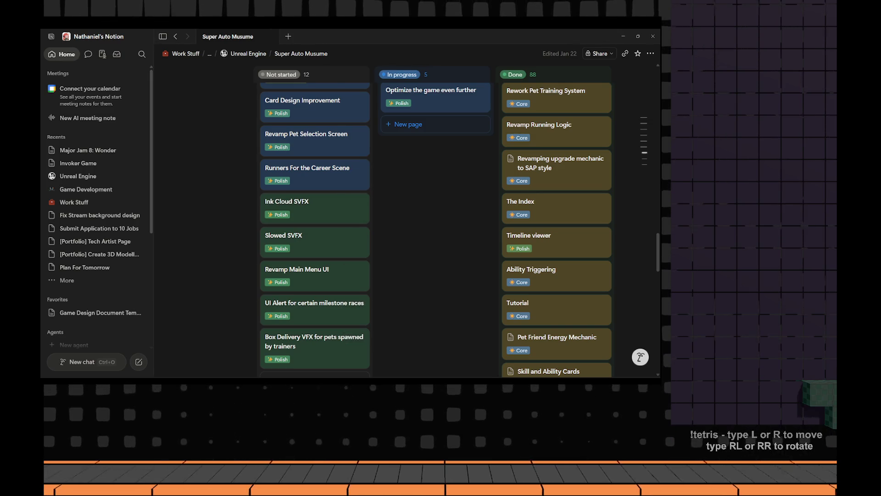
{"action": "scroll", "coordinate": [378, 302], "scroll_direction": "down", "scroll_amount": 3}
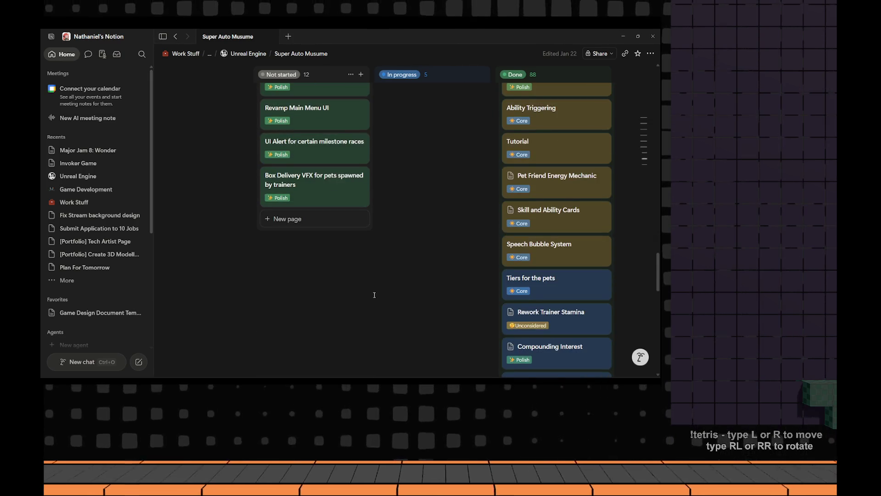
{"action": "scroll", "coordinate": [377, 301], "scroll_direction": "down", "scroll_amount": 1}
{"action": "scroll", "coordinate": [377, 302], "scroll_direction": "up", "scroll_amount": 5}
{"action": "scroll", "coordinate": [377, 302], "scroll_direction": "up", "scroll_amount": 3}
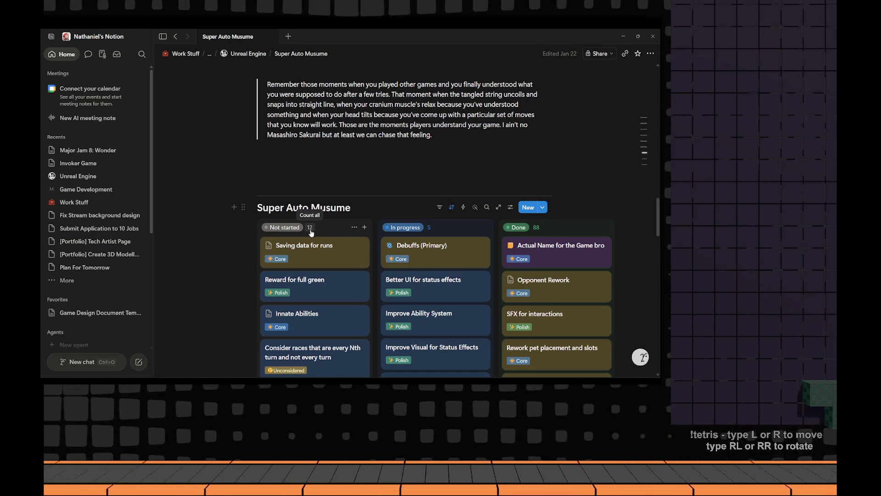
{"action": "scroll", "coordinate": [310, 233], "scroll_direction": "down", "scroll_amount": 3}
{"action": "scroll", "coordinate": [441, 259], "scroll_direction": "down", "scroll_amount": 3}
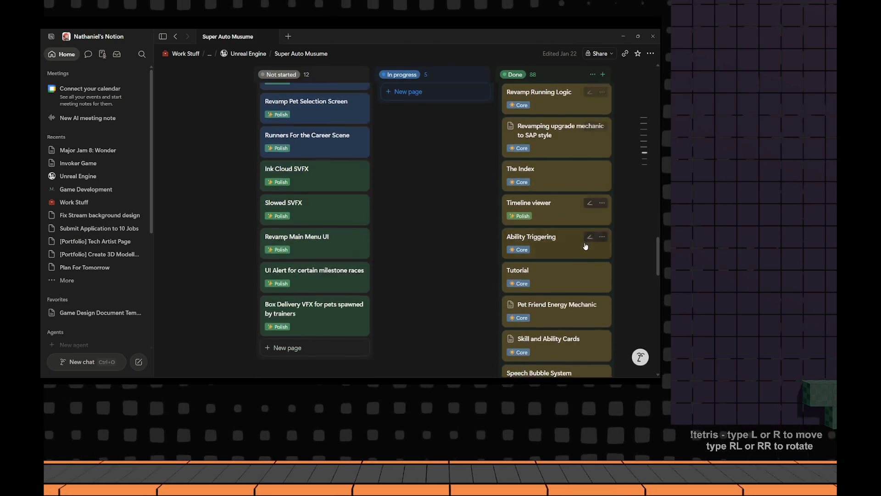
{"action": "scroll", "coordinate": [564, 282], "scroll_direction": "down", "scroll_amount": 3}
{"action": "scroll", "coordinate": [563, 285], "scroll_direction": "up", "scroll_amount": 3}
{"action": "scroll", "coordinate": [562, 285], "scroll_direction": "up", "scroll_amount": 5}
{"action": "scroll", "coordinate": [527, 279], "scroll_direction": "up", "scroll_amount": 3}
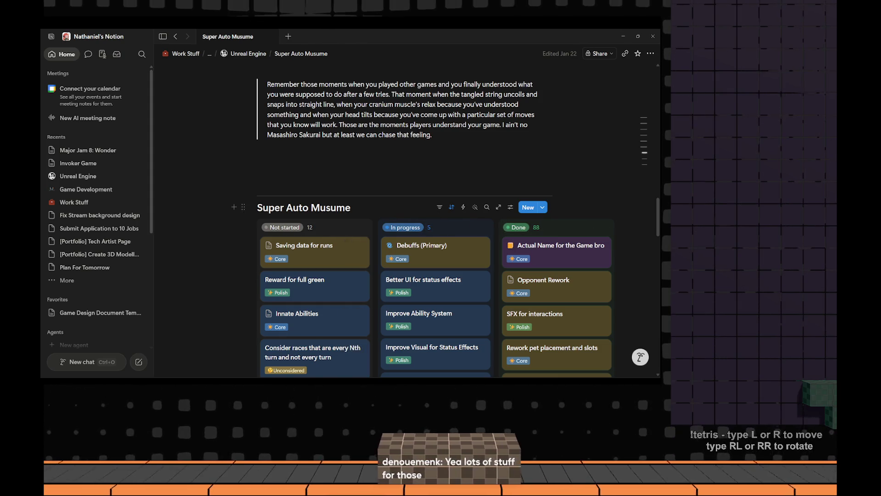
{"action": "scroll", "coordinate": [295, 245], "scroll_direction": "down", "scroll_amount": 2}
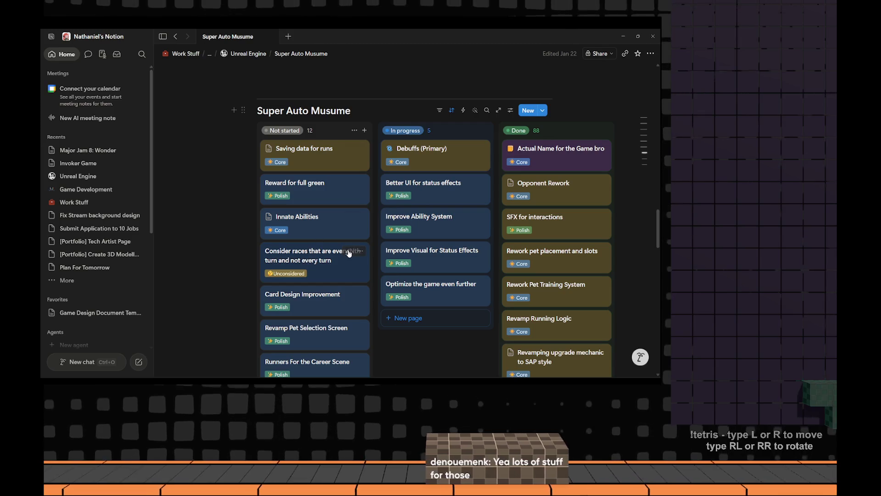
{"action": "scroll", "coordinate": [351, 246], "scroll_direction": "down", "scroll_amount": 1}
{"action": "scroll", "coordinate": [356, 248], "scroll_direction": "down", "scroll_amount": 1}
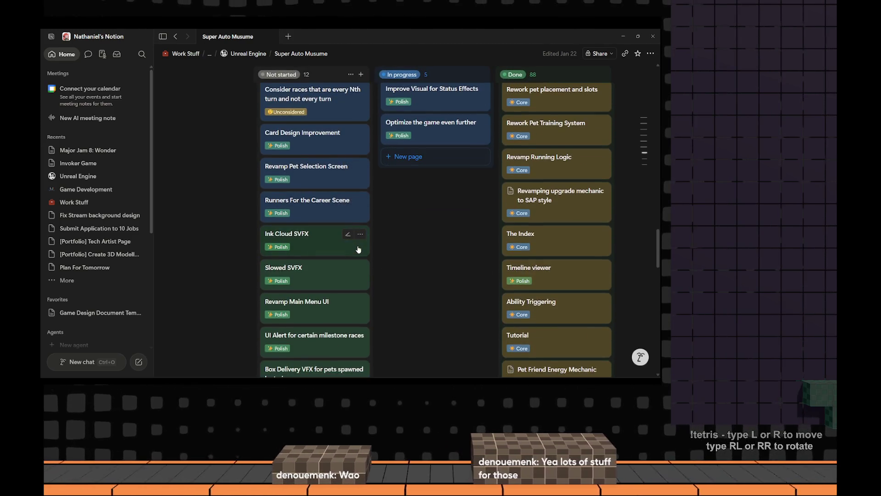
{"action": "scroll", "coordinate": [360, 251], "scroll_direction": "down", "scroll_amount": 2}
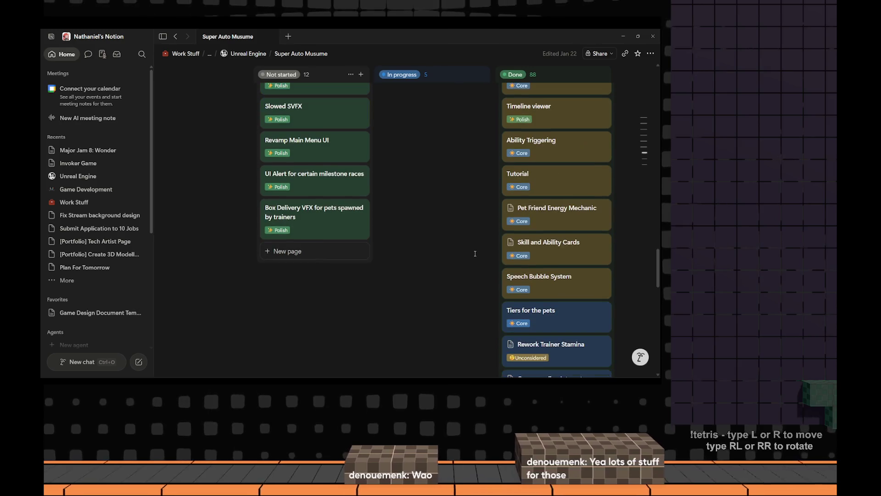
{"action": "scroll", "coordinate": [365, 260], "scroll_direction": "up", "scroll_amount": 1}
{"action": "scroll", "coordinate": [370, 268], "scroll_direction": "up", "scroll_amount": 1}
{"action": "scroll", "coordinate": [372, 268], "scroll_direction": "up", "scroll_amount": 1}
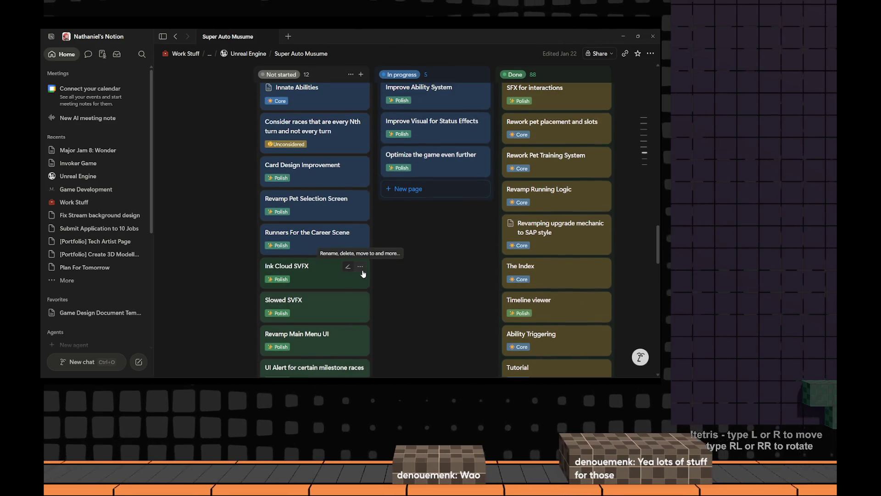
{"action": "scroll", "coordinate": [420, 273], "scroll_direction": "up", "scroll_amount": 1}
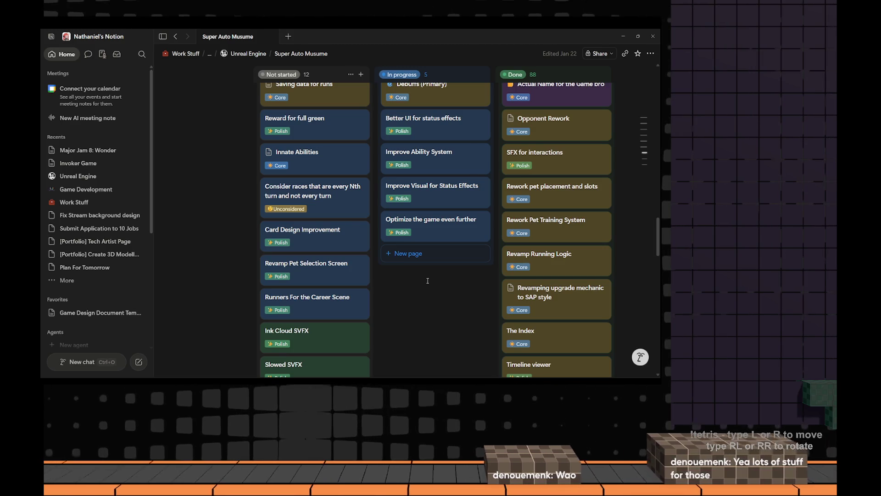
{"action": "scroll", "coordinate": [464, 241], "scroll_direction": "down", "scroll_amount": 1}
{"action": "scroll", "coordinate": [503, 207], "scroll_direction": "up", "scroll_amount": 1}
{"action": "scroll", "coordinate": [543, 179], "scroll_direction": "up", "scroll_amount": 2}
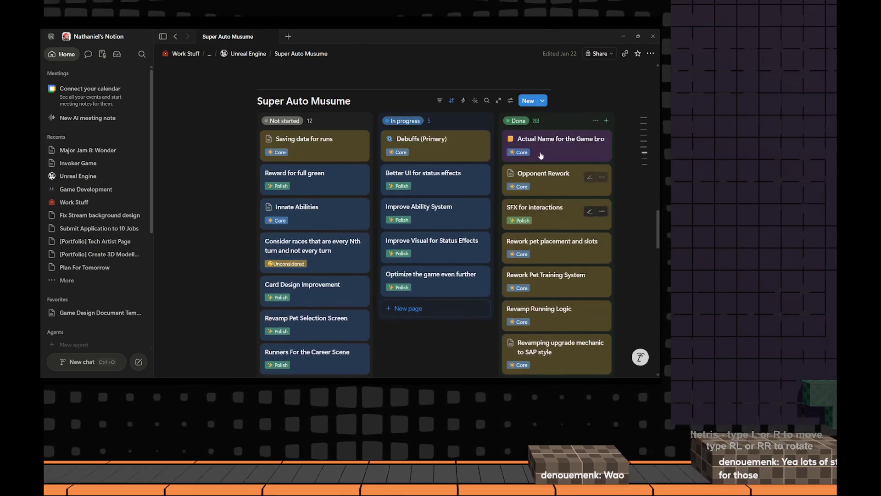
{"action": "scroll", "coordinate": [551, 171], "scroll_direction": "down", "scroll_amount": 2}
{"action": "scroll", "coordinate": [552, 171], "scroll_direction": "down", "scroll_amount": 3}
{"action": "scroll", "coordinate": [555, 170], "scroll_direction": "down", "scroll_amount": 3}
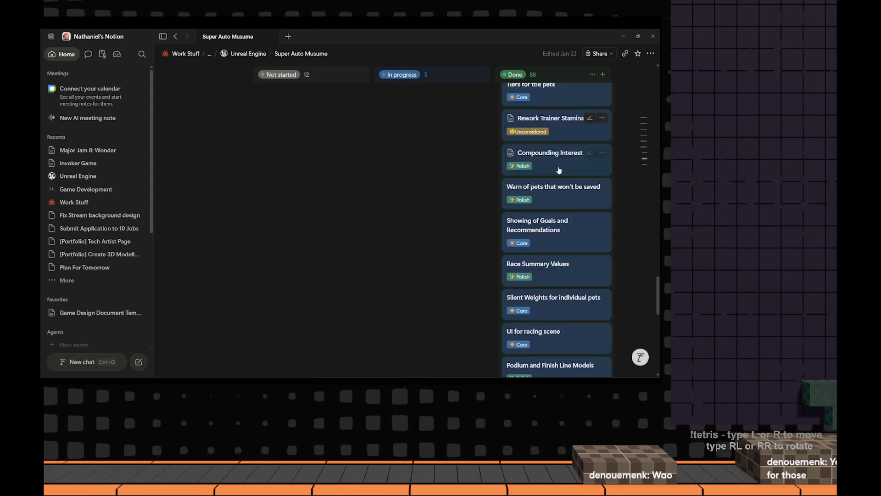
{"action": "scroll", "coordinate": [559, 171], "scroll_direction": "down", "scroll_amount": 3}
{"action": "left_click", "coordinate": [570, 212]}
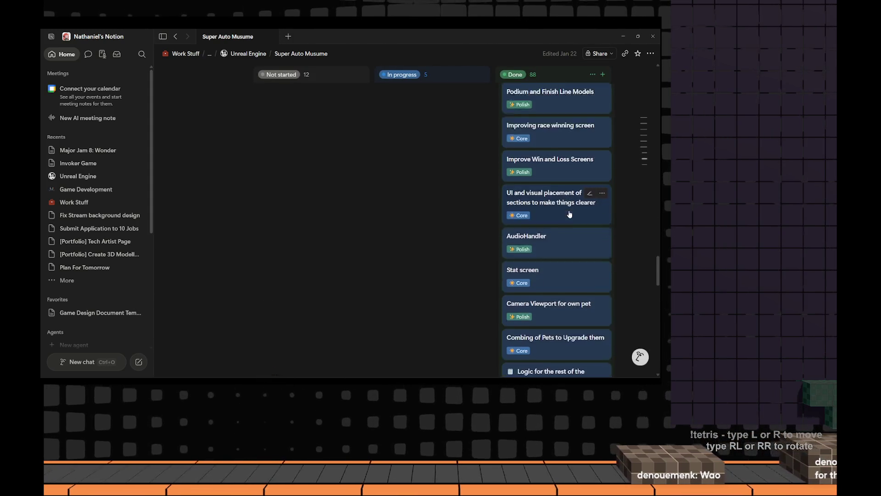
{"action": "scroll", "coordinate": [570, 214], "scroll_direction": "down", "scroll_amount": 3}
{"action": "scroll", "coordinate": [565, 215], "scroll_direction": "down", "scroll_amount": 5}
{"action": "scroll", "coordinate": [551, 218], "scroll_direction": "down", "scroll_amount": 5}
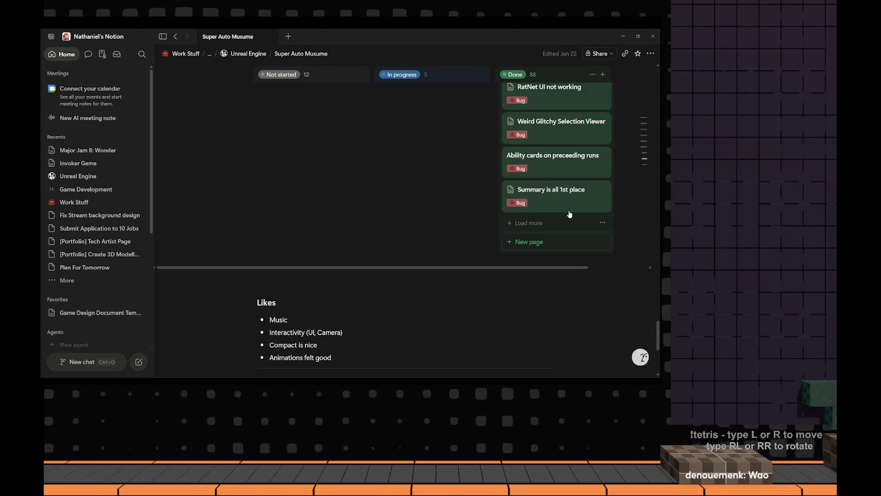
Load the remaining Done tasks down to 'Main menu button while playing'
{"action": "left_click", "coordinate": [555, 223]}
{"action": "scroll", "coordinate": [556, 221], "scroll_direction": "down", "scroll_amount": 3}
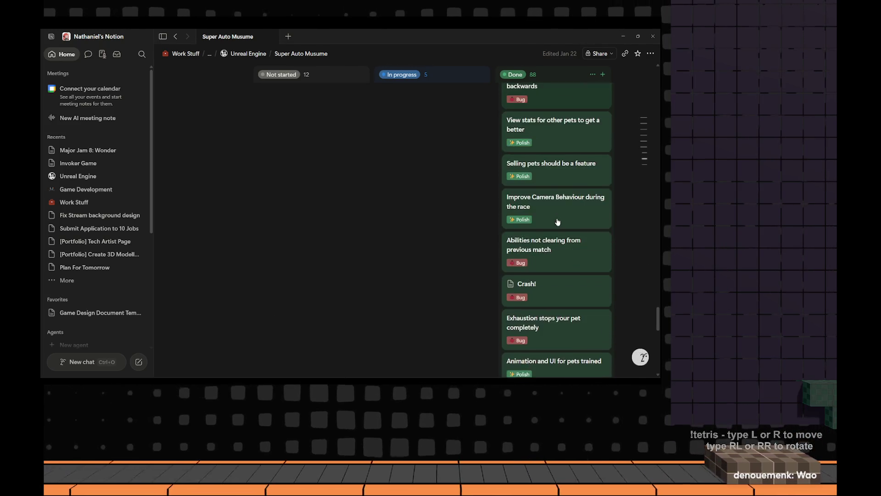
{"action": "scroll", "coordinate": [557, 221], "scroll_direction": "down", "scroll_amount": 3}
{"action": "scroll", "coordinate": [558, 221], "scroll_direction": "down", "scroll_amount": 5}
{"action": "scroll", "coordinate": [537, 200], "scroll_direction": "down", "scroll_amount": 3}
{"action": "scroll", "coordinate": [524, 176], "scroll_direction": "up", "scroll_amount": 3}
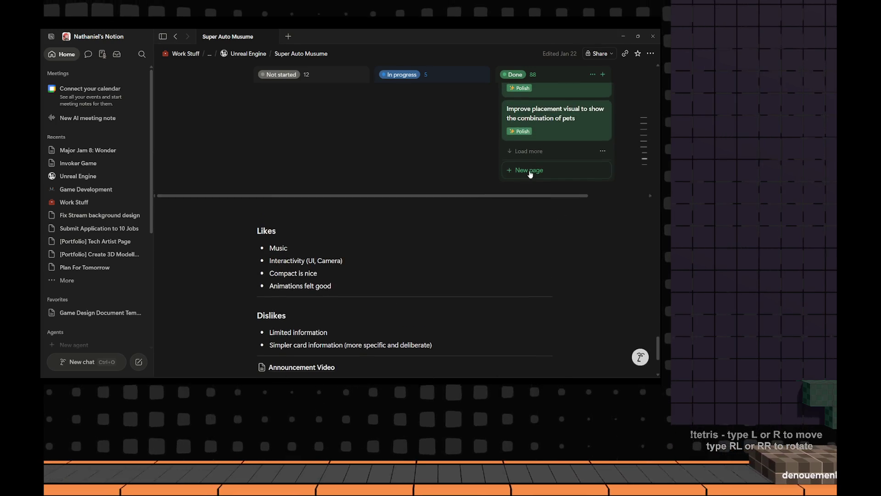
{"action": "left_click", "coordinate": [532, 153]}
{"action": "scroll", "coordinate": [544, 193], "scroll_direction": "down", "scroll_amount": 3}
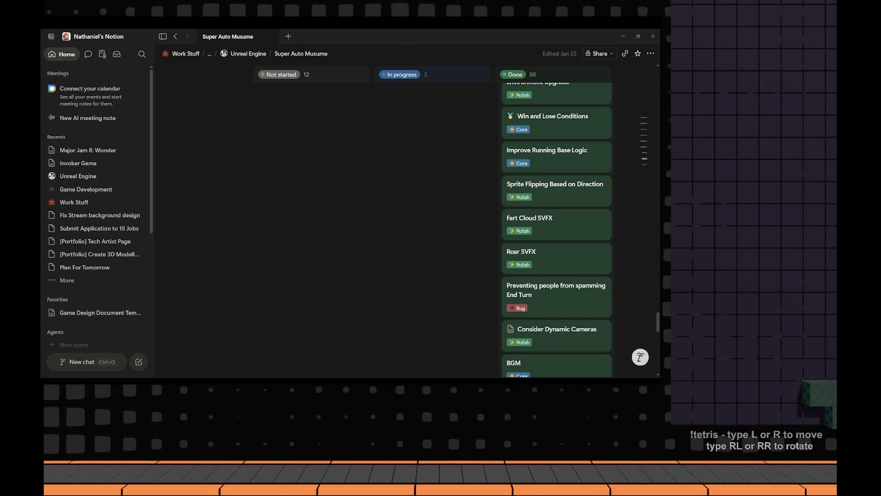
{"action": "scroll", "coordinate": [546, 292], "scroll_direction": "down", "scroll_amount": 3}
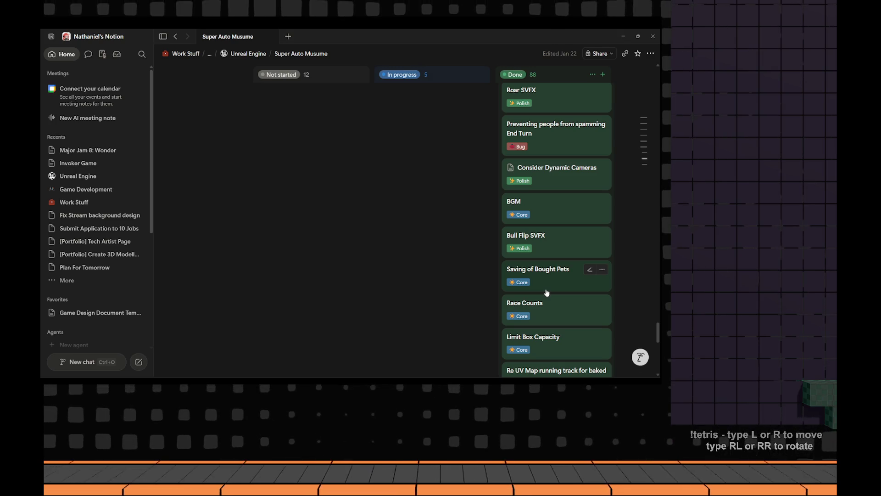
{"action": "scroll", "coordinate": [551, 257], "scroll_direction": "down", "scroll_amount": 3}
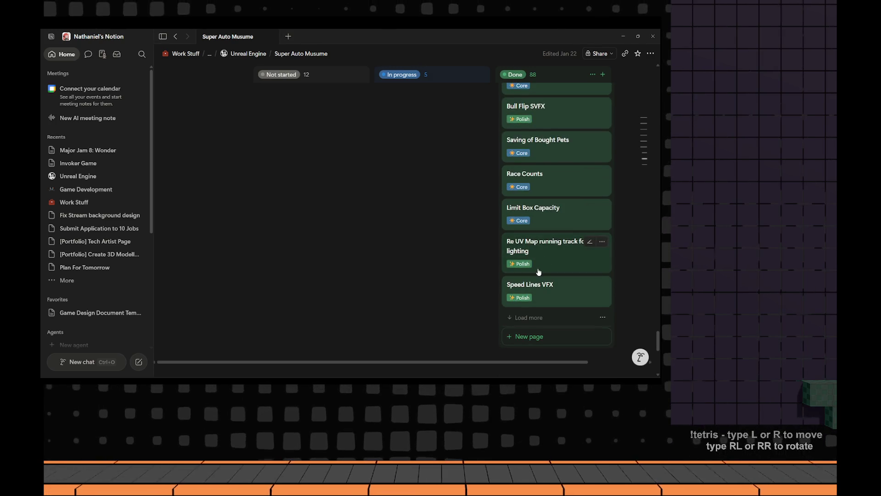
{"action": "left_click", "coordinate": [525, 317]}
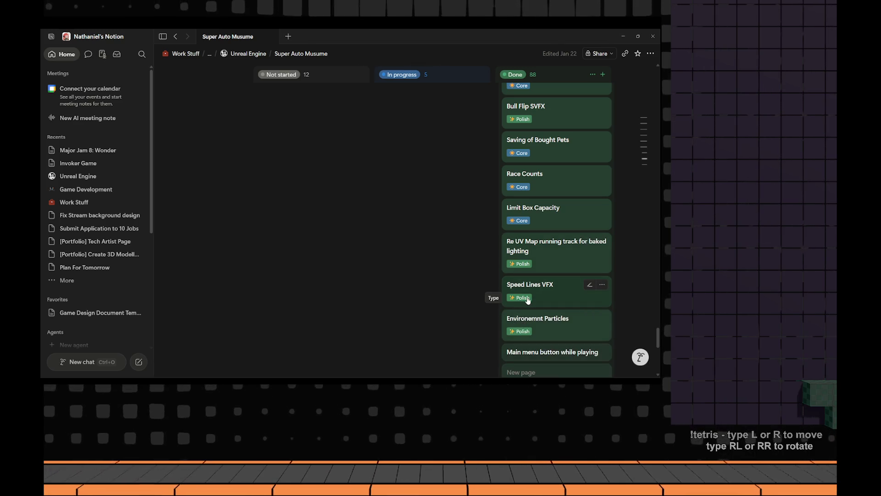
{"action": "scroll", "coordinate": [527, 300], "scroll_direction": "down", "scroll_amount": 3}
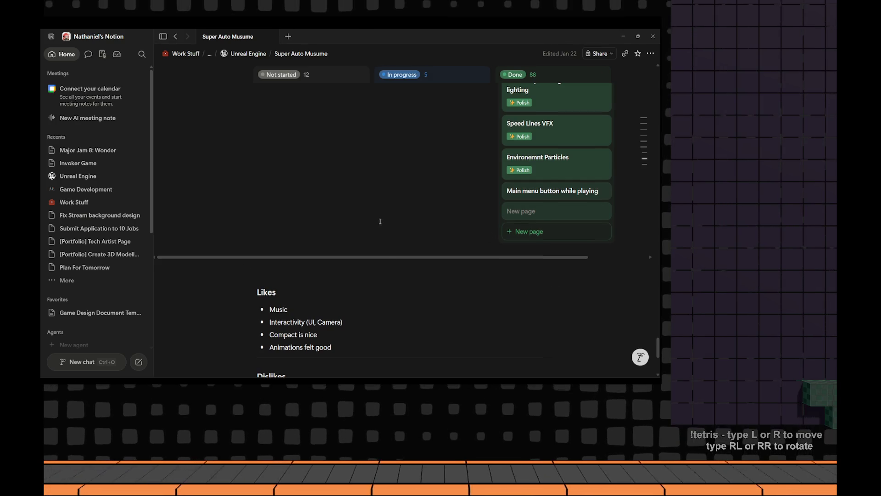
{"action": "scroll", "coordinate": [393, 263], "scroll_direction": "down", "scroll_amount": 3}
{"action": "scroll", "coordinate": [389, 262], "scroll_direction": "down", "scroll_amount": 3}
{"action": "scroll", "coordinate": [384, 261], "scroll_direction": "down", "scroll_amount": 3}
{"action": "scroll", "coordinate": [384, 261], "scroll_direction": "up", "scroll_amount": 5}
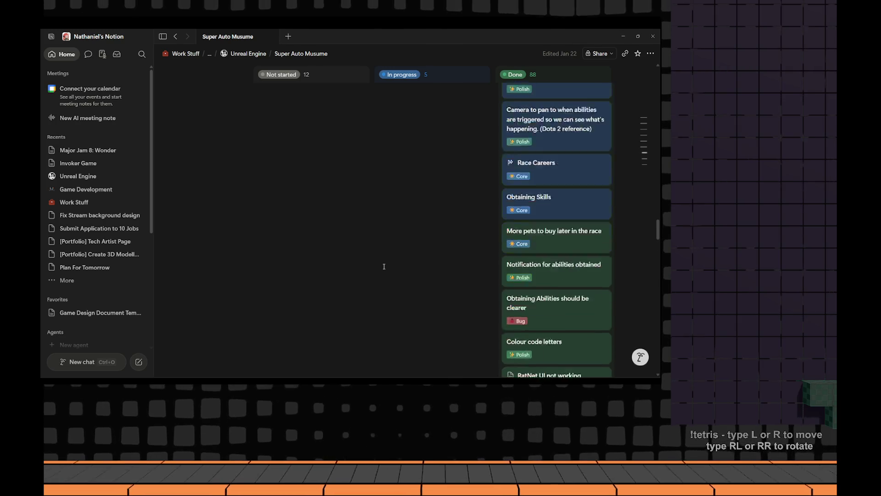
{"action": "scroll", "coordinate": [384, 263], "scroll_direction": "up", "scroll_amount": 5}
{"action": "scroll", "coordinate": [383, 266], "scroll_direction": "up", "scroll_amount": 5}
{"action": "scroll", "coordinate": [384, 269], "scroll_direction": "up", "scroll_amount": 5}
{"action": "scroll", "coordinate": [383, 271], "scroll_direction": "up", "scroll_amount": 5}
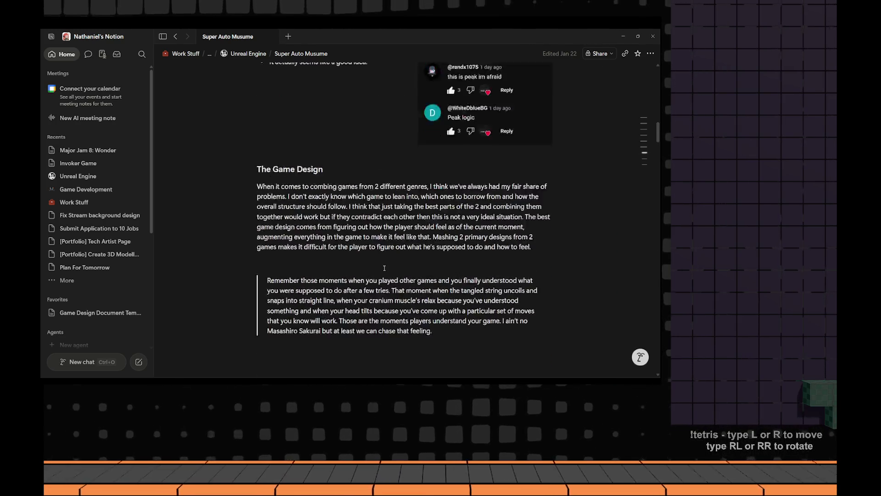
{"action": "scroll", "coordinate": [384, 272], "scroll_direction": "up", "scroll_amount": 5}
{"action": "scroll", "coordinate": [384, 274], "scroll_direction": "up", "scroll_amount": 5}
{"action": "scroll", "coordinate": [384, 275], "scroll_direction": "up", "scroll_amount": 5}
{"action": "scroll", "coordinate": [384, 276], "scroll_direction": "up", "scroll_amount": 3}
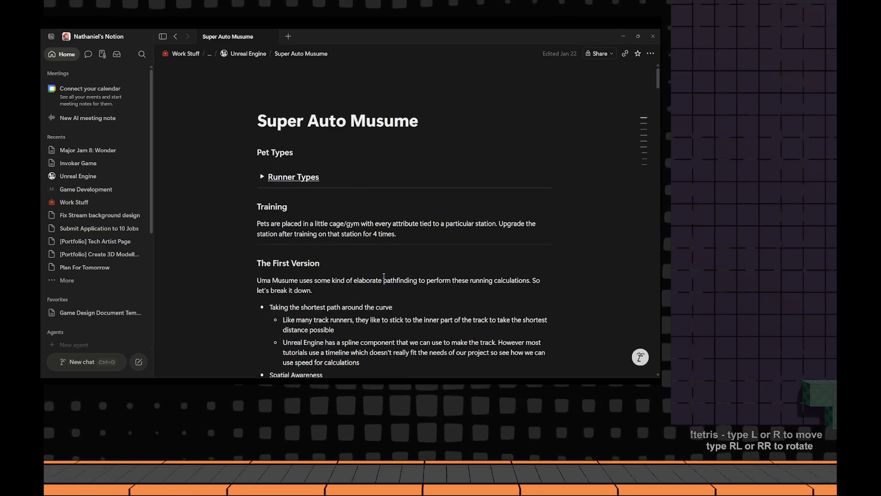
{"action": "scroll", "coordinate": [384, 276], "scroll_direction": "down", "scroll_amount": 3}
{"action": "scroll", "coordinate": [384, 275], "scroll_direction": "down", "scroll_amount": 3}
{"action": "scroll", "coordinate": [384, 275], "scroll_direction": "down", "scroll_amount": 2}
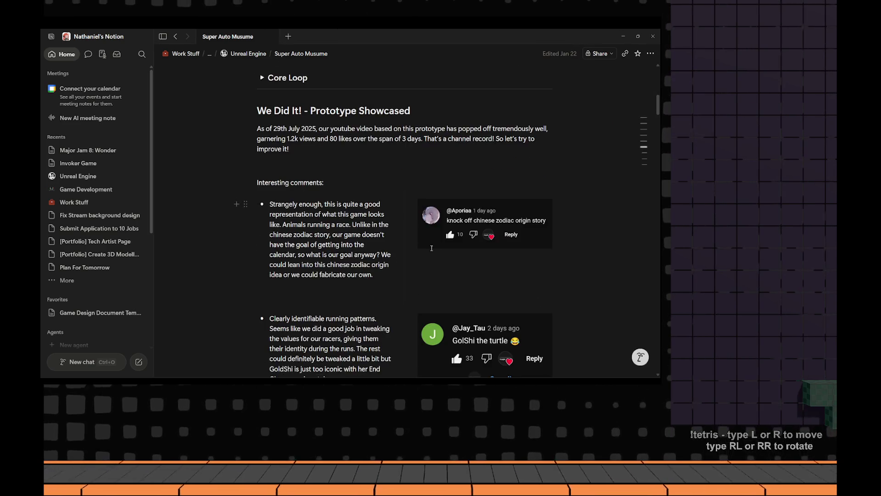
{"action": "scroll", "coordinate": [385, 262], "scroll_direction": "down", "scroll_amount": 3}
{"action": "scroll", "coordinate": [384, 234], "scroll_direction": "down", "scroll_amount": 3}
{"action": "scroll", "coordinate": [384, 208], "scroll_direction": "down", "scroll_amount": 1}
{"action": "scroll", "coordinate": [383, 208], "scroll_direction": "down", "scroll_amount": 3}
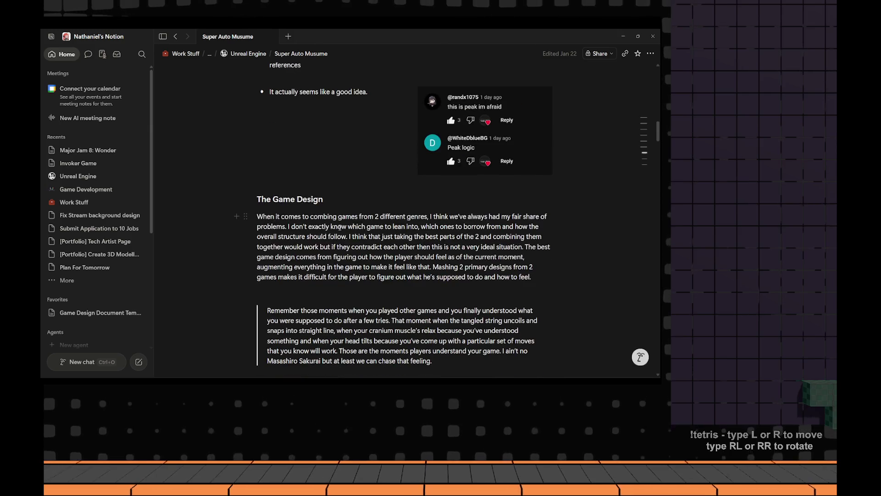
{"action": "scroll", "coordinate": [339, 226], "scroll_direction": "down", "scroll_amount": 2}
{"action": "scroll", "coordinate": [344, 234], "scroll_direction": "down", "scroll_amount": 1}
{"action": "scroll", "coordinate": [349, 241], "scroll_direction": "down", "scroll_amount": 1}
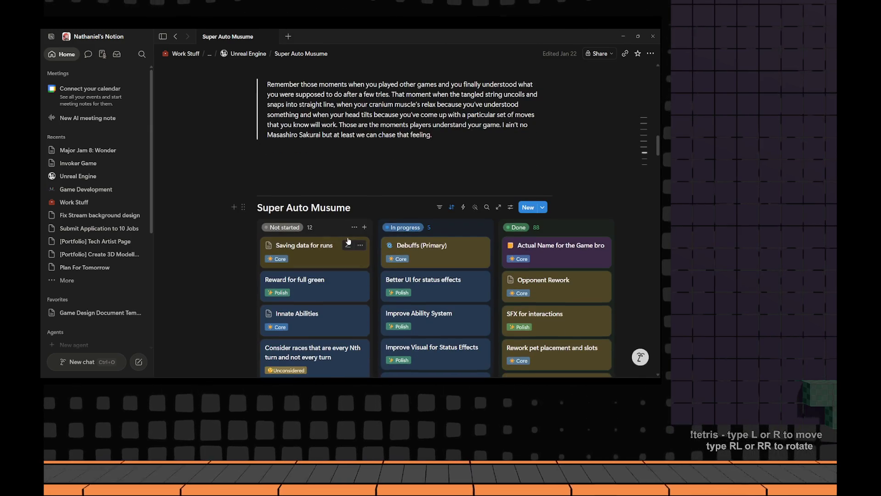
{"action": "scroll", "coordinate": [348, 244], "scroll_direction": "down", "scroll_amount": 2}
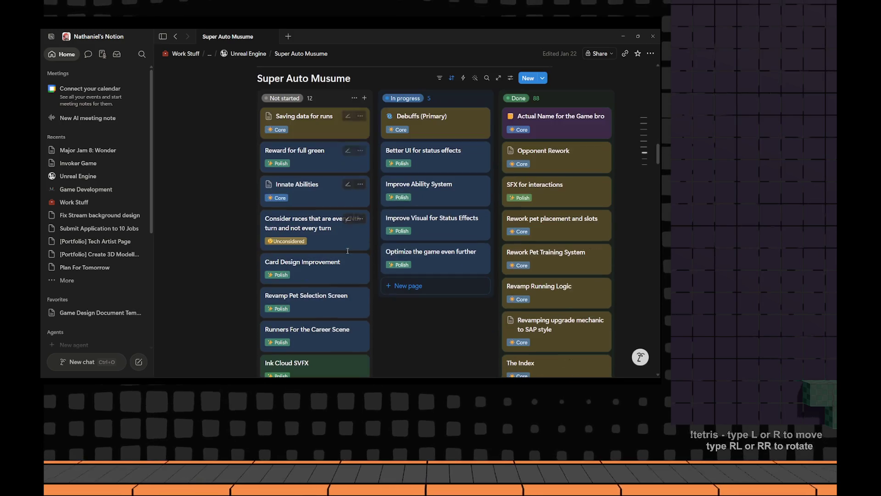
{"action": "scroll", "coordinate": [364, 248], "scroll_direction": "down", "scroll_amount": 3}
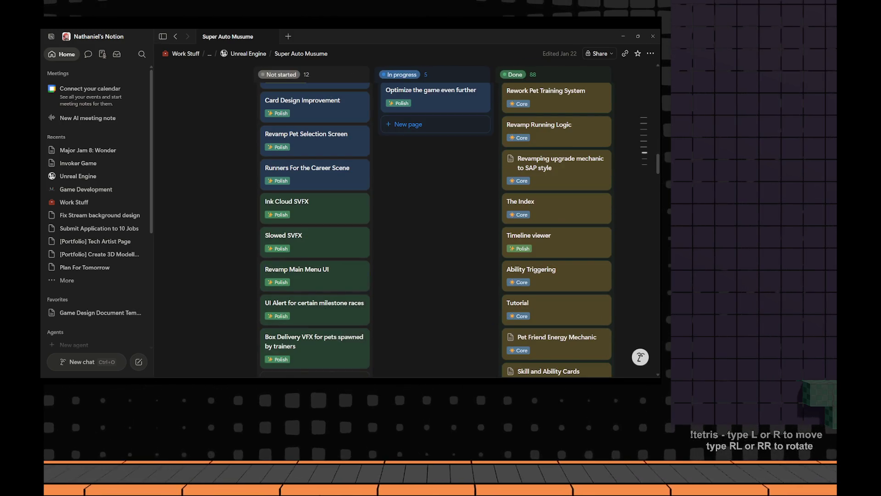
{"action": "scroll", "coordinate": [271, 237], "scroll_direction": "down", "scroll_amount": 3}
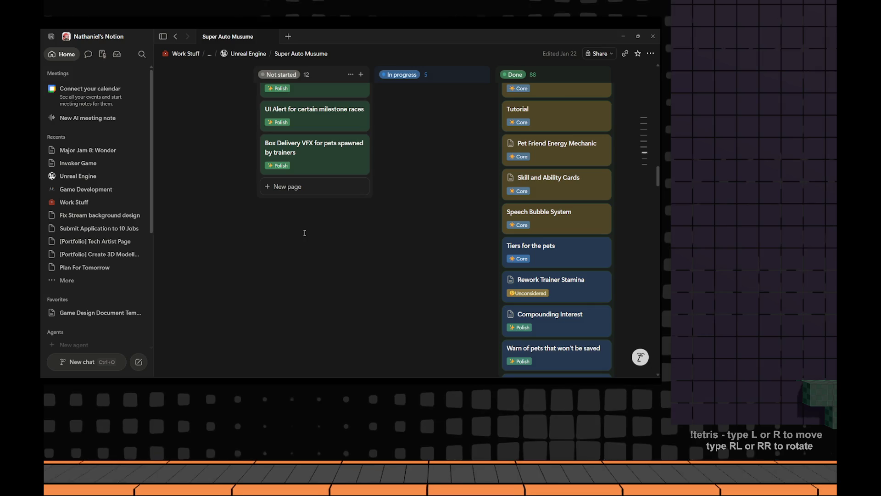
{"action": "scroll", "coordinate": [304, 233], "scroll_direction": "up", "scroll_amount": 2}
{"action": "scroll", "coordinate": [304, 234], "scroll_direction": "up", "scroll_amount": 3}
{"action": "scroll", "coordinate": [305, 235], "scroll_direction": "up", "scroll_amount": 1}
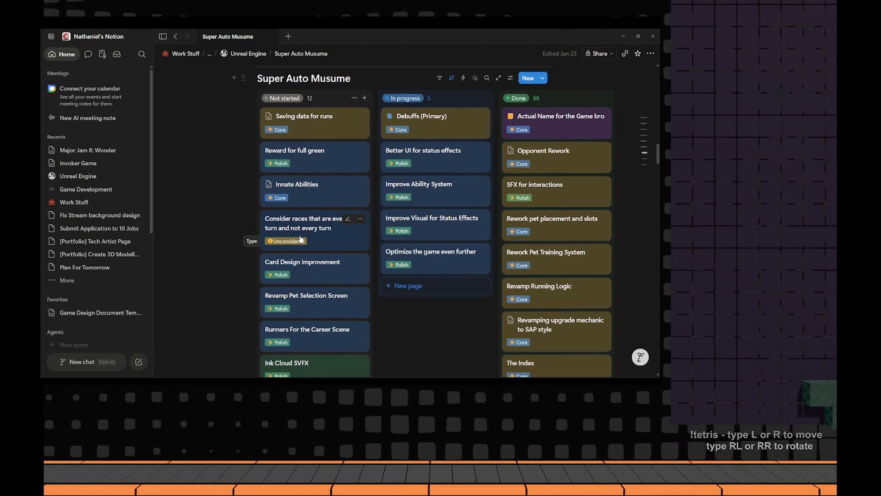
{"action": "scroll", "coordinate": [300, 238], "scroll_direction": "down", "scroll_amount": 2}
{"action": "scroll", "coordinate": [309, 241], "scroll_direction": "down", "scroll_amount": 1}
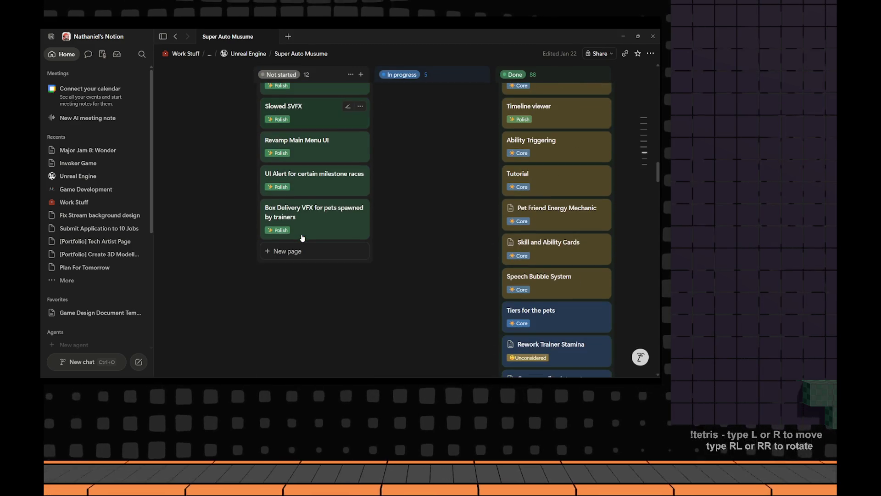
{"action": "scroll", "coordinate": [344, 248], "scroll_direction": "up", "scroll_amount": 1}
{"action": "scroll", "coordinate": [389, 261], "scroll_direction": "up", "scroll_amount": 4}
{"action": "scroll", "coordinate": [389, 261], "scroll_direction": "down", "scroll_amount": 1}
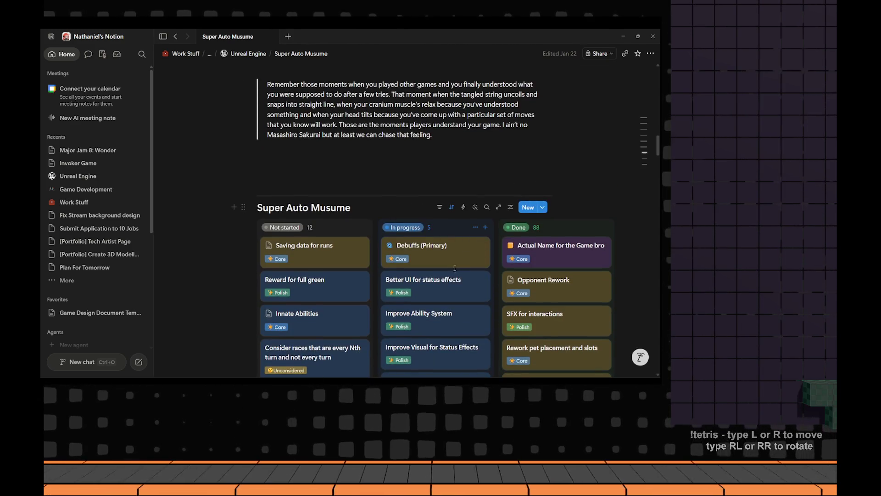
{"action": "scroll", "coordinate": [454, 268], "scroll_direction": "up", "scroll_amount": 3}
{"action": "scroll", "coordinate": [441, 266], "scroll_direction": "up", "scroll_amount": 3}
{"action": "scroll", "coordinate": [427, 261], "scroll_direction": "up", "scroll_amount": 3}
{"action": "scroll", "coordinate": [417, 260], "scroll_direction": "up", "scroll_amount": 1}
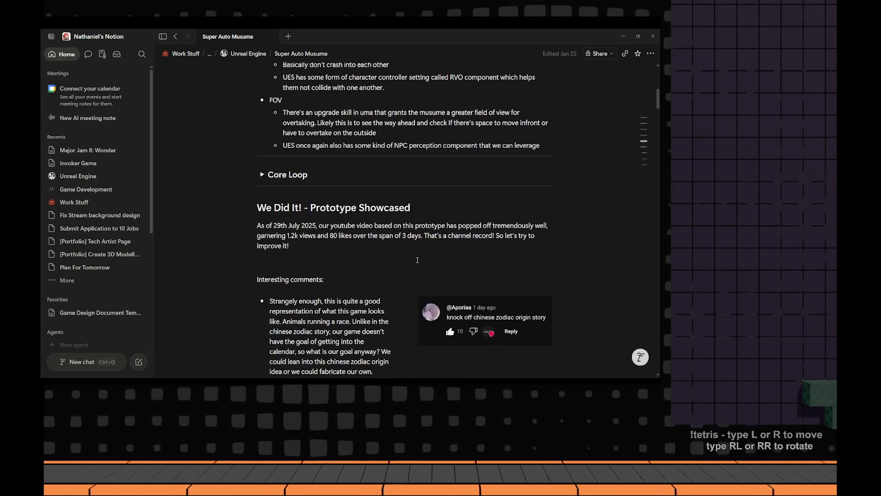
{"action": "scroll", "coordinate": [417, 259], "scroll_direction": "up", "scroll_amount": 1}
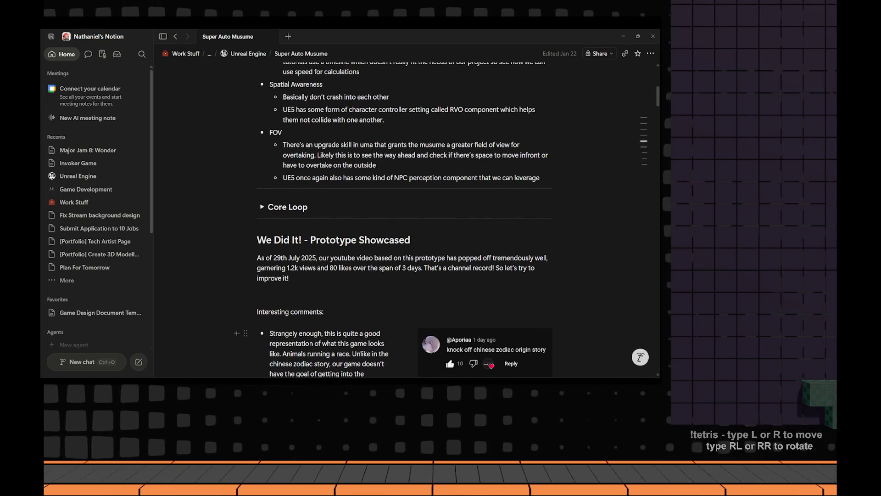
{"action": "scroll", "coordinate": [317, 320], "scroll_direction": "down", "scroll_amount": 3}
{"action": "scroll", "coordinate": [344, 310], "scroll_direction": "down", "scroll_amount": 3}
{"action": "scroll", "coordinate": [371, 300], "scroll_direction": "down", "scroll_amount": 3}
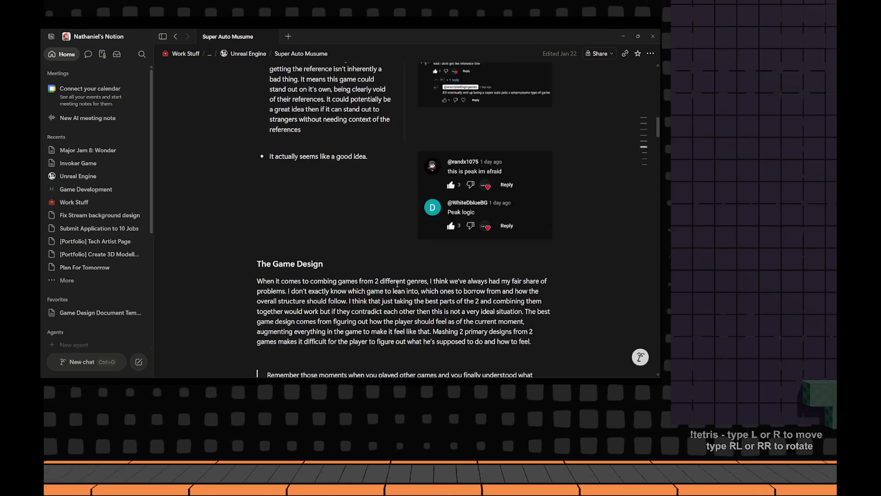
{"action": "scroll", "coordinate": [397, 289], "scroll_direction": "down", "scroll_amount": 3}
{"action": "scroll", "coordinate": [396, 290], "scroll_direction": "down", "scroll_amount": 3}
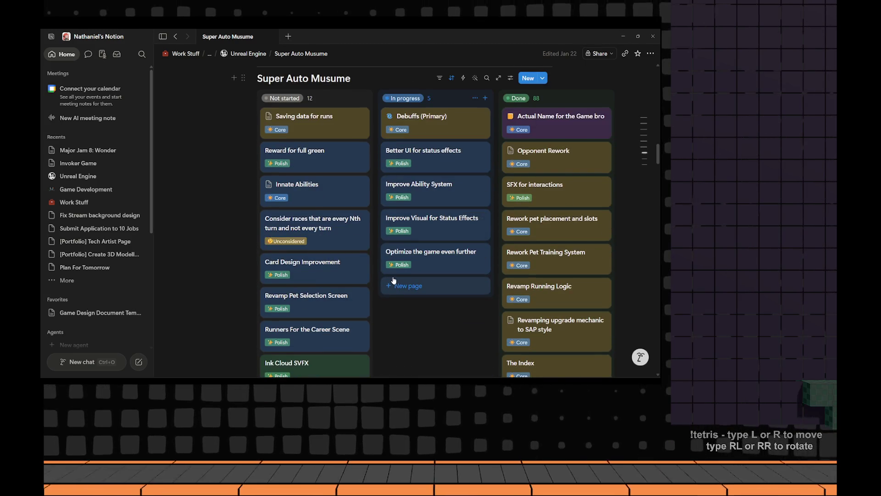
{"action": "scroll", "coordinate": [344, 206], "scroll_direction": "down", "scroll_amount": 5}
{"action": "scroll", "coordinate": [331, 185], "scroll_direction": "down", "scroll_amount": 6}
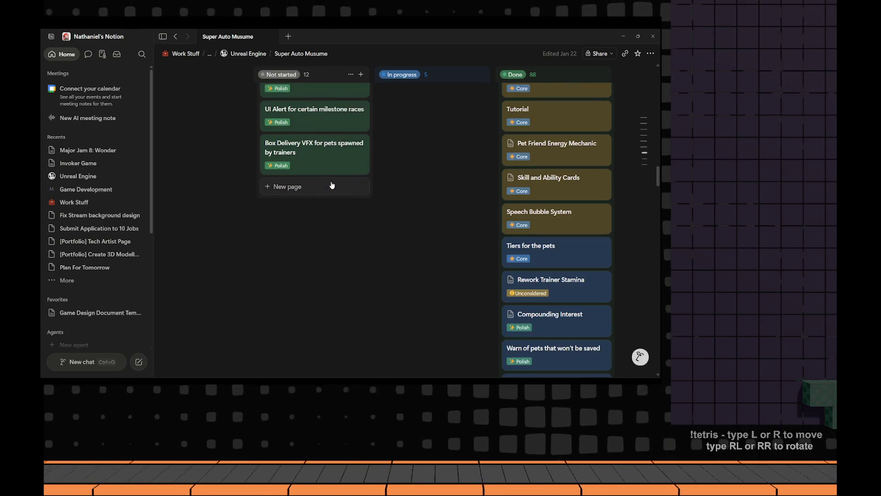
{"action": "scroll", "coordinate": [331, 185], "scroll_direction": "down", "scroll_amount": 5}
{"action": "scroll", "coordinate": [335, 181], "scroll_direction": "down", "scroll_amount": 5}
{"action": "scroll", "coordinate": [337, 177], "scroll_direction": "down", "scroll_amount": 5}
{"action": "scroll", "coordinate": [338, 172], "scroll_direction": "down", "scroll_amount": 5}
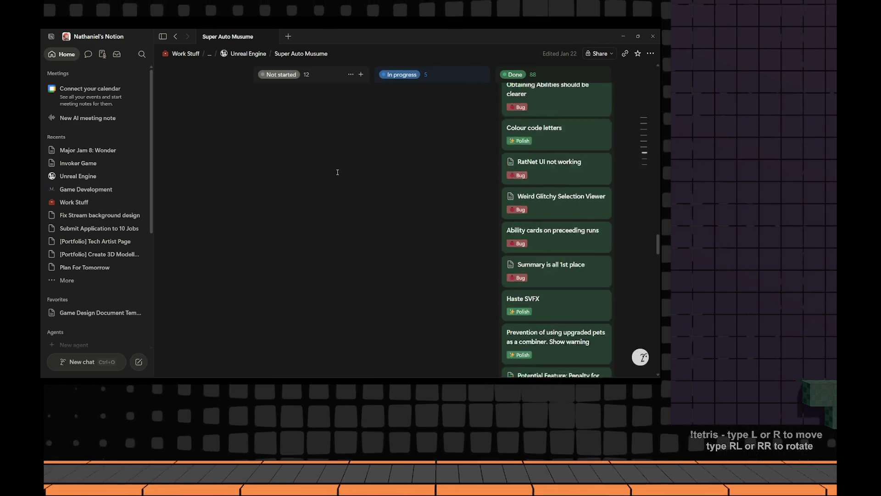
{"action": "scroll", "coordinate": [337, 172], "scroll_direction": "down", "scroll_amount": 5}
{"action": "scroll", "coordinate": [337, 171], "scroll_direction": "down", "scroll_amount": 5}
{"action": "scroll", "coordinate": [337, 171], "scroll_direction": "down", "scroll_amount": 5}
{"action": "scroll", "coordinate": [336, 170], "scroll_direction": "down", "scroll_amount": 5}
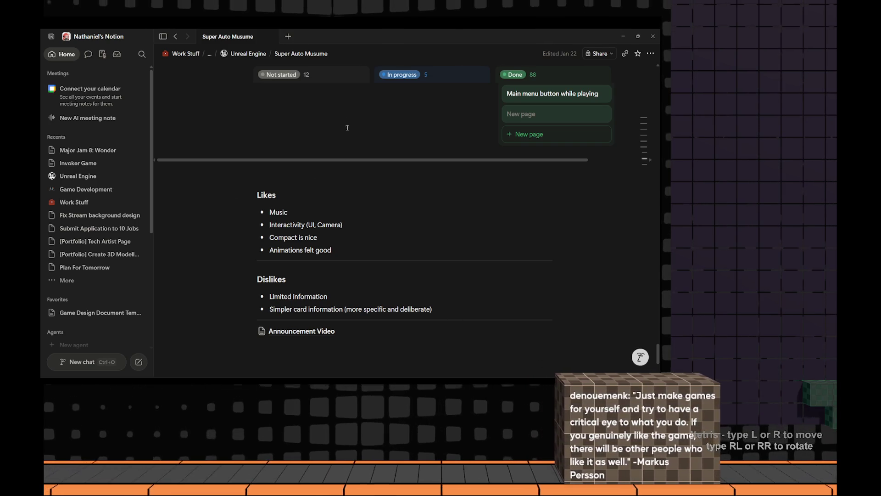
Switch to the browser's Google results tab and begin a new search in the address bar
{"action": "key", "text": "alt+Tab"}
{"action": "left_click", "coordinate": [538, 35]}
{"action": "left_click", "coordinate": [467, 49]}
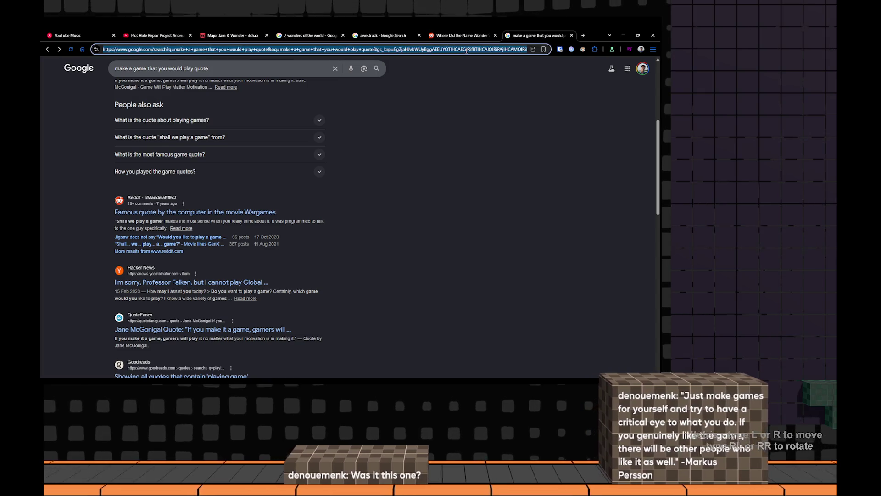
{"action": "type", "text": "mark"}
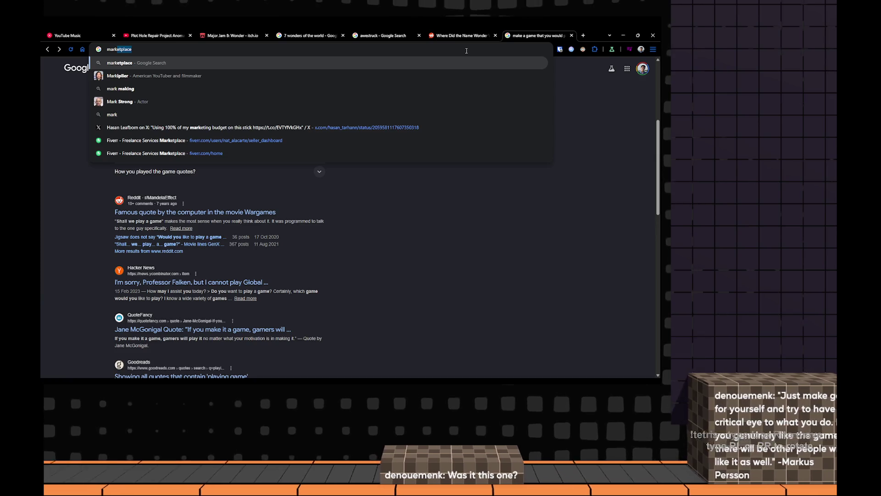
{"action": "type", "text": "us"}
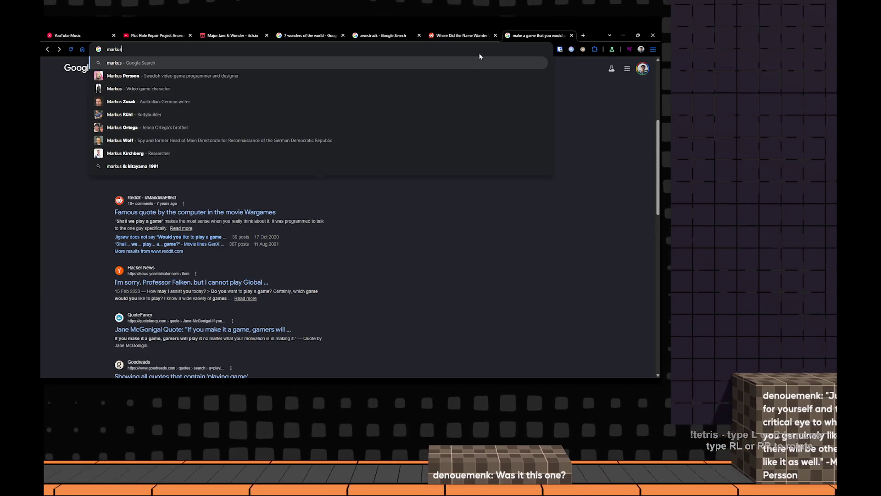
Search Google for 'markus persson' from the suggestions and view the All results
{"action": "key", "text": "Down"}
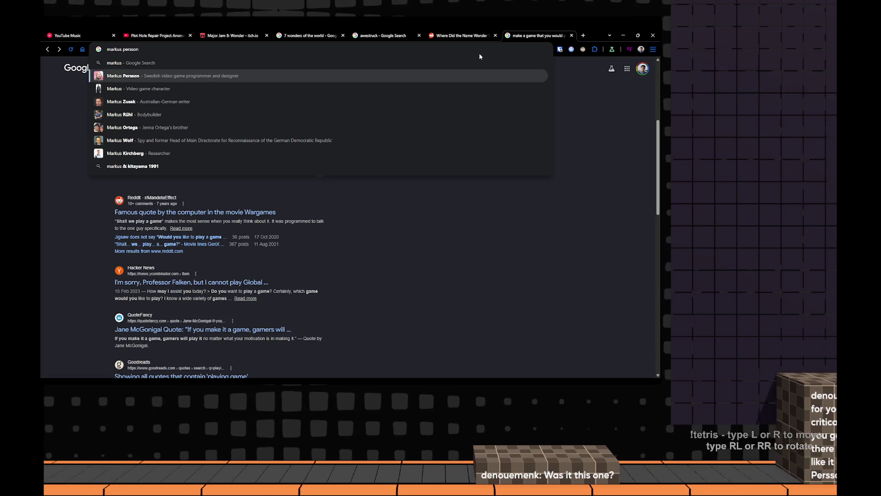
{"action": "key", "text": "Return"}
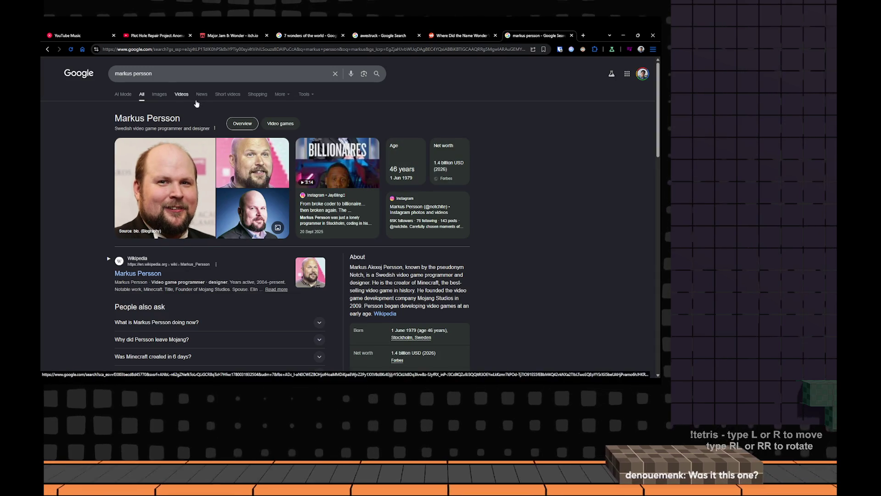
{"action": "left_click", "coordinate": [244, 73]}
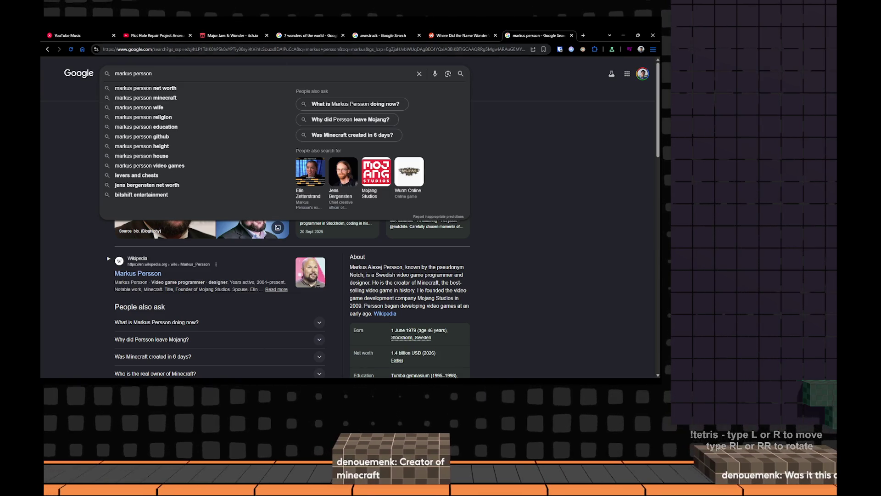
{"action": "left_click", "coordinate": [88, 261]}
{"action": "scroll", "coordinate": [99, 242], "scroll_direction": "down", "scroll_amount": 3}
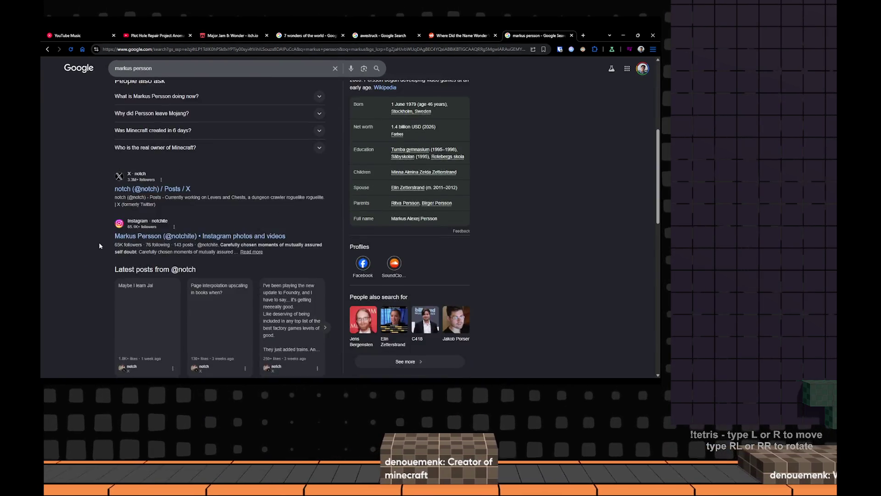
{"action": "scroll", "coordinate": [98, 241], "scroll_direction": "up", "scroll_amount": 2}
{"action": "scroll", "coordinate": [98, 241], "scroll_direction": "down", "scroll_amount": 2}
{"action": "scroll", "coordinate": [98, 242], "scroll_direction": "down", "scroll_amount": 2}
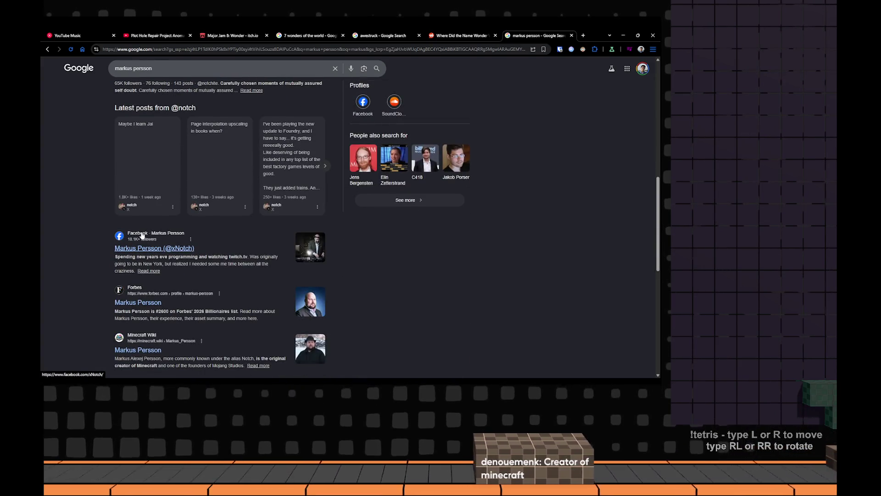
{"action": "scroll", "coordinate": [148, 234], "scroll_direction": "up", "scroll_amount": 3}
{"action": "scroll", "coordinate": [148, 234], "scroll_direction": "up", "scroll_amount": 2}
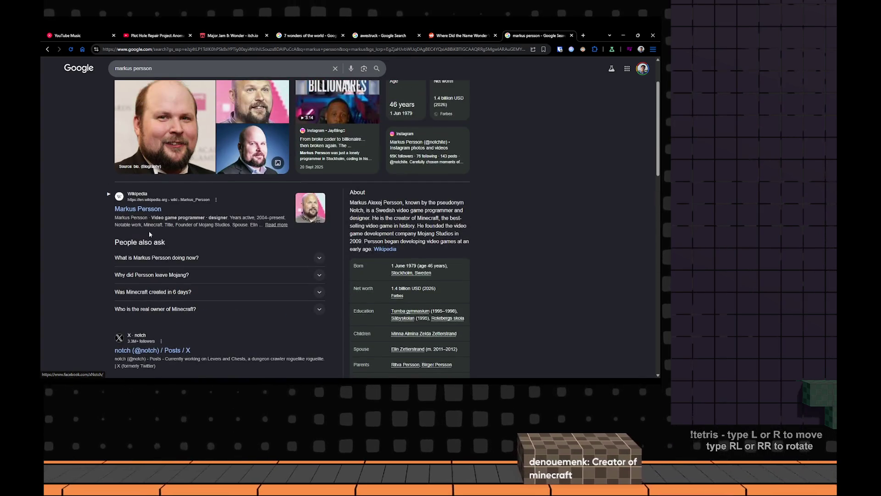
Browse the Images results, expand 'What is Markus Persson doing now?', then close the tab and return to Notion
{"action": "left_click", "coordinate": [159, 93]}
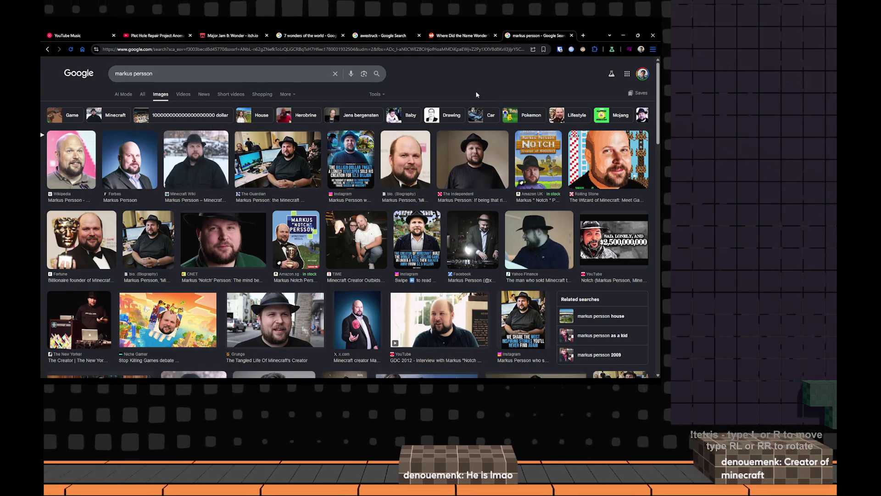
{"action": "left_click", "coordinate": [48, 50]}
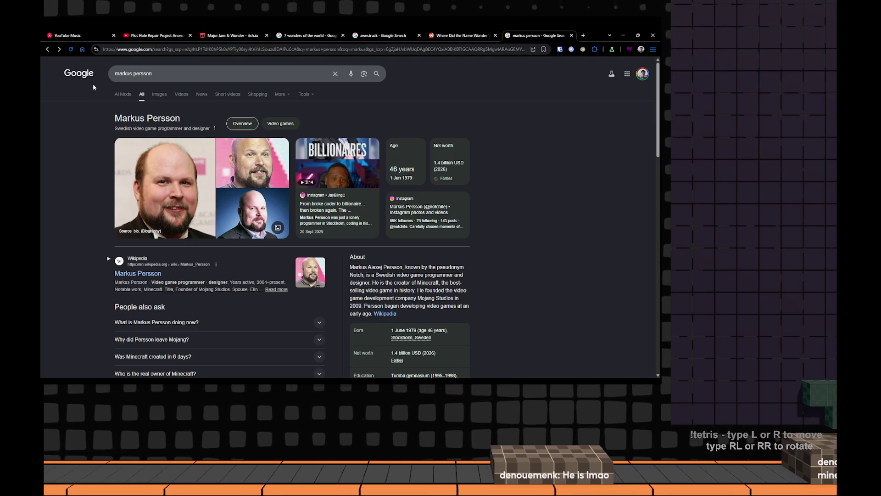
{"action": "left_click", "coordinate": [198, 321]}
{"action": "scroll", "coordinate": [237, 318], "scroll_direction": "down", "scroll_amount": 3}
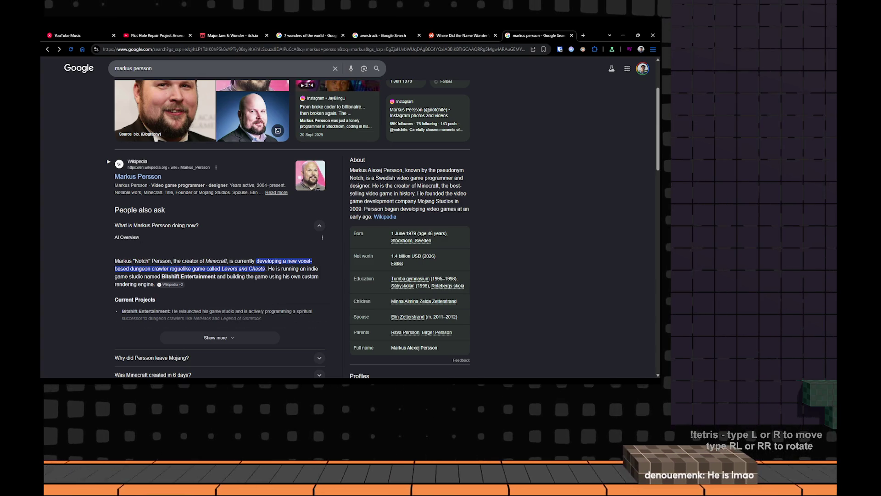
{"action": "scroll", "coordinate": [484, 74], "scroll_direction": "up", "scroll_amount": 3}
{"action": "key", "text": "ctrl+w"}
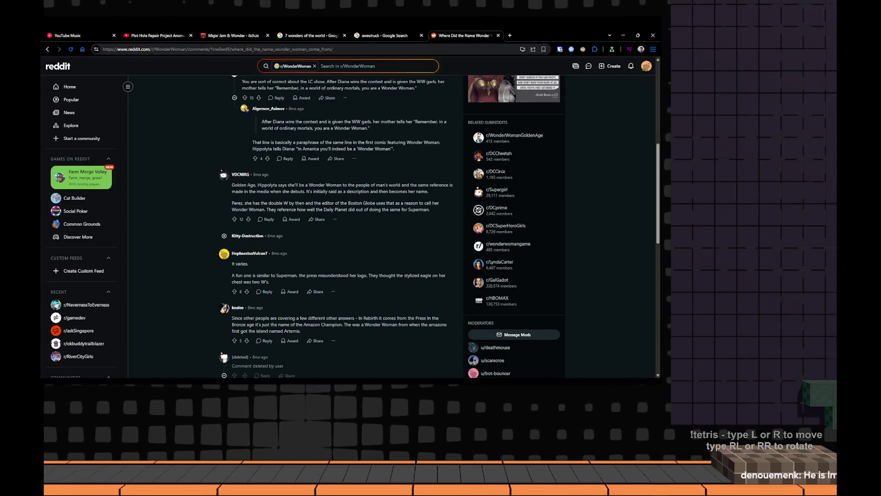
{"action": "key", "text": "alt+Tab"}
{"action": "scroll", "coordinate": [345, 244], "scroll_direction": "up", "scroll_amount": 5}
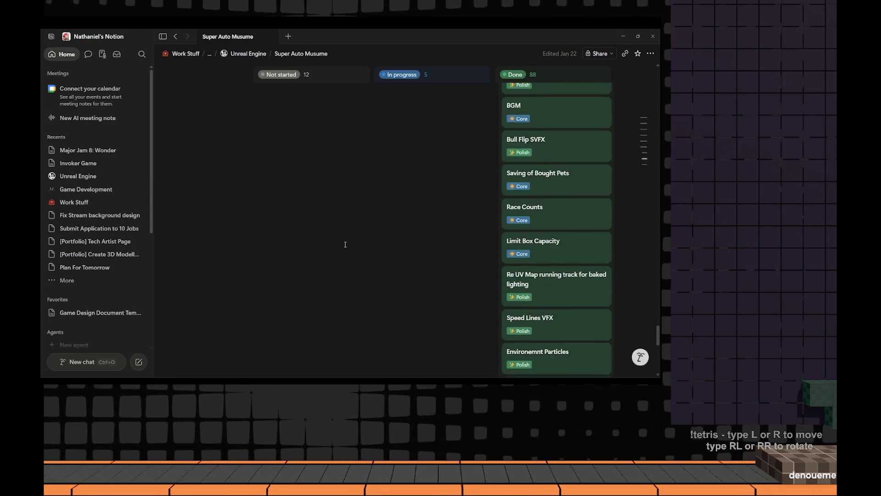
{"action": "scroll", "coordinate": [345, 243], "scroll_direction": "up", "scroll_amount": 5}
Navigate via the Unreal Engine parent page back to the 'Major Jam 8: Wonder' page's quote line
{"action": "left_click", "coordinate": [248, 54]}
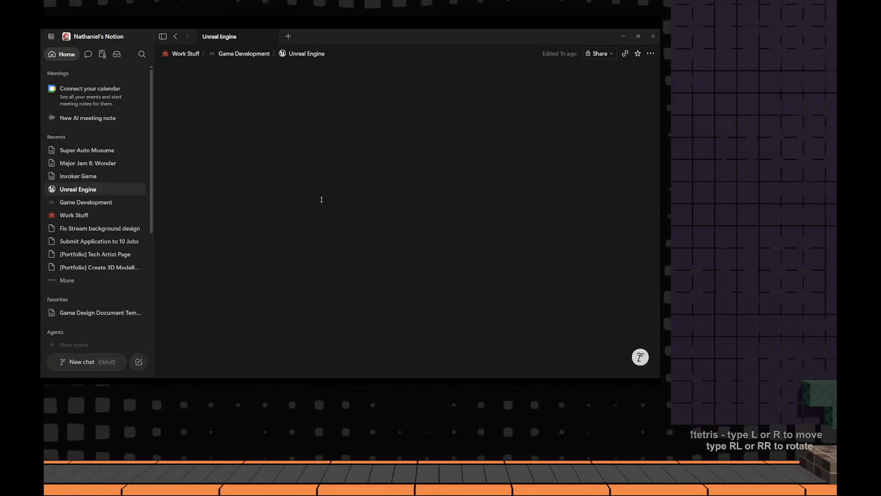
{"action": "scroll", "coordinate": [270, 254], "scroll_direction": "down", "scroll_amount": 2}
{"action": "scroll", "coordinate": [278, 249], "scroll_direction": "down", "scroll_amount": 3}
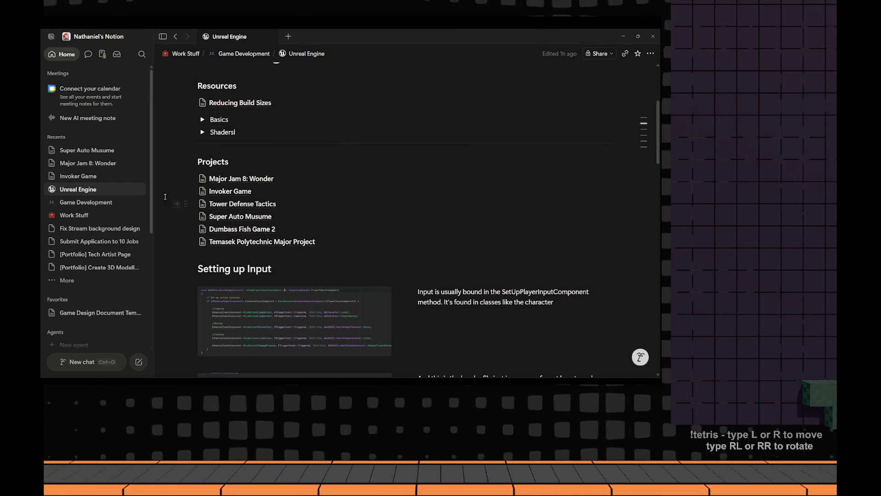
{"action": "left_click", "coordinate": [238, 178]}
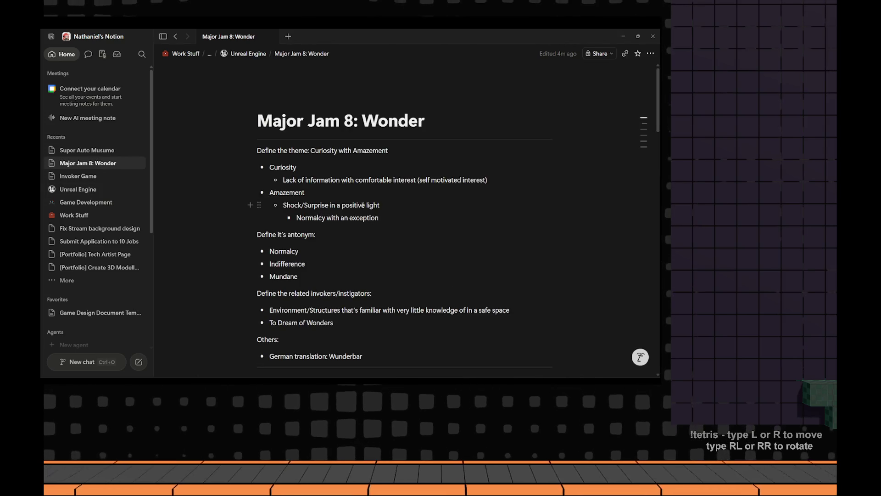
{"action": "scroll", "coordinate": [299, 261], "scroll_direction": "down", "scroll_amount": 10}
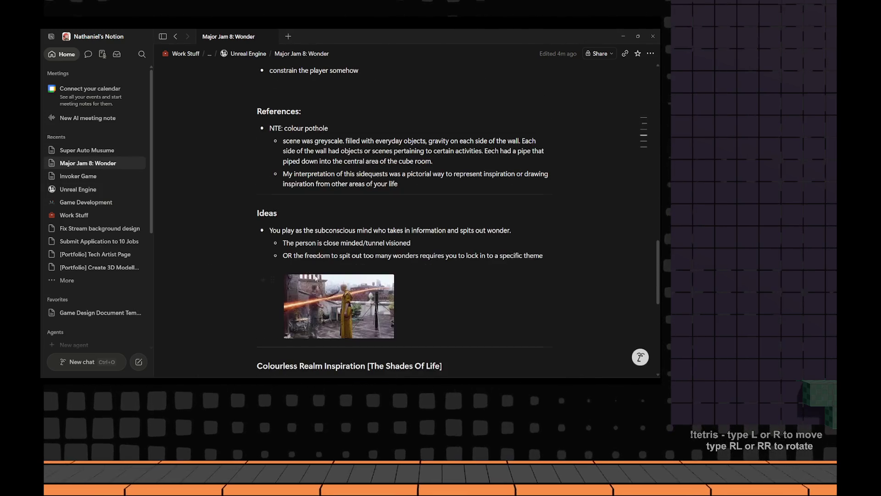
{"action": "scroll", "coordinate": [316, 279], "scroll_direction": "down", "scroll_amount": 3}
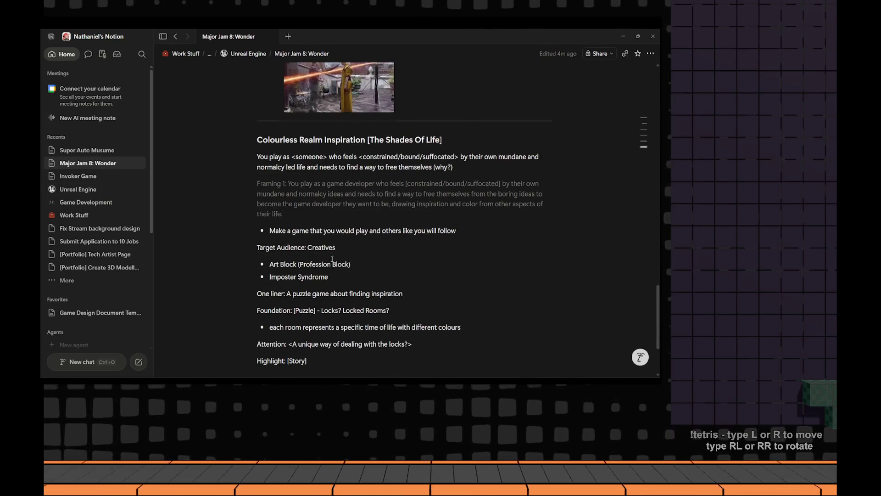
{"action": "left_click", "coordinate": [468, 235]}
{"action": "type", "text": "- N"}
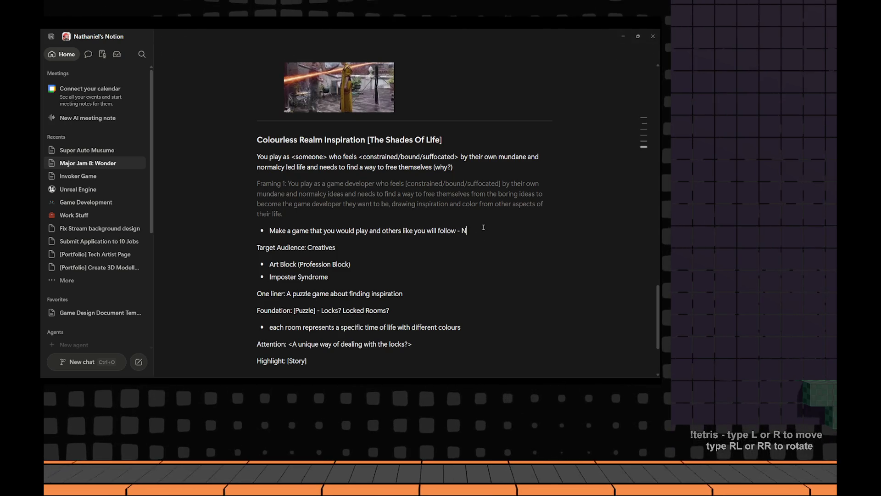
{"action": "type", "text": "otch"}
Select and check the '- Notch' quote bullet, then bring the browser's Reddit thread forward
{"action": "left_click_drag", "start_coordinate": [483, 229], "coordinate": [265, 229]}
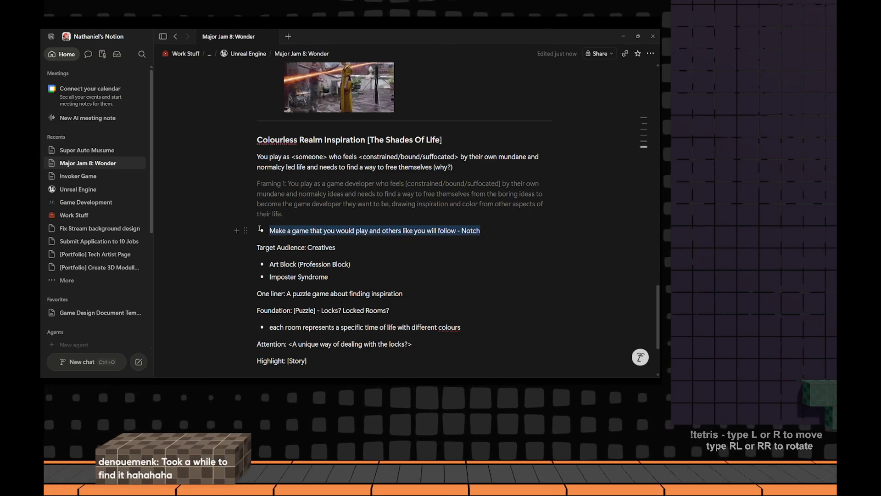
{"action": "left_click", "coordinate": [324, 231]}
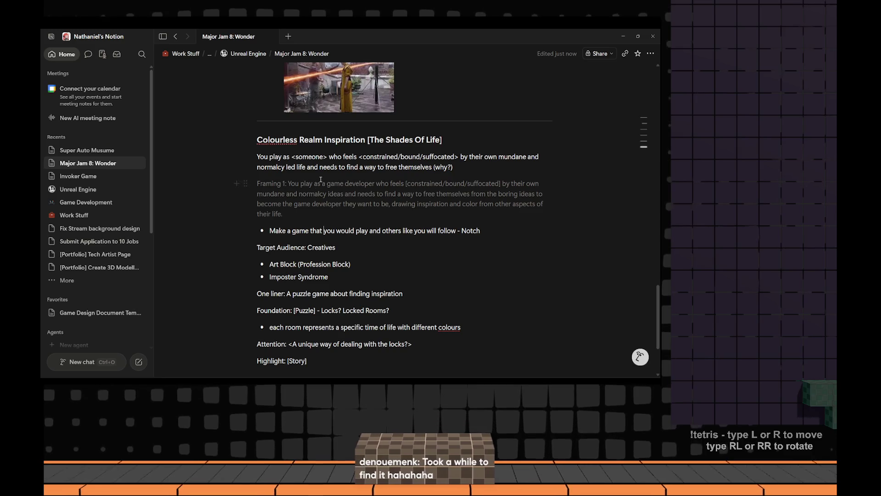
{"action": "scroll", "coordinate": [321, 179], "scroll_direction": "down", "scroll_amount": 5}
{"action": "key", "text": "alt+Tab"}
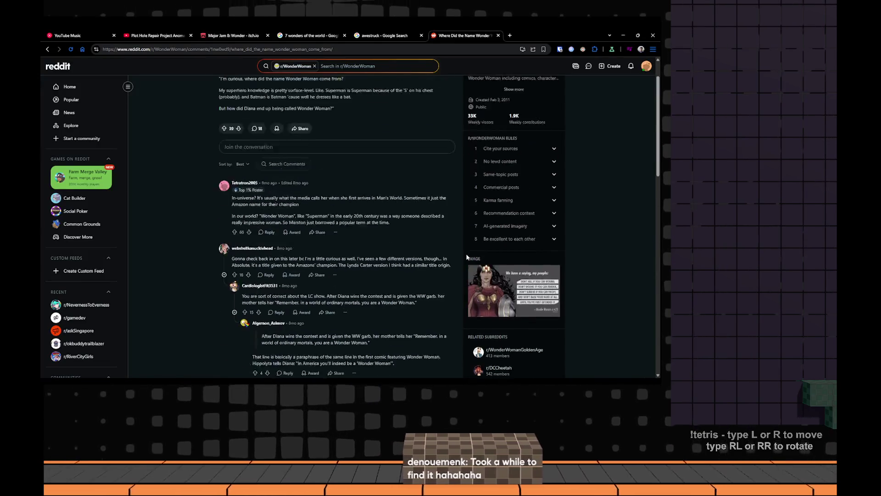
{"action": "scroll", "coordinate": [466, 256], "scroll_direction": "up", "scroll_amount": 2}
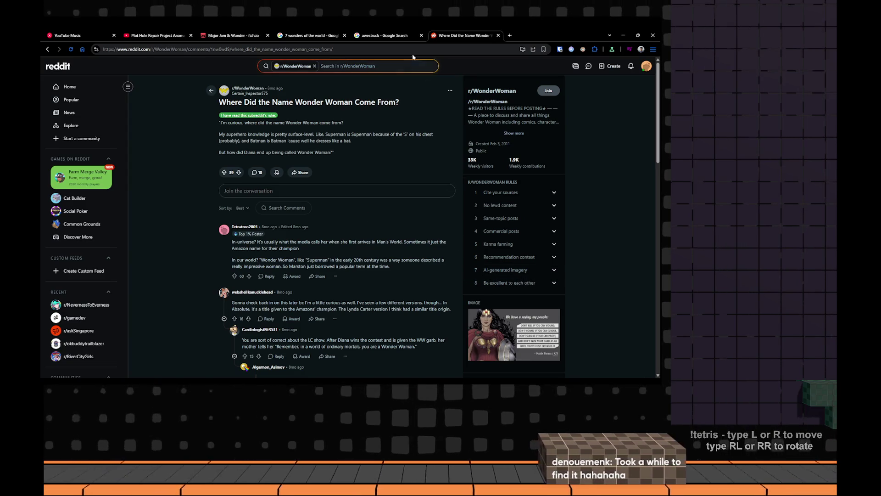
Close the 'awestruck' and '7 wonders' search tabs, then switch through Notion to the Discord window
{"action": "left_click", "coordinate": [422, 35]}
{"action": "left_click", "coordinate": [344, 35]}
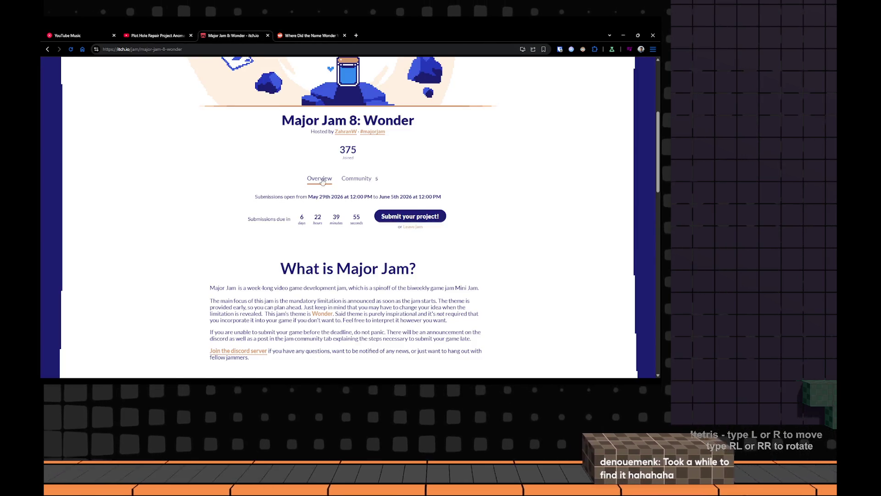
{"action": "key", "text": "alt+Tab"}
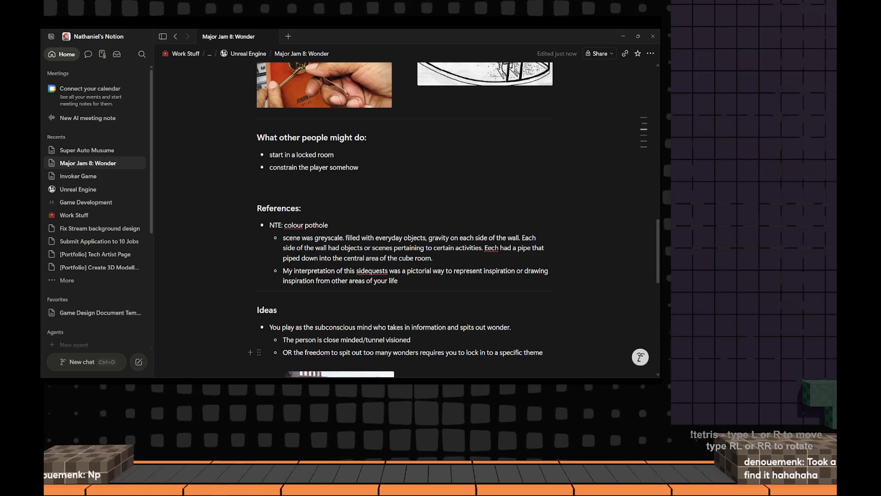
{"action": "key", "text": "alt+Tab"}
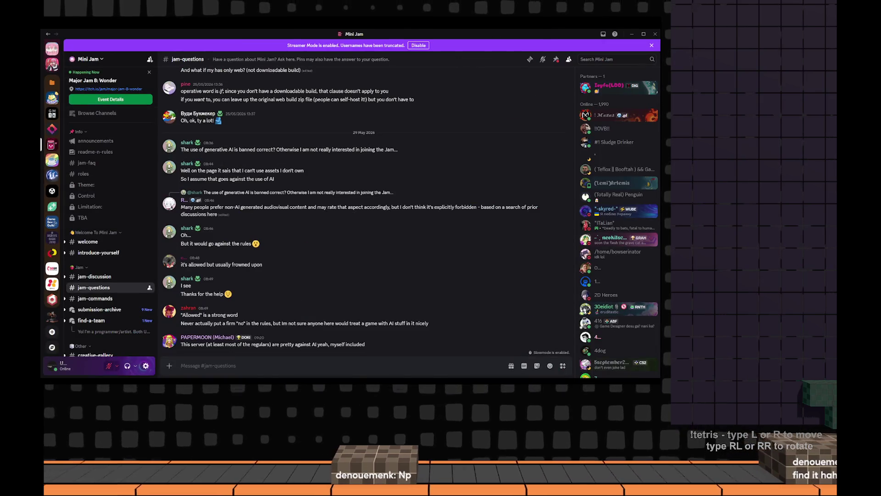
{"action": "mouse_move", "coordinate": [260, 235]}
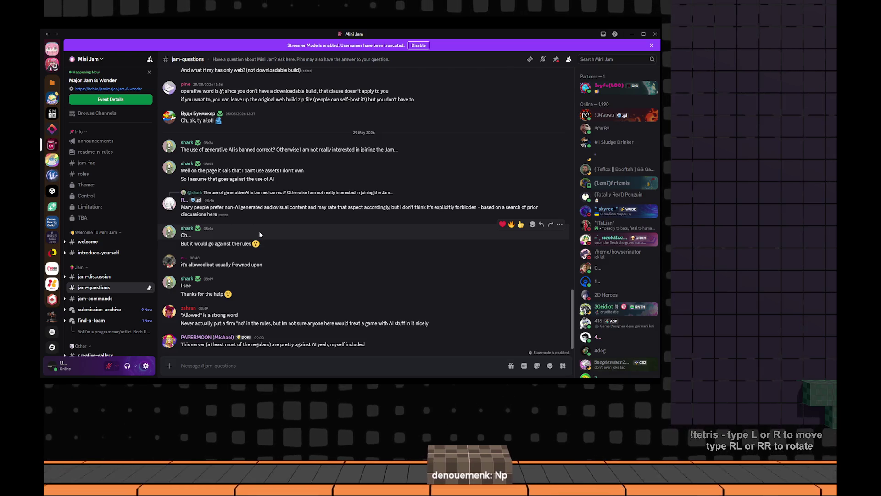
{"action": "mouse_move", "coordinate": [358, 277]}
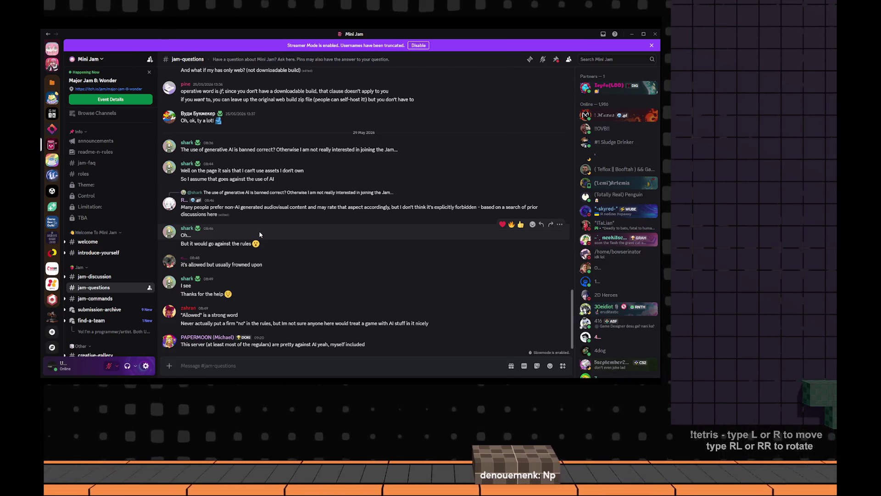
{"action": "scroll", "coordinate": [254, 221], "scroll_direction": "up", "scroll_amount": 1}
{"action": "scroll", "coordinate": [249, 193], "scroll_direction": "up", "scroll_amount": 2}
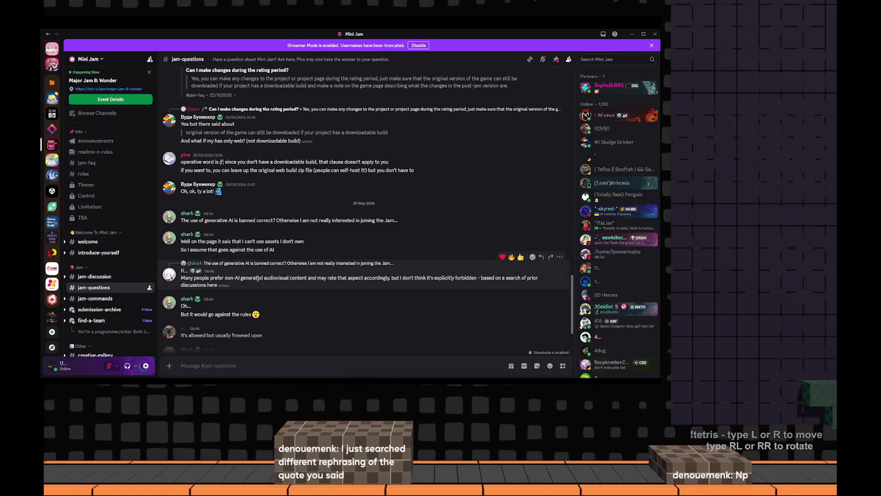
{"action": "scroll", "coordinate": [258, 281], "scroll_direction": "down", "scroll_amount": 2}
{"action": "scroll", "coordinate": [259, 281], "scroll_direction": "down", "scroll_amount": 1}
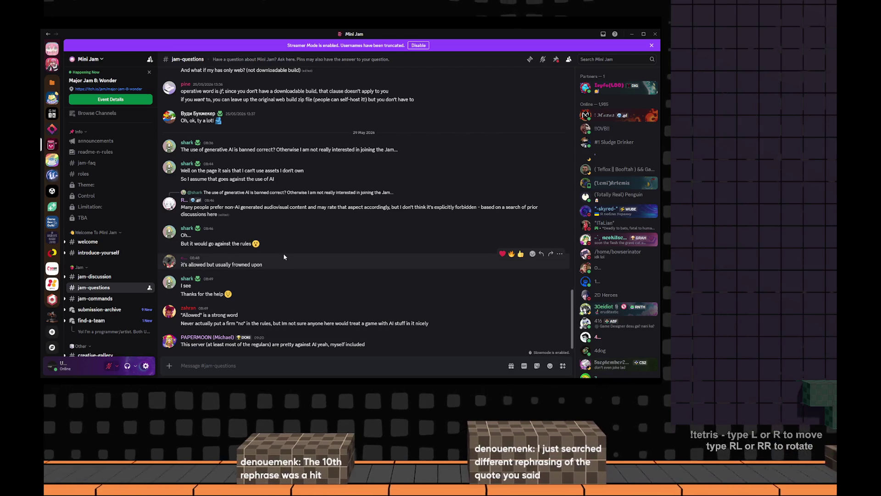
{"action": "mouse_move", "coordinate": [276, 285]}
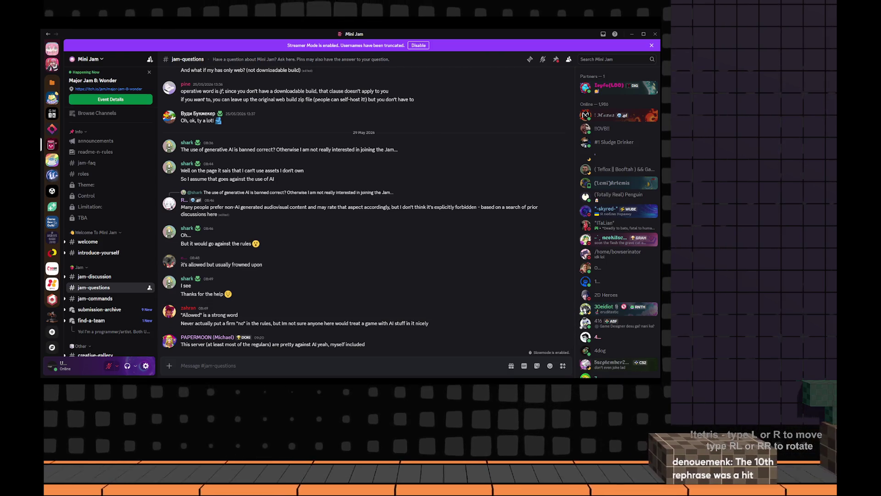
{"action": "mouse_move", "coordinate": [226, 288]}
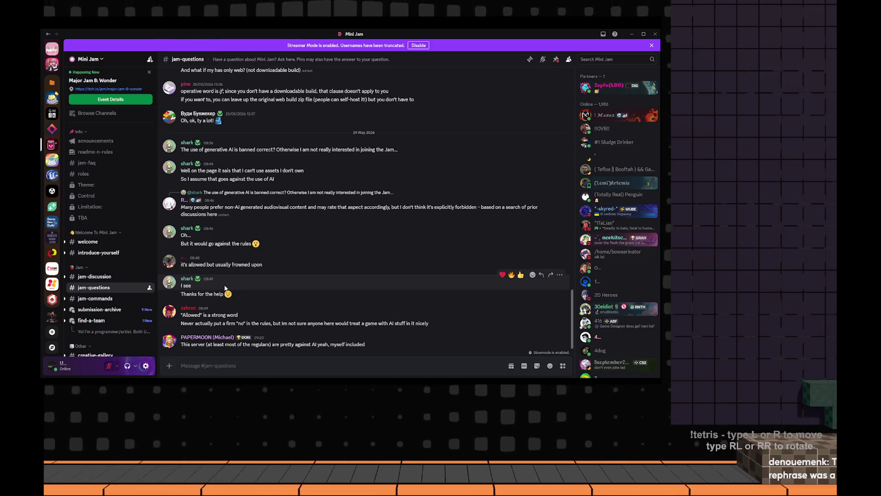
{"action": "left_click", "coordinate": [184, 309]}
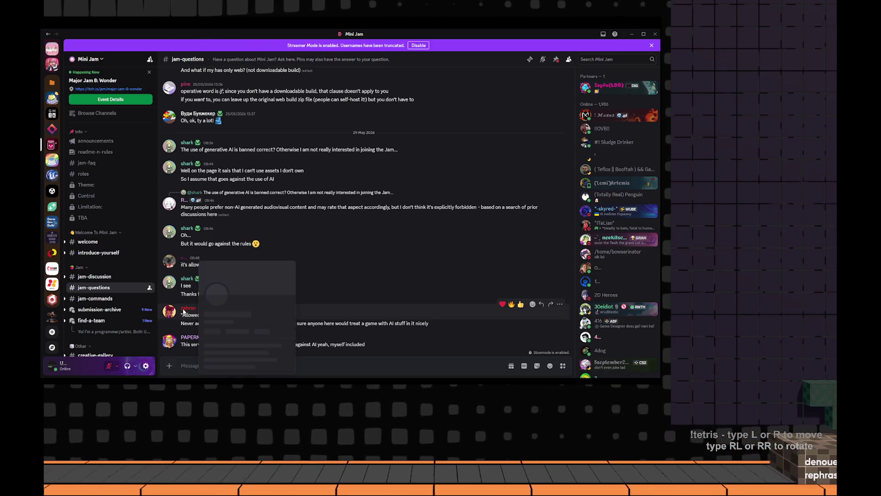
{"action": "left_click", "coordinate": [379, 311]}
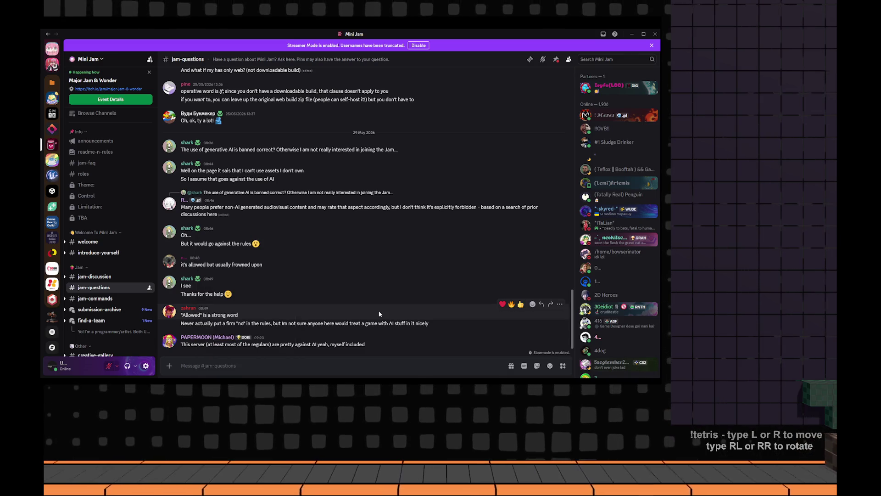
{"action": "left_click", "coordinate": [186, 308]}
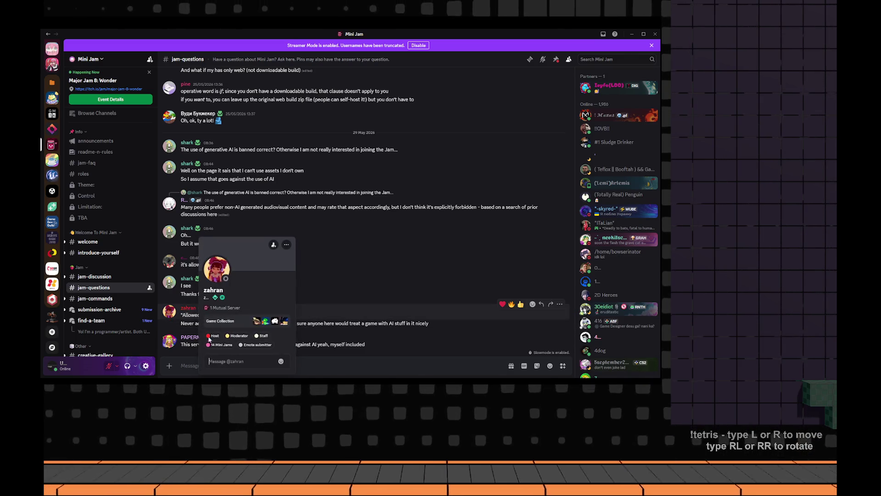
{"action": "left_click", "coordinate": [395, 297]}
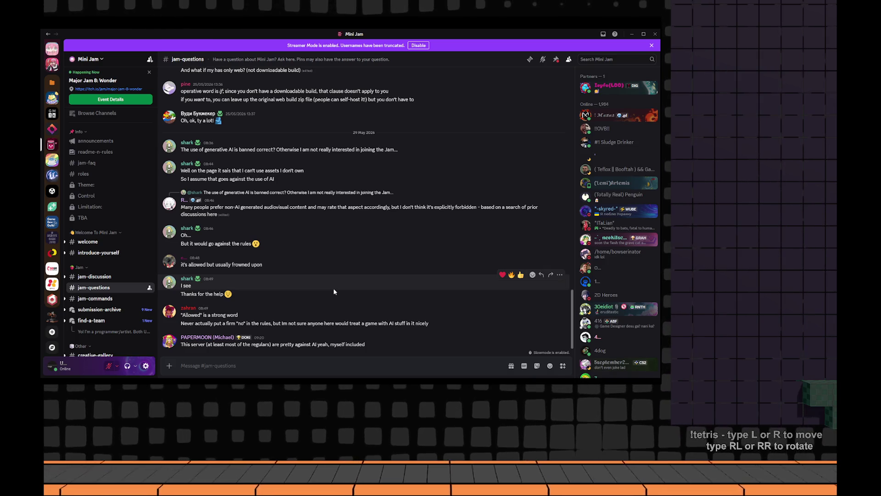
{"action": "left_click_drag", "start_coordinate": [179, 323], "coordinate": [407, 322]}
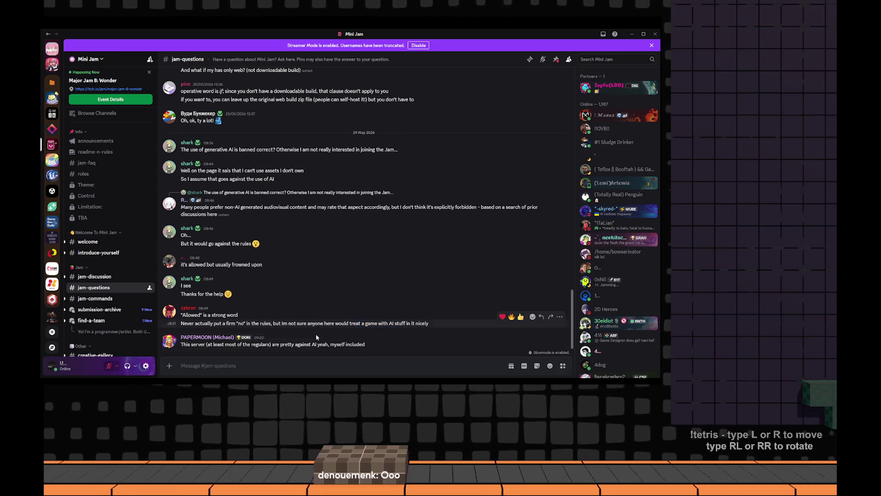
{"action": "left_click_drag", "start_coordinate": [312, 343], "coordinate": [359, 344]}
{"action": "left_click", "coordinate": [360, 344]}
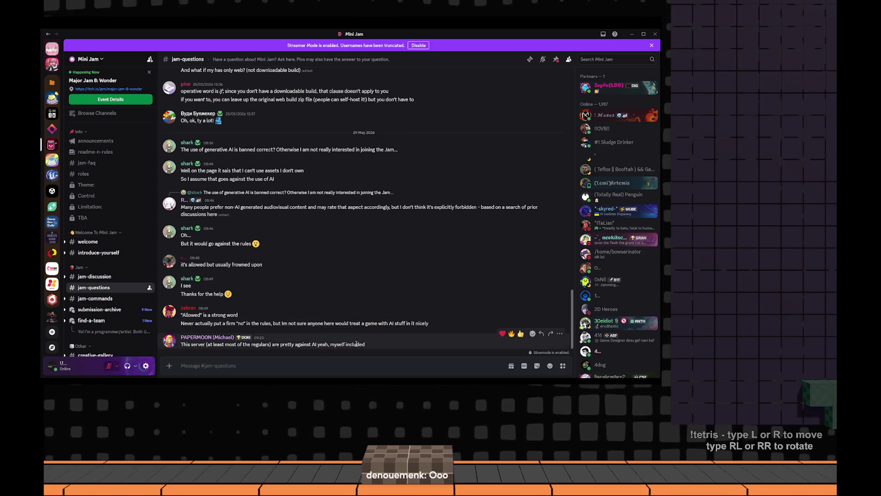
{"action": "scroll", "coordinate": [118, 269], "scroll_direction": "down", "scroll_amount": 2}
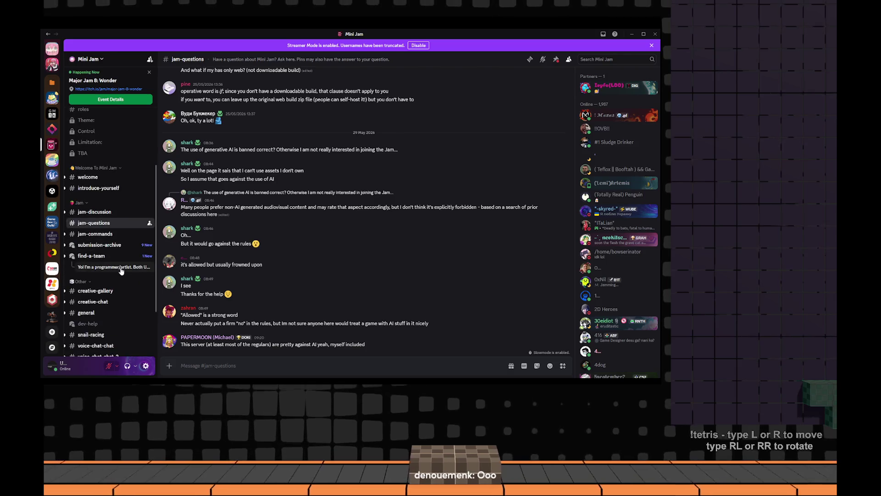
{"action": "scroll", "coordinate": [114, 258], "scroll_direction": "down", "scroll_amount": 2}
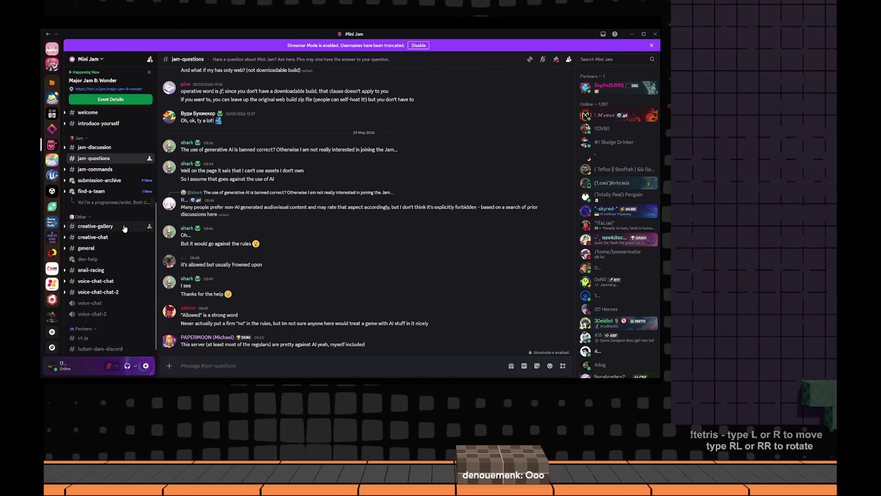
{"action": "scroll", "coordinate": [119, 242], "scroll_direction": "down", "scroll_amount": 1}
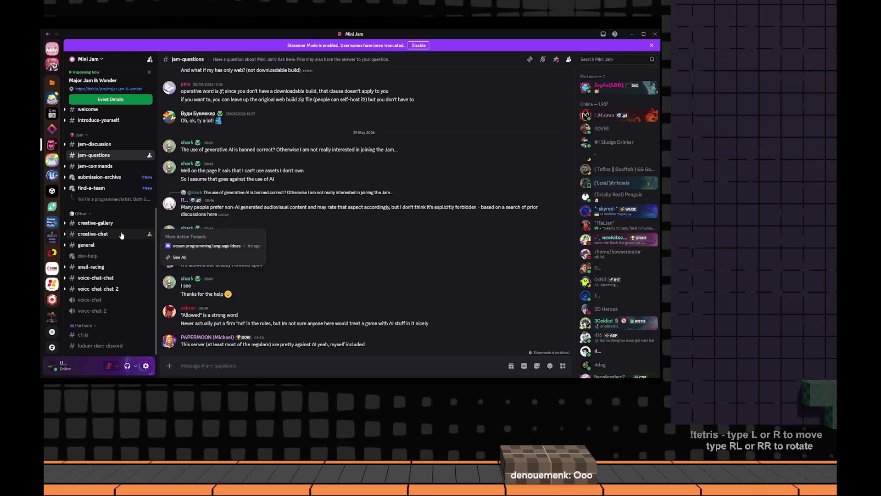
{"action": "scroll", "coordinate": [119, 238], "scroll_direction": "up", "scroll_amount": 3}
{"action": "scroll", "coordinate": [110, 275], "scroll_direction": "up", "scroll_amount": 2}
{"action": "left_click", "coordinate": [100, 309]}
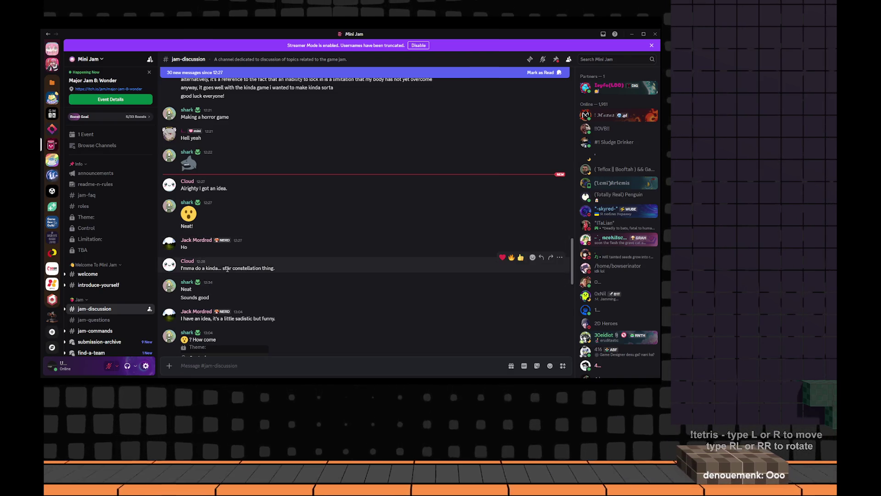
Highlight 'star constellation' in Cloud's jam-discussion message while glancing at Notion
{"action": "left_click_drag", "start_coordinate": [223, 268], "coordinate": [266, 267]}
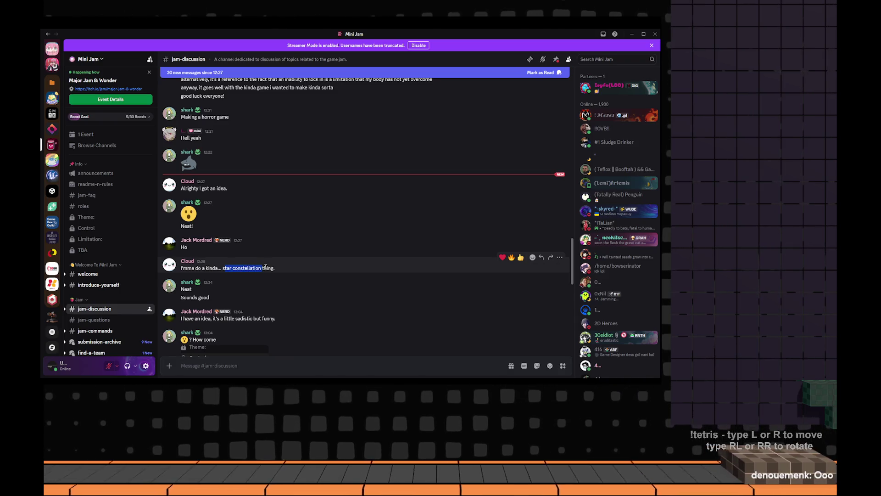
{"action": "scroll", "coordinate": [265, 267], "scroll_direction": "down", "scroll_amount": 1}
{"action": "scroll", "coordinate": [265, 265], "scroll_direction": "down", "scroll_amount": 3}
{"action": "scroll", "coordinate": [264, 266], "scroll_direction": "down", "scroll_amount": 1}
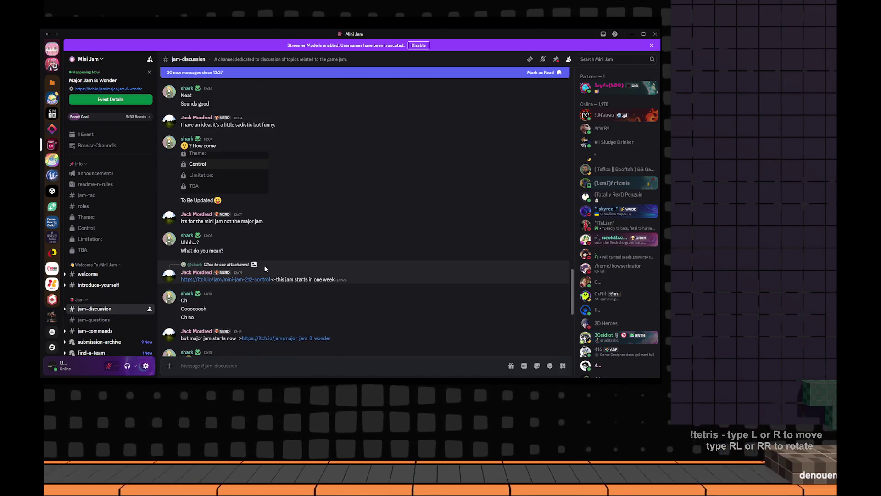
{"action": "mouse_move", "coordinate": [231, 192]}
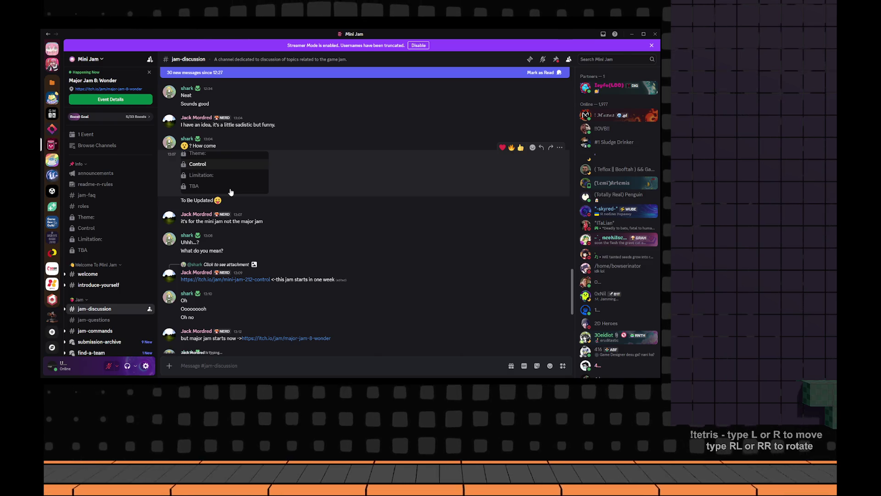
{"action": "scroll", "coordinate": [230, 192], "scroll_direction": "down", "scroll_amount": 5}
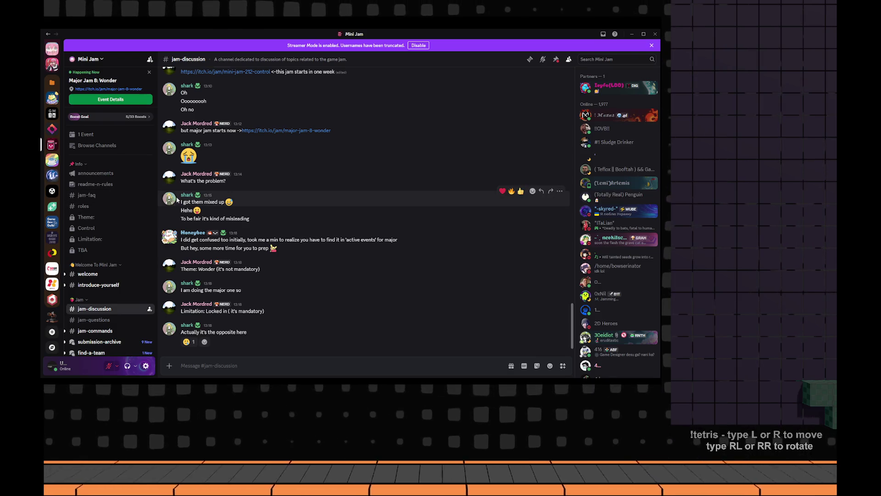
{"action": "mouse_move", "coordinate": [207, 207]}
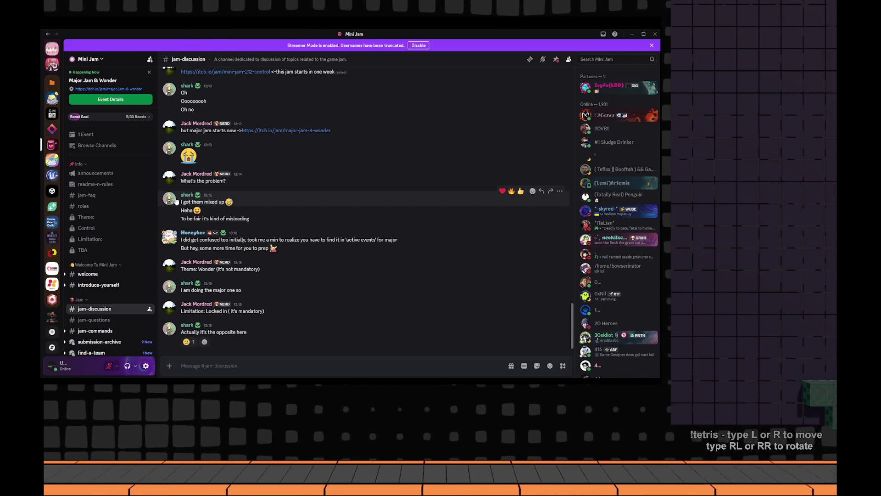
{"action": "scroll", "coordinate": [207, 201], "scroll_direction": "up", "scroll_amount": 5}
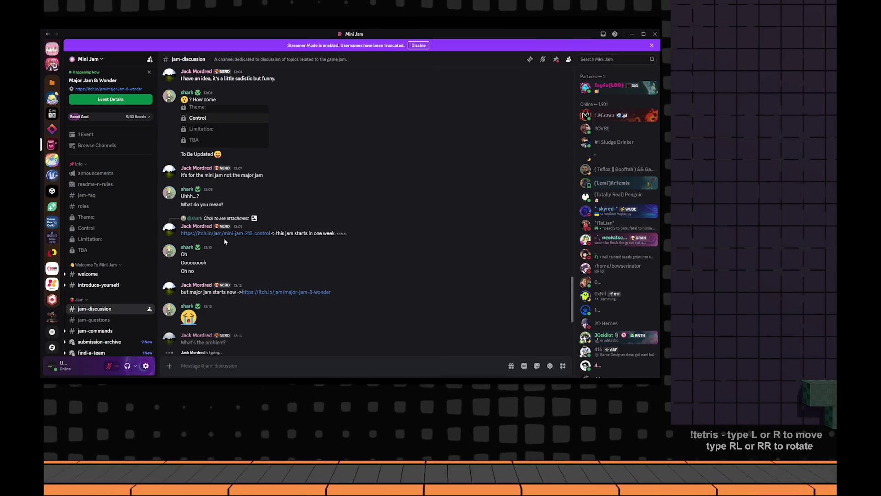
{"action": "scroll", "coordinate": [223, 238], "scroll_direction": "down", "scroll_amount": 3}
{"action": "scroll", "coordinate": [224, 237], "scroll_direction": "down", "scroll_amount": 2}
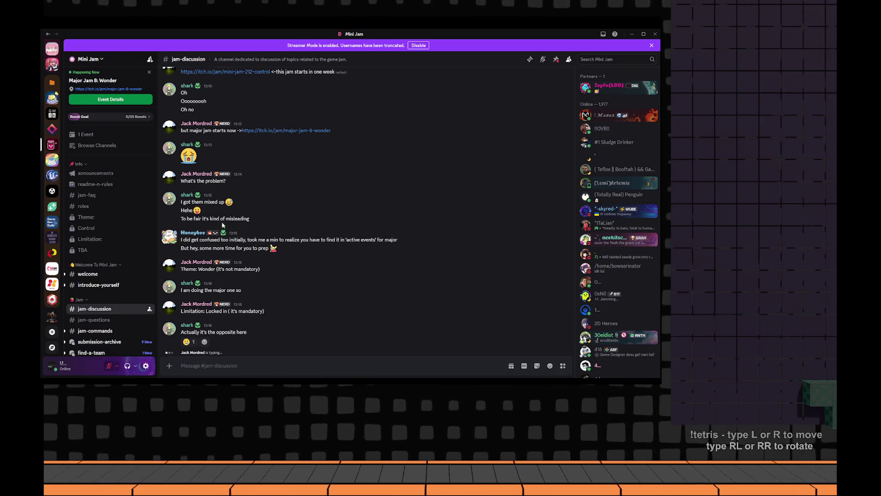
{"action": "key", "text": "alt+Tab"}
{"action": "scroll", "coordinate": [314, 206], "scroll_direction": "down", "scroll_amount": 3}
{"action": "key", "text": "alt+Tab"}
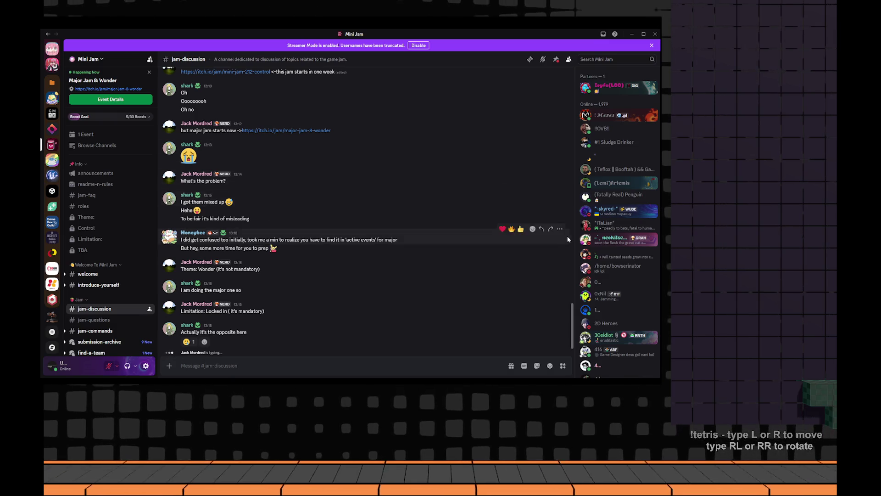
{"action": "scroll", "coordinate": [615, 252], "scroll_direction": "down", "scroll_amount": 10}
{"action": "scroll", "coordinate": [98, 294], "scroll_direction": "down", "scroll_amount": 5}
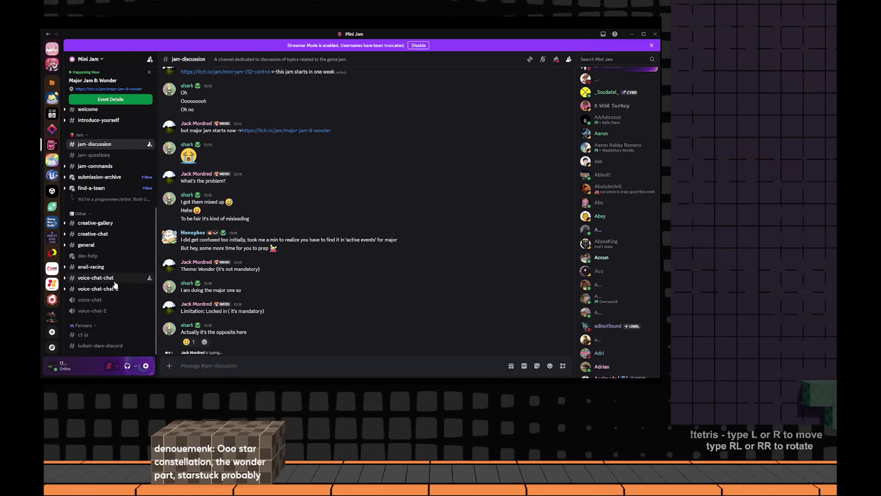
Briefly check the #general channel, then return to #jam-discussion showing Theme: Wonder, Limitation: Locked In
{"action": "left_click", "coordinate": [104, 245]}
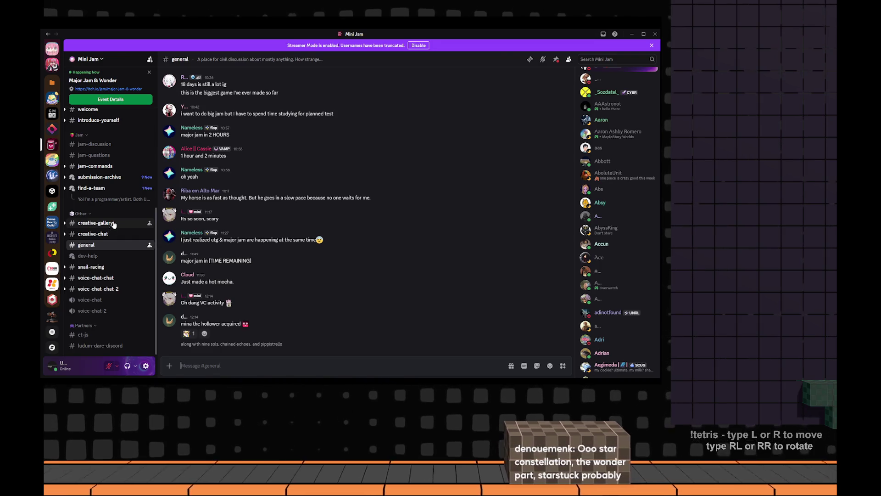
{"action": "left_click", "coordinate": [97, 144]}
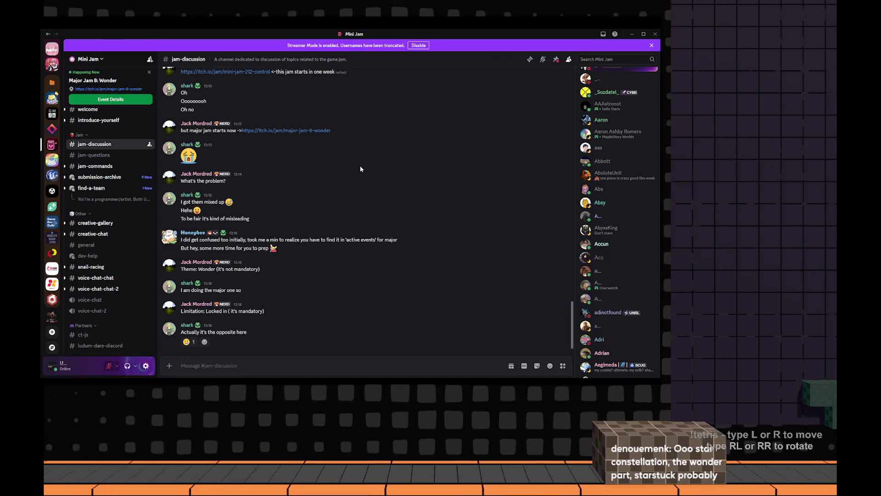
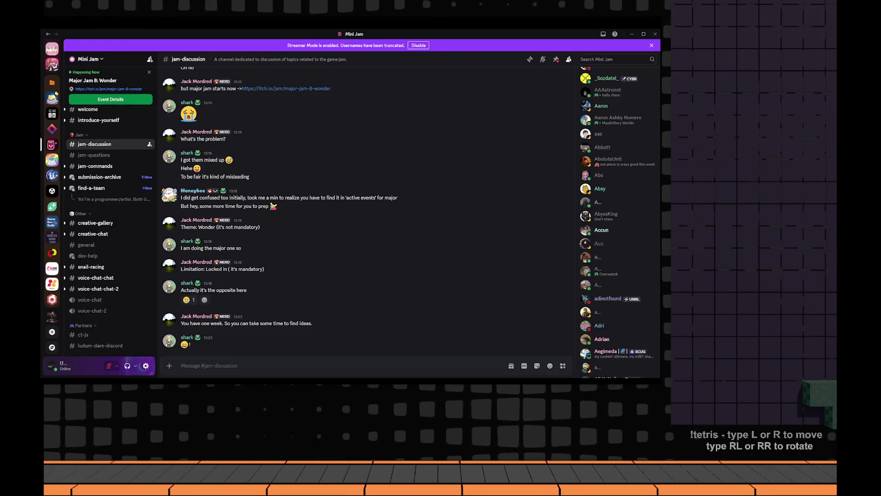
From the Videos library, play the May 26 vlc-record StreamSummary recording in VLC
{"action": "key", "text": "alt+Tab"}
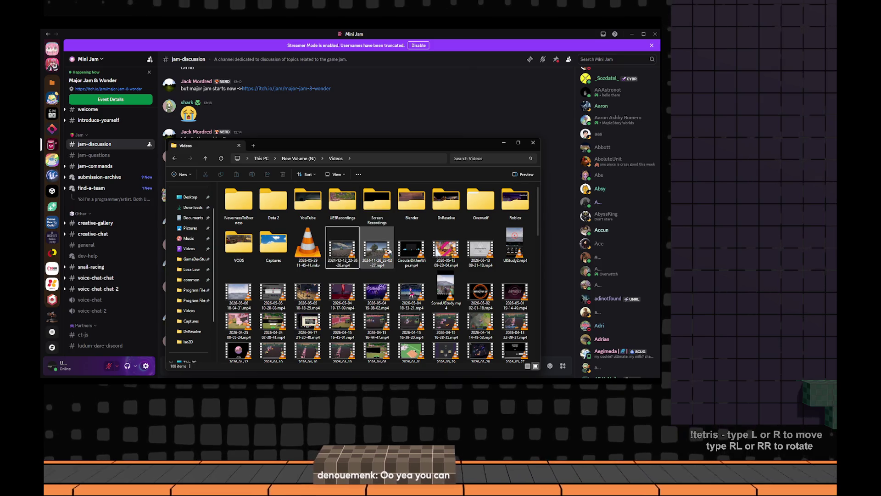
{"action": "scroll", "coordinate": [200, 291], "scroll_direction": "up", "scroll_amount": 1}
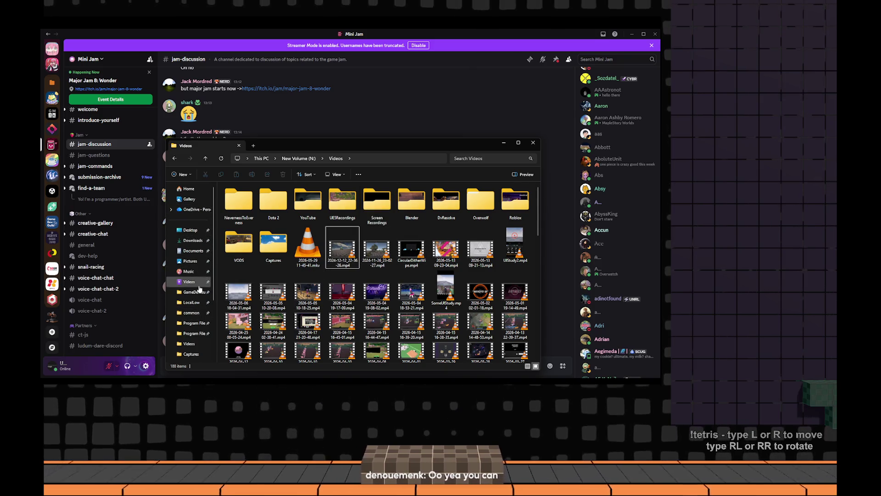
{"action": "left_click", "coordinate": [195, 283]}
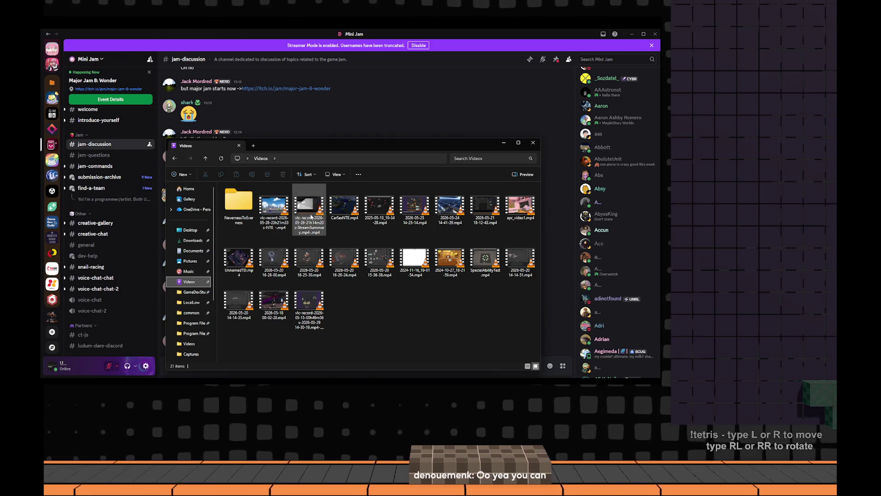
{"action": "left_click_drag", "start_coordinate": [372, 155], "coordinate": [391, 125]}
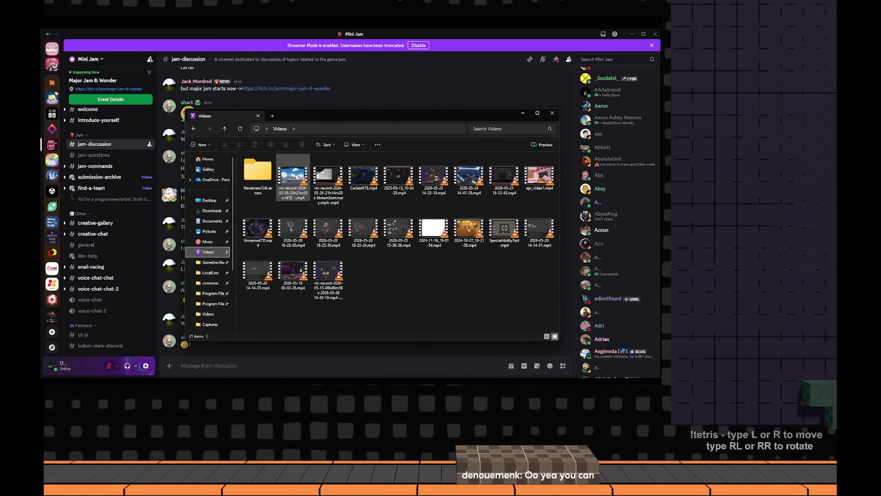
{"action": "left_click", "coordinate": [338, 199]}
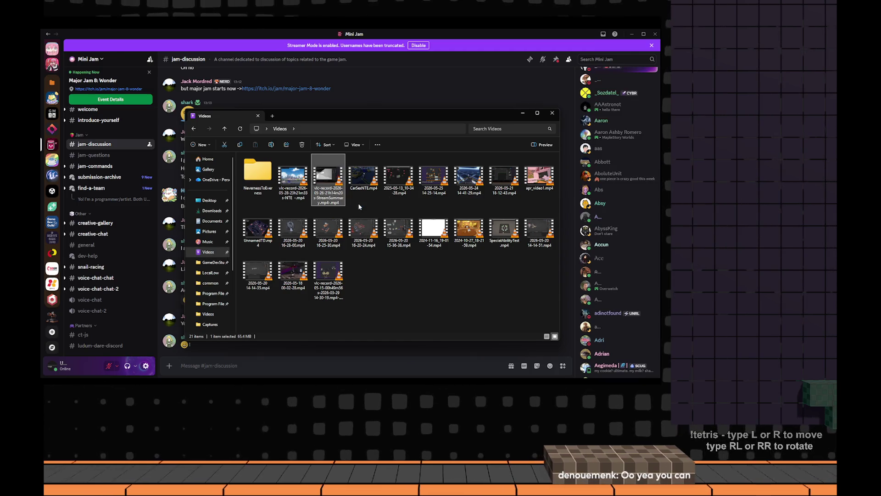
{"action": "key", "text": "Return"}
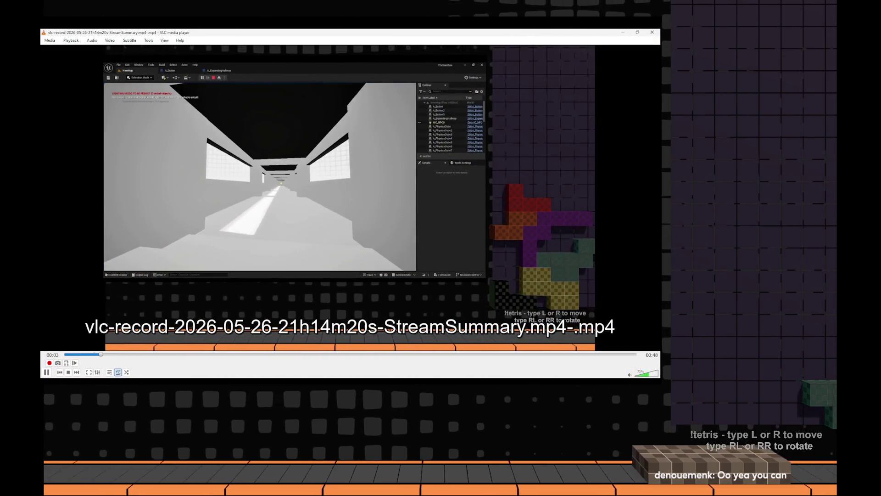
Skim the recording fullscreen past 00:25 to its last seconds, then quit VLC
{"action": "double_click", "coordinate": [469, 254]}
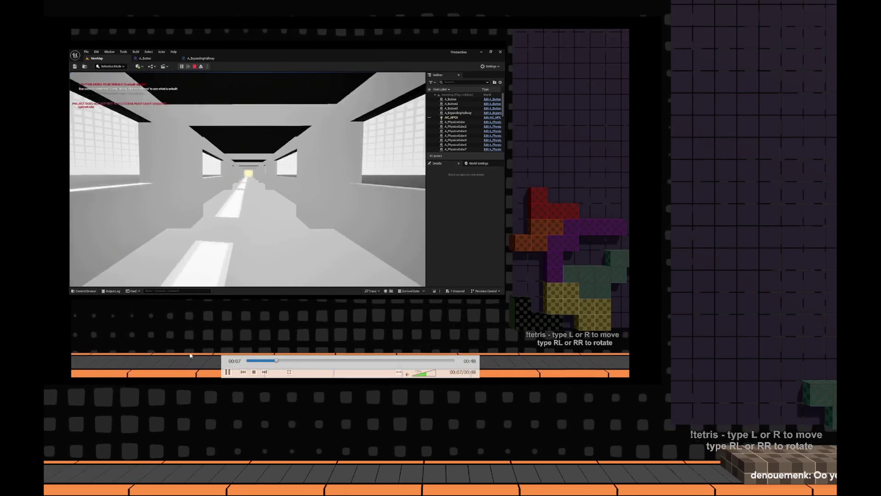
{"action": "left_click", "coordinate": [356, 361]}
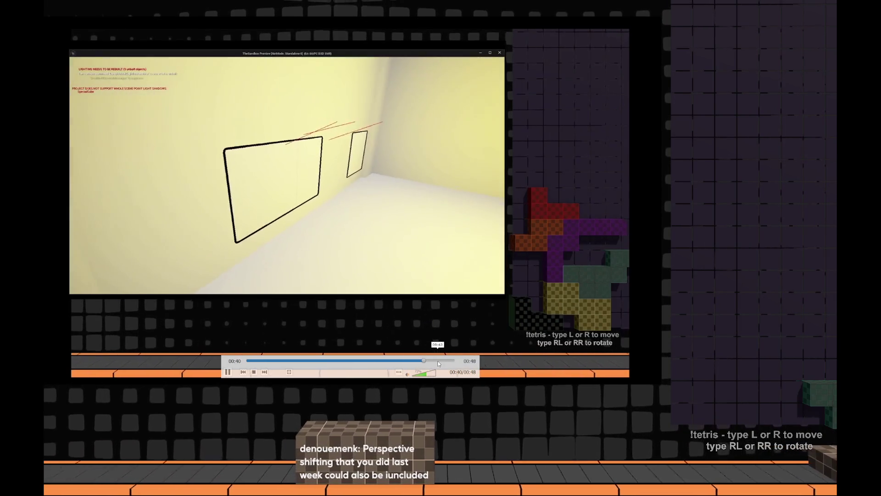
{"action": "left_click_drag", "start_coordinate": [377, 358], "coordinate": [438, 361]}
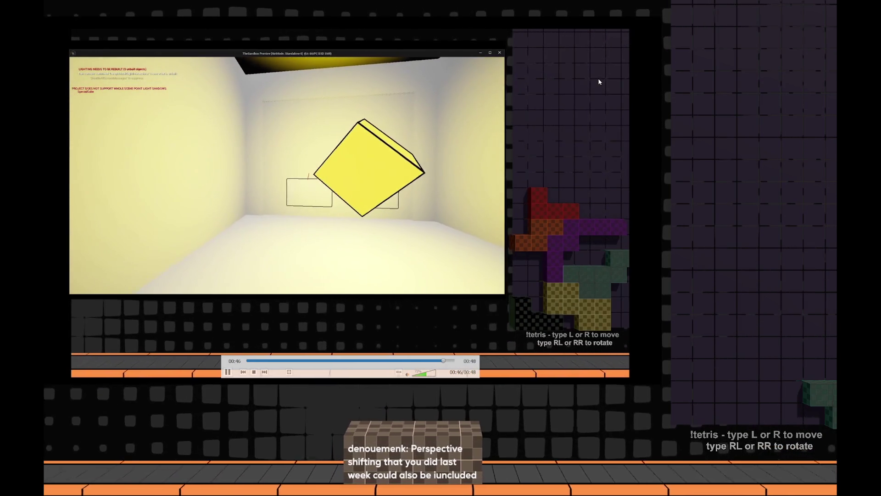
{"action": "key", "text": "Escape"}
{"action": "key", "text": "ctrl+q"}
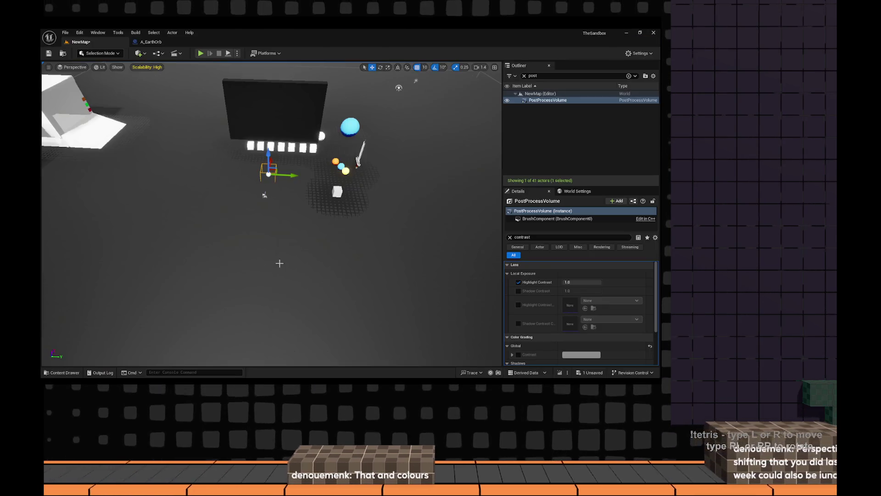
Play the level in-editor and walk up to the colourful facade and coloured-block pillar, then back off
{"action": "key", "text": "alt+p"}
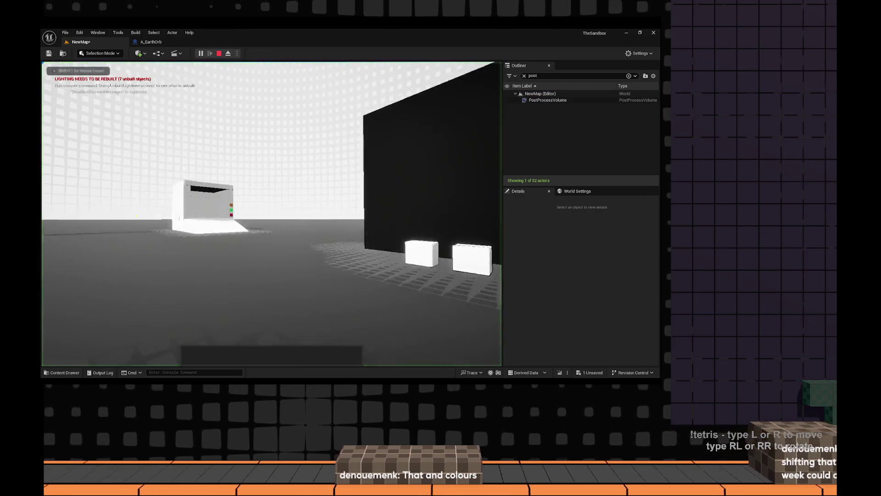
{"action": "key", "text": "w"}
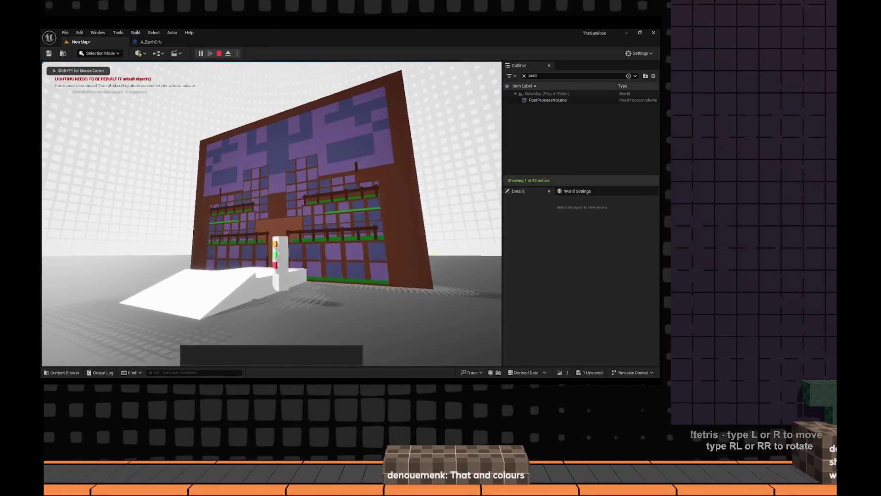
{"action": "key", "text": "w"}
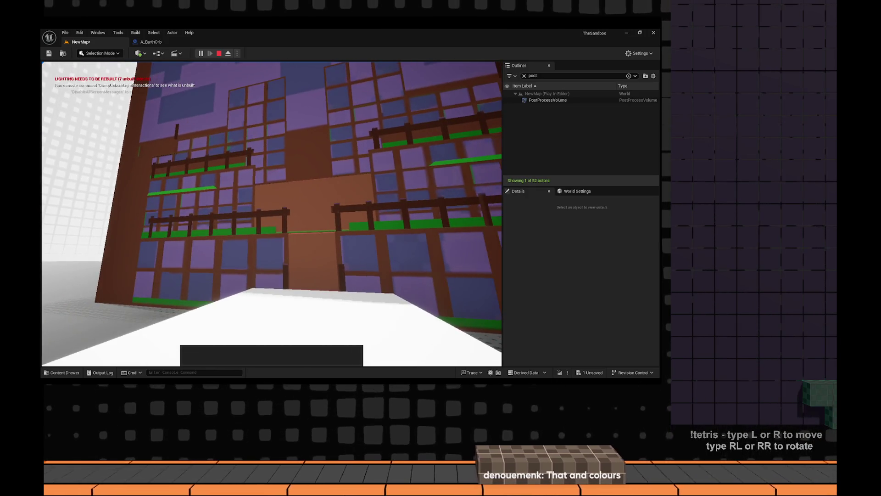
{"action": "key", "text": "w"}
{"action": "key", "text": "w"}
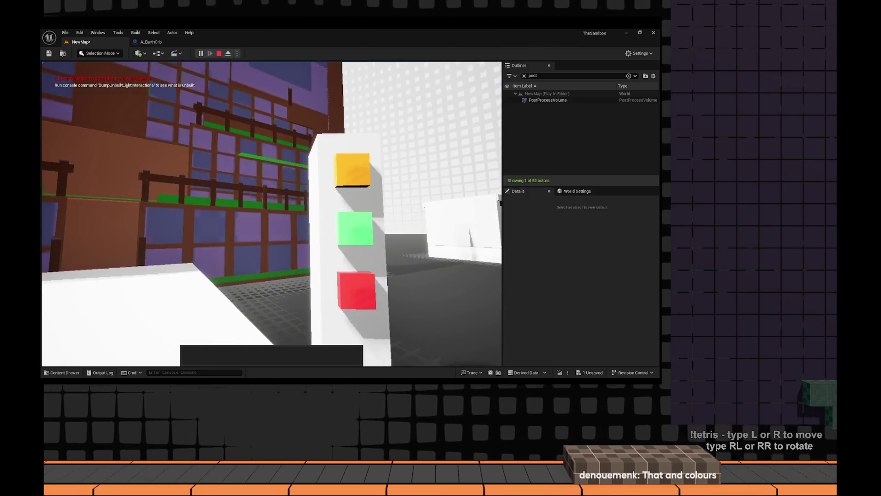
{"action": "key", "text": "w"}
{"action": "key", "text": "s"}
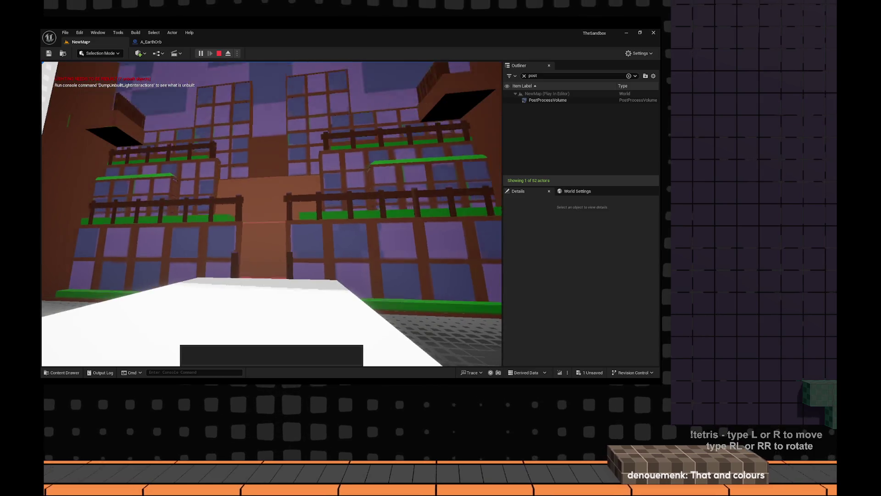
{"action": "key", "text": "s"}
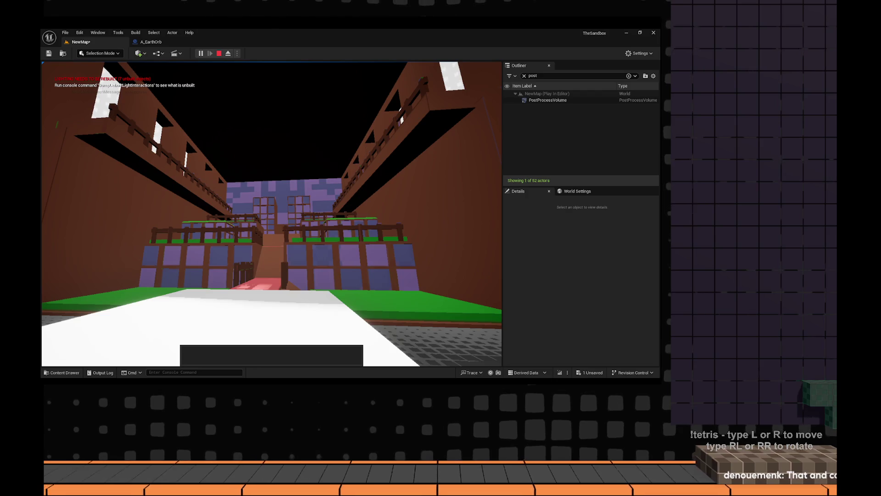
{"action": "key", "text": "w"}
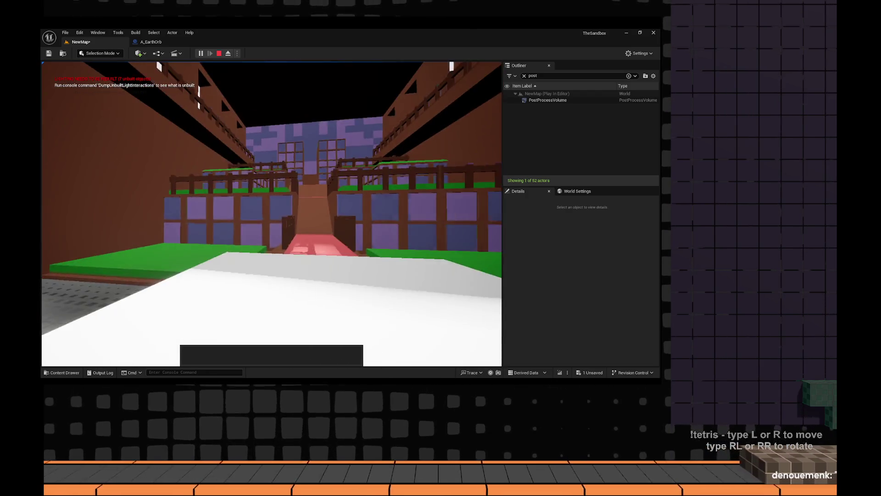
{"action": "key", "text": "s"}
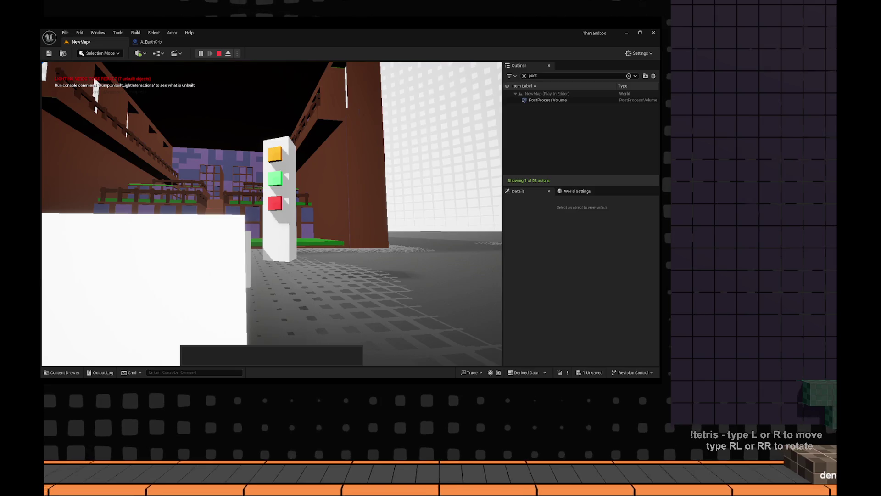
Wander around the pillar and courtyard, bumping the pillar and backing away from the building
{"action": "key", "text": "a"}
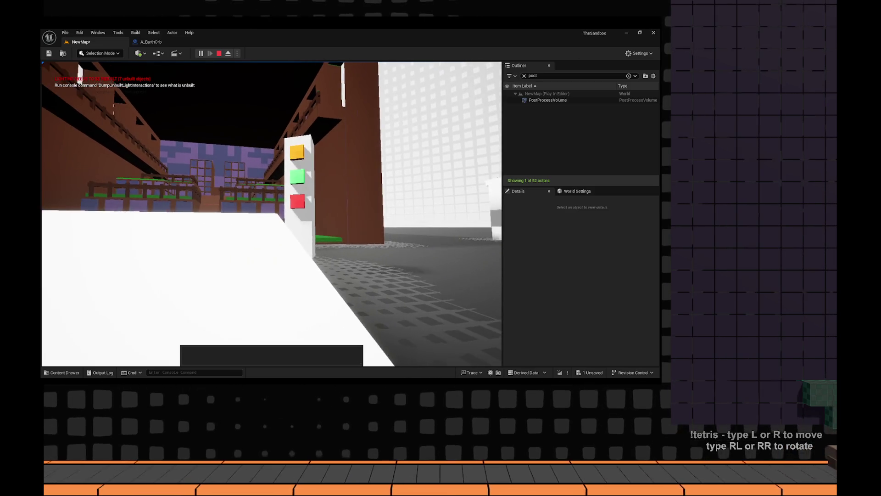
{"action": "key", "text": "w"}
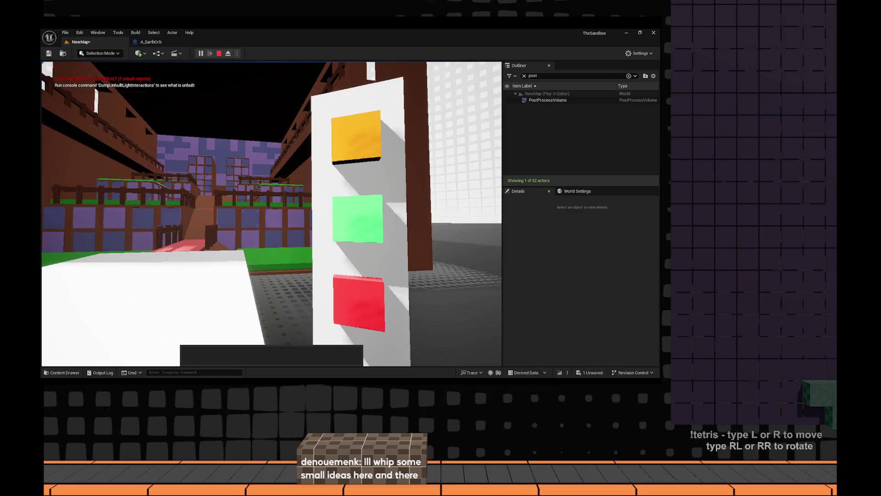
{"action": "key", "text": "a"}
{"action": "key", "text": "d"}
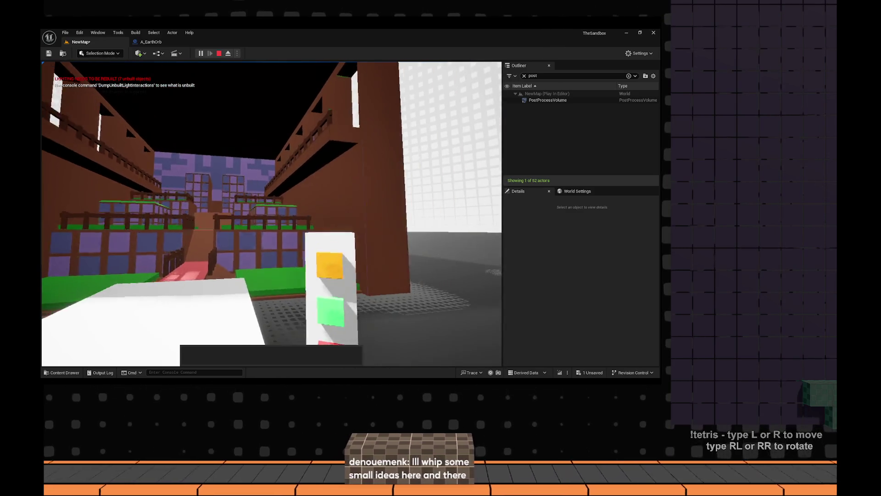
{"action": "key", "text": "d"}
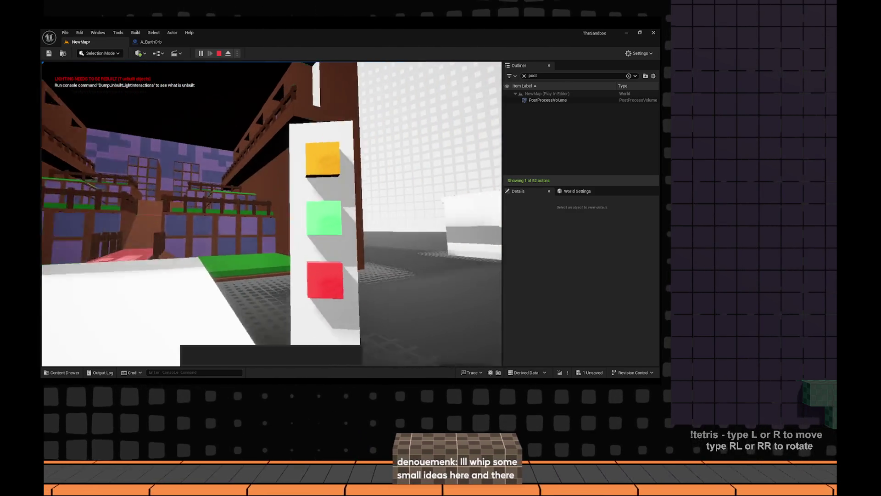
{"action": "key", "text": "s"}
{"action": "key", "text": "w"}
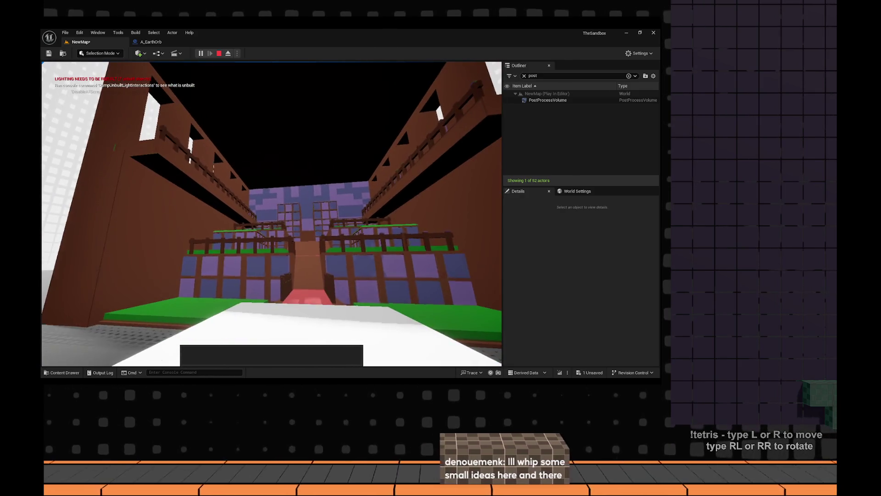
{"action": "key", "text": "s"}
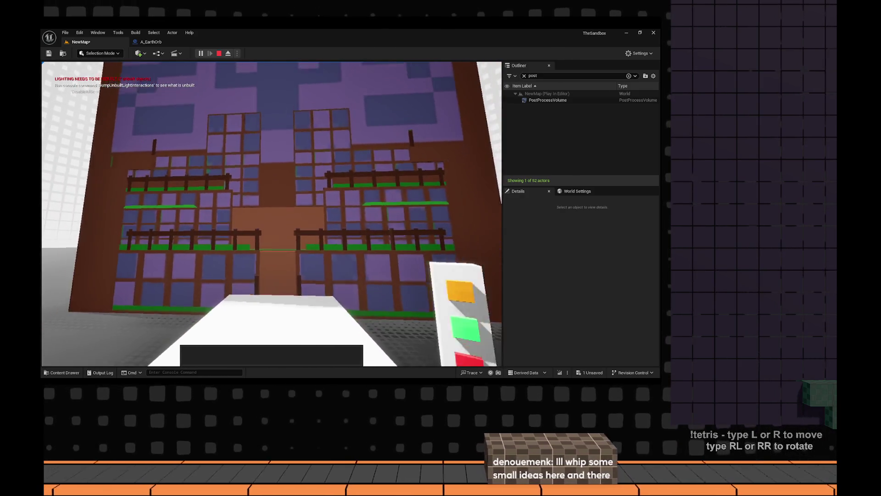
End the play session, fly the view back over the wall and spheres, and switch to the browser
{"action": "key", "text": "Escape"}
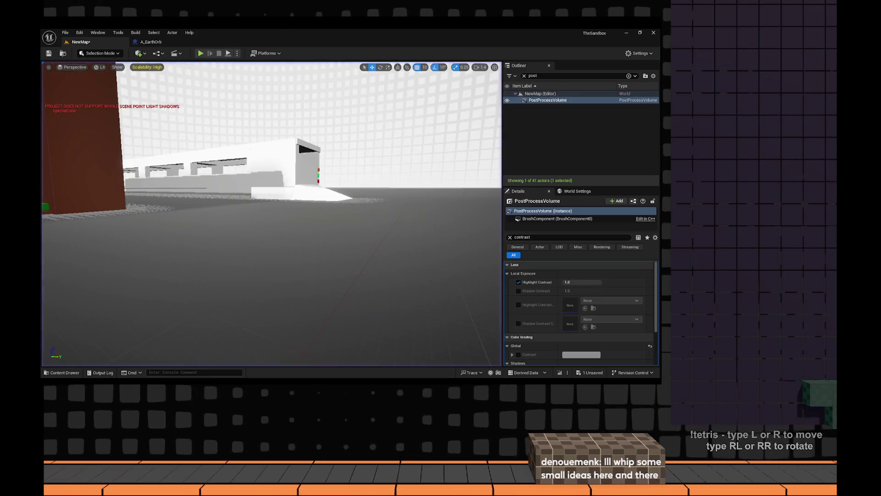
{"action": "mouse_move", "coordinate": [249, 227]}
{"action": "left_mouse_down"}
{"action": "mouse_move", "coordinate": [300, 368]}
{"action": "mouse_move", "coordinate": [270, 361]}
{"action": "left_mouse_up"}
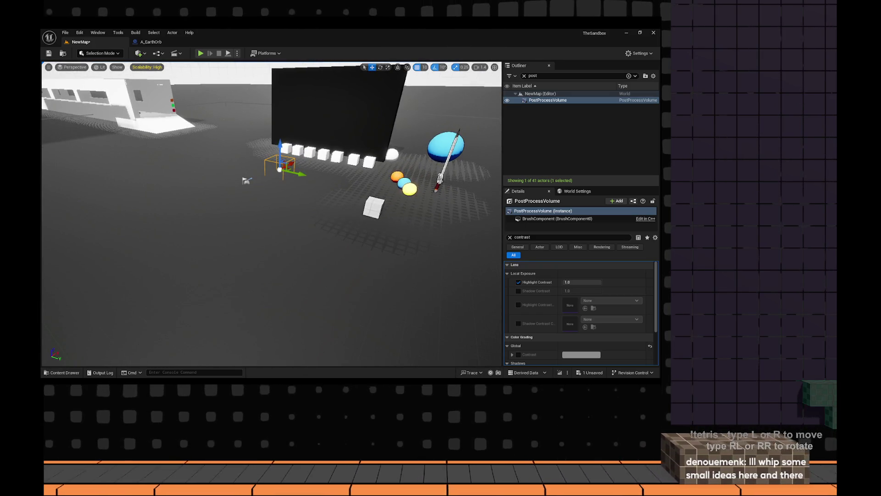
{"action": "key", "text": "alt+Tab"}
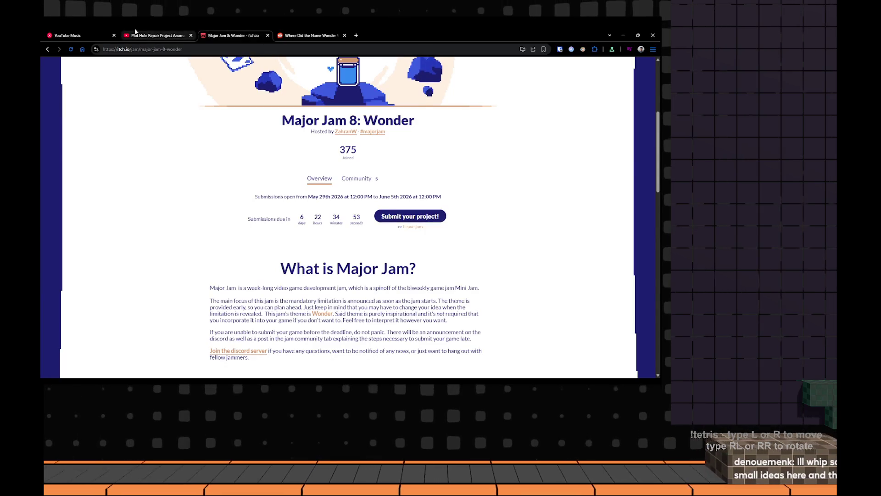
Replay the Plot Hole Repair Project video from about 1:02 and rewatch the moment around 1:08
{"action": "left_click", "coordinate": [136, 33]}
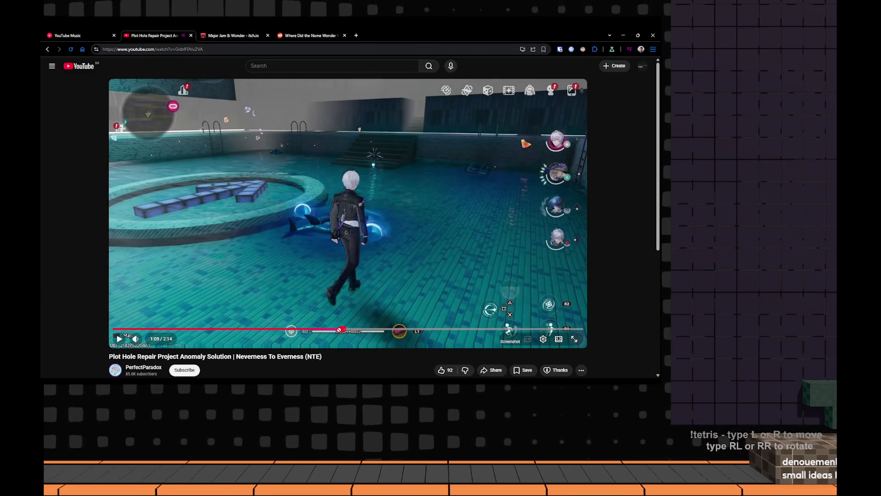
{"action": "left_click_drag", "start_coordinate": [340, 331], "coordinate": [299, 331]}
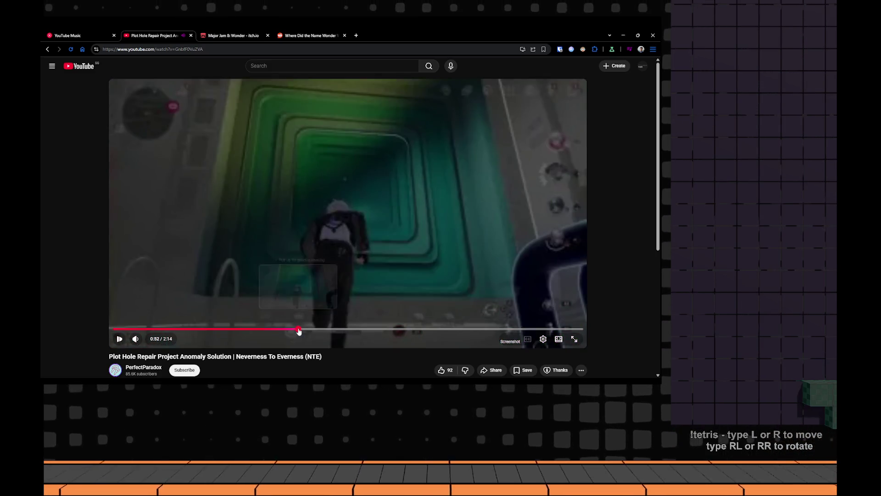
{"action": "left_click", "coordinate": [331, 314]}
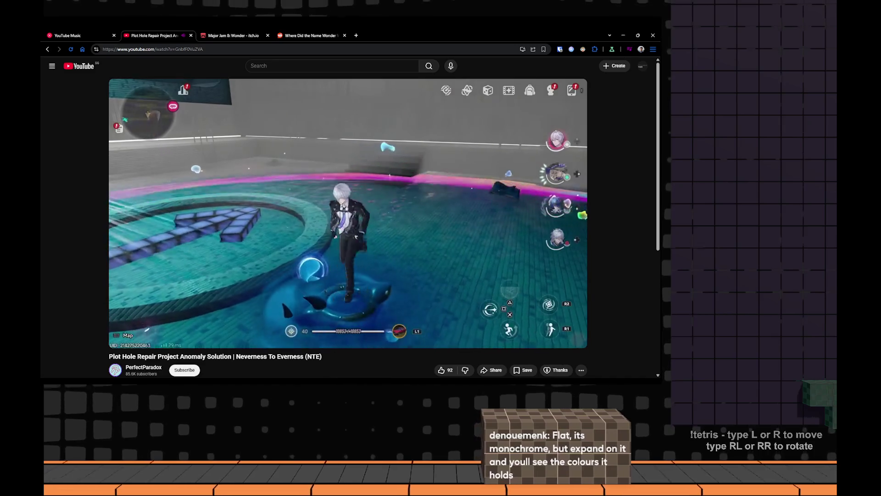
{"action": "left_click", "coordinate": [364, 297]}
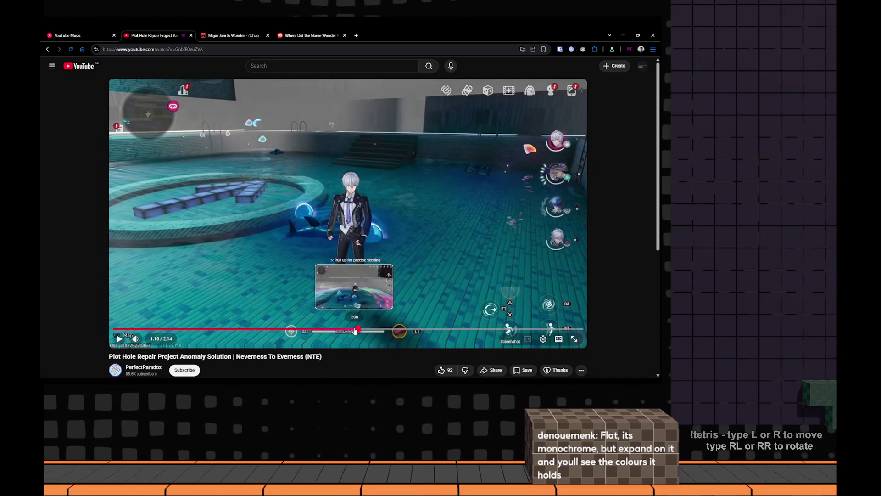
{"action": "left_click", "coordinate": [355, 331]}
{"action": "left_click", "coordinate": [466, 191]}
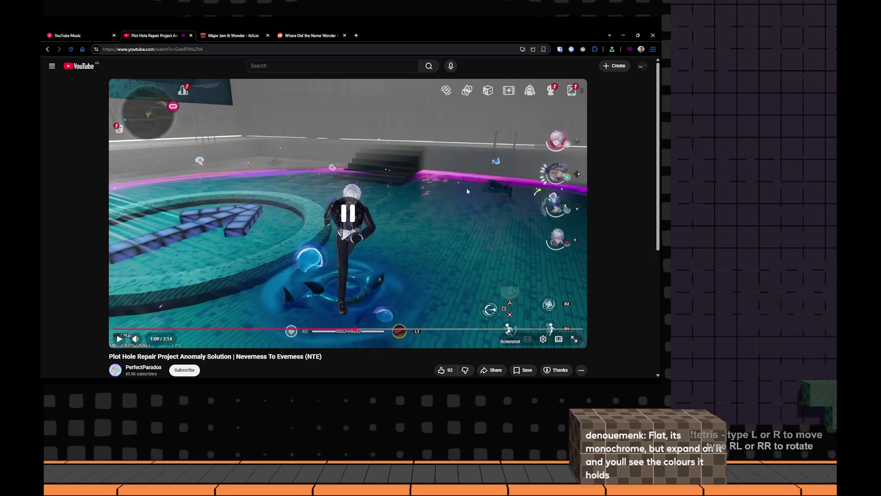
Step through the pool scene at 1:10, 1:11 and 1:13, then move to the Wonder Woman Reddit post
{"action": "left_click_drag", "start_coordinate": [354, 331], "coordinate": [352, 331]}
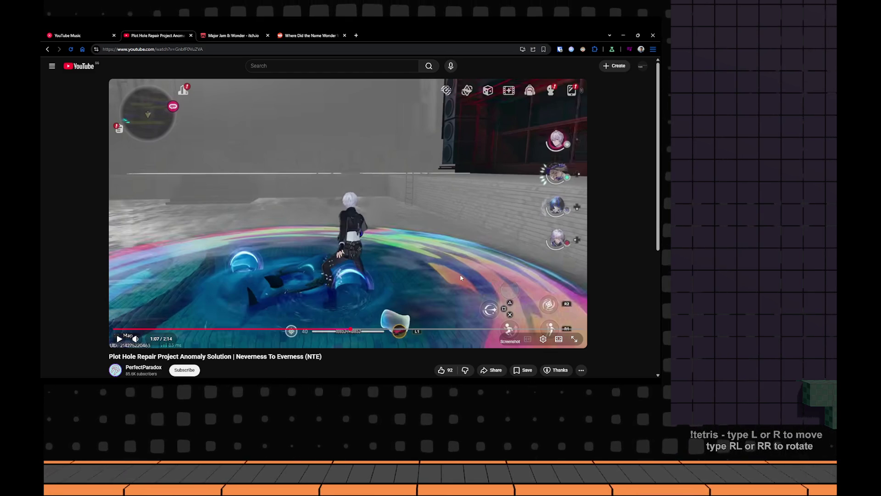
{"action": "left_click", "coordinate": [358, 330]}
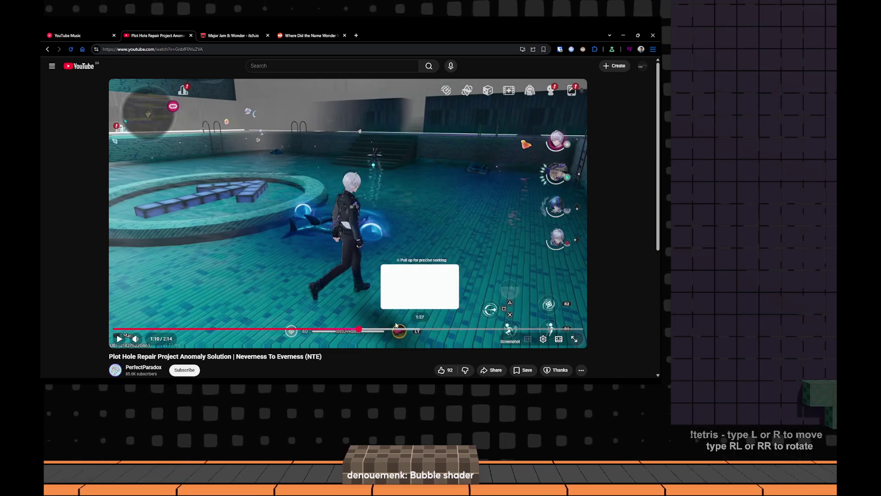
{"action": "left_click", "coordinate": [363, 330]}
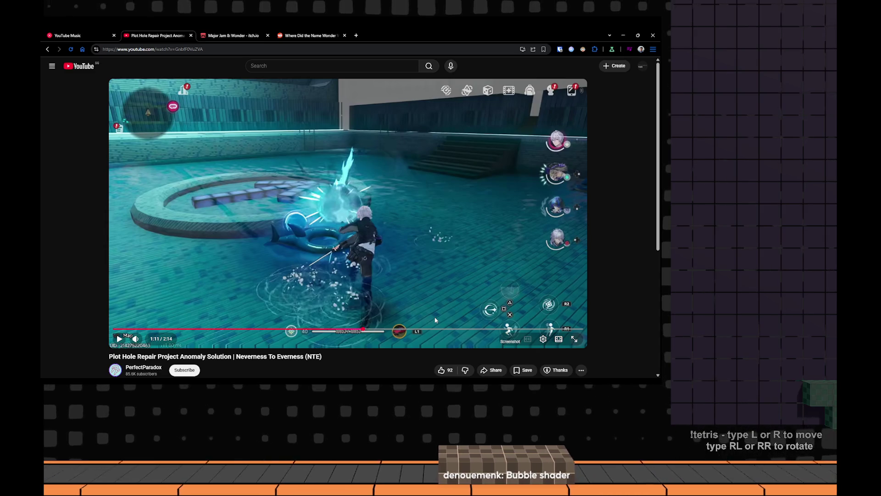
{"action": "left_click", "coordinate": [372, 330]}
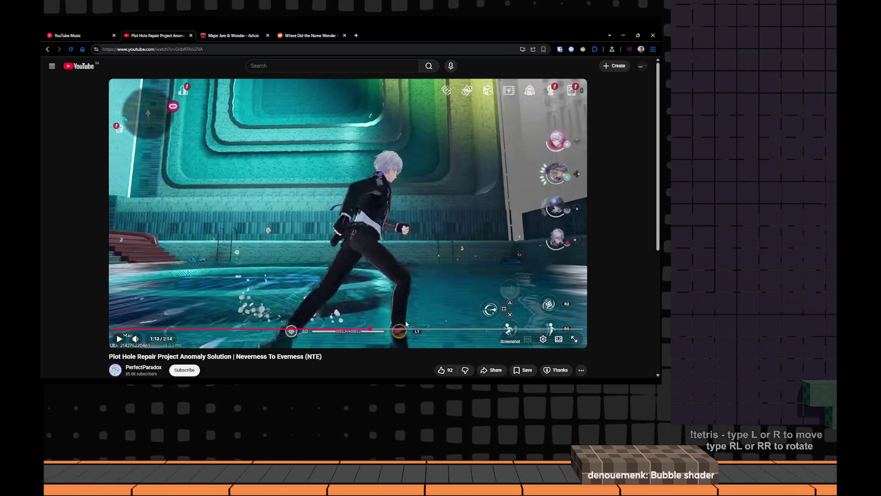
{"action": "left_click", "coordinate": [310, 35]}
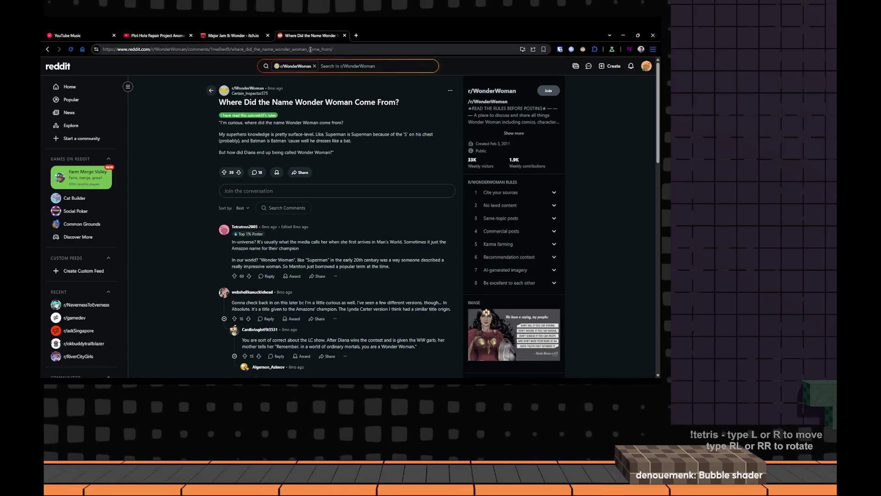
{"action": "type", "text": "change colour"}
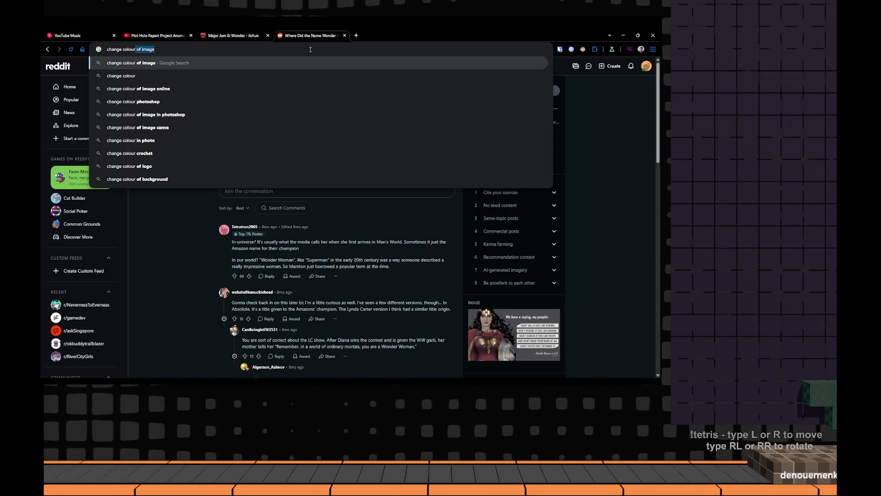
Clear the address bar and search Google for 'ue5 intersect shader'
{"action": "key", "text": "ctrl+a"}
{"action": "key", "text": "BackSpace"}
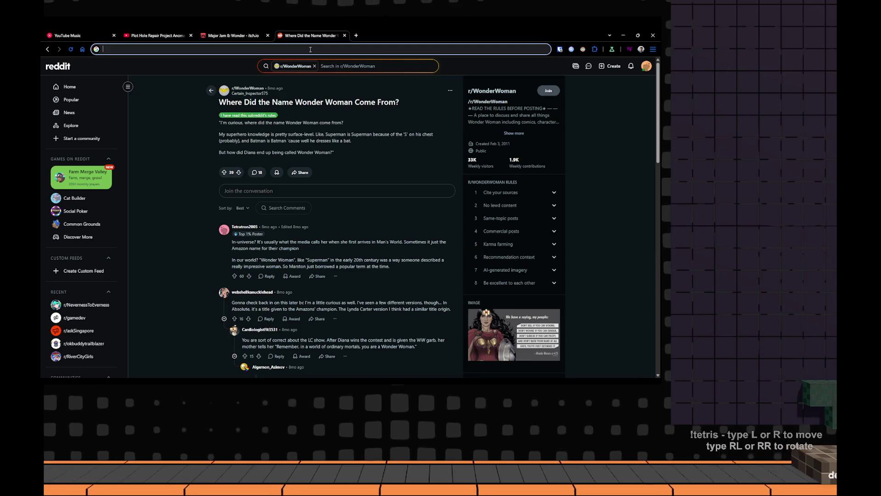
{"action": "type", "text": "ue5in"}
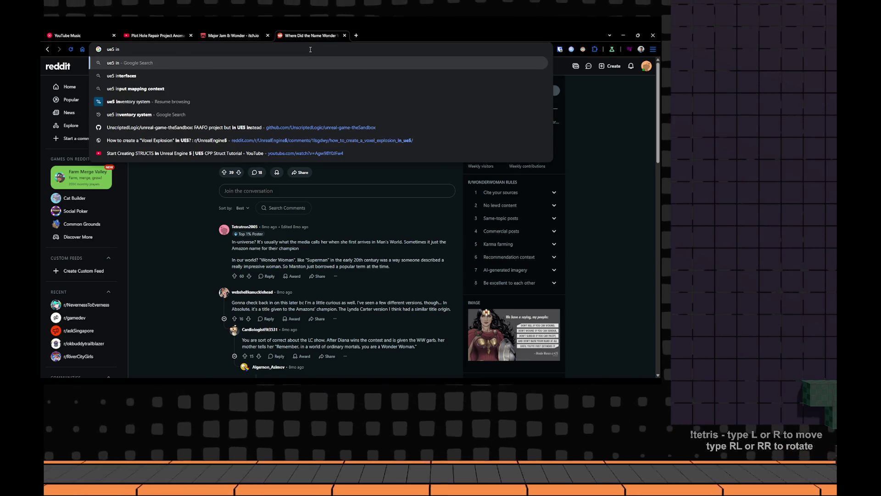
{"action": "type", "text": "tersect"}
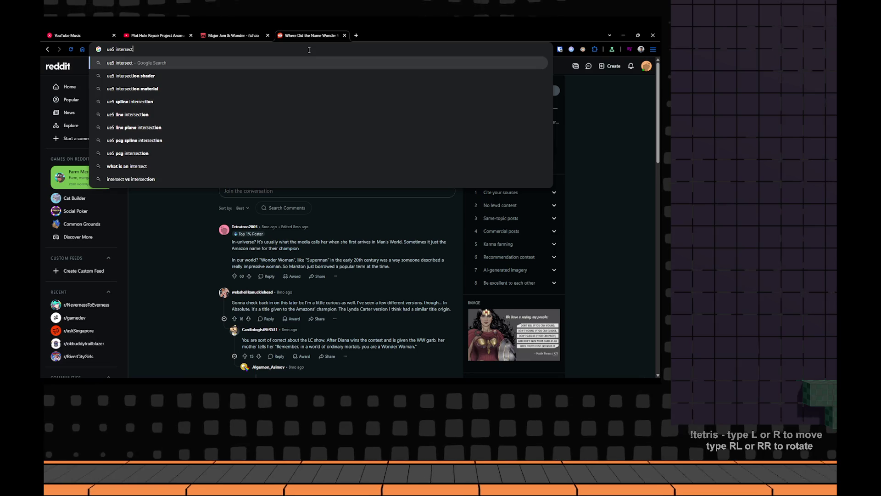
{"action": "type", "text": " shader"}
{"action": "key", "text": "Return"}
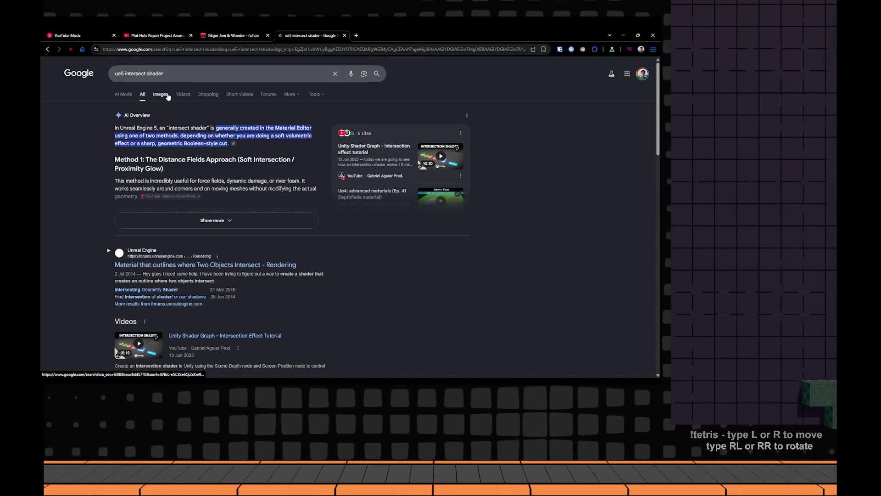
View image results and preview the Intersection Shader video and Epic forum intersection-material image
{"action": "left_click", "coordinate": [167, 96]}
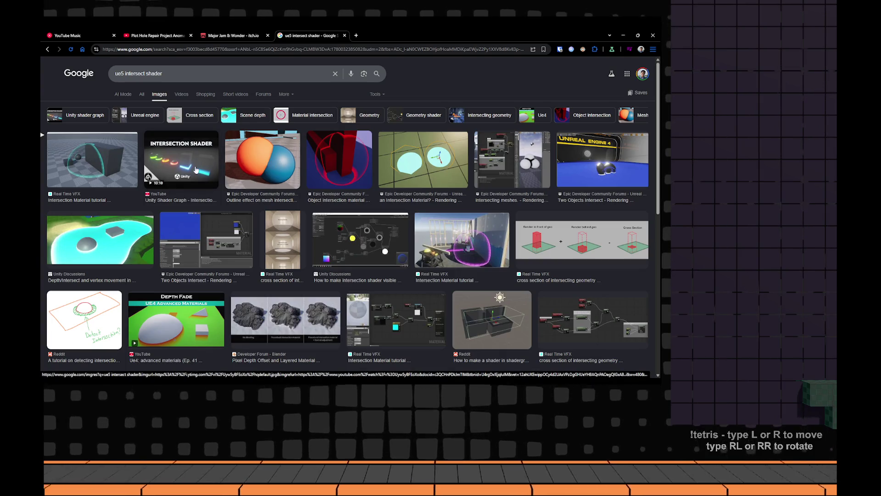
{"action": "left_click", "coordinate": [190, 167]}
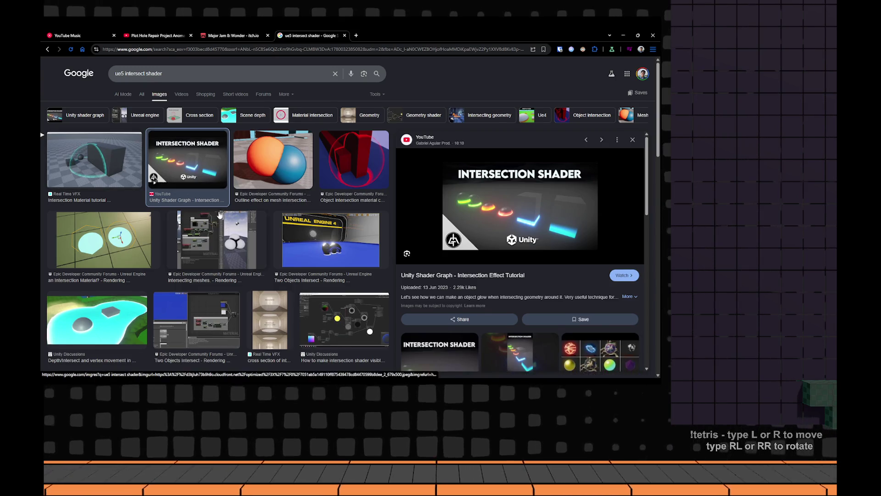
{"action": "scroll", "coordinate": [103, 165], "scroll_direction": "down", "scroll_amount": 1}
{"action": "left_click", "coordinate": [109, 177]}
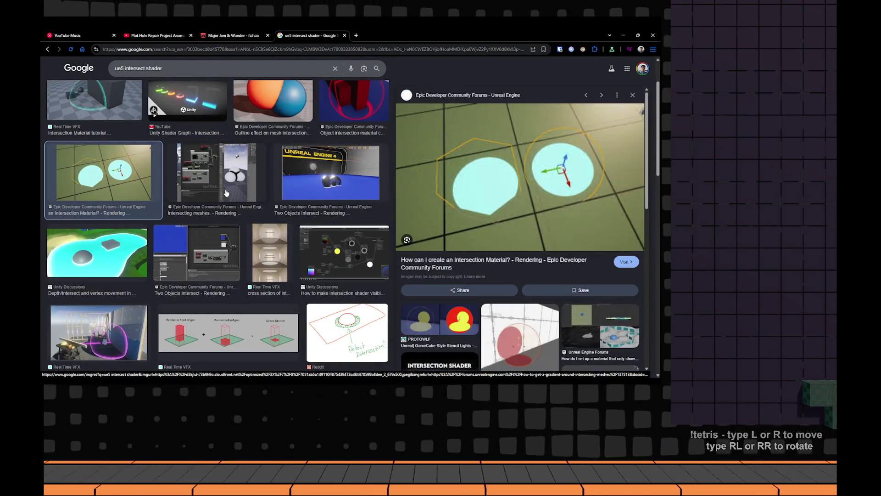
{"action": "scroll", "coordinate": [491, 187], "scroll_direction": "down", "scroll_amount": 2}
{"action": "scroll", "coordinate": [491, 187], "scroll_direction": "up", "scroll_amount": 1}
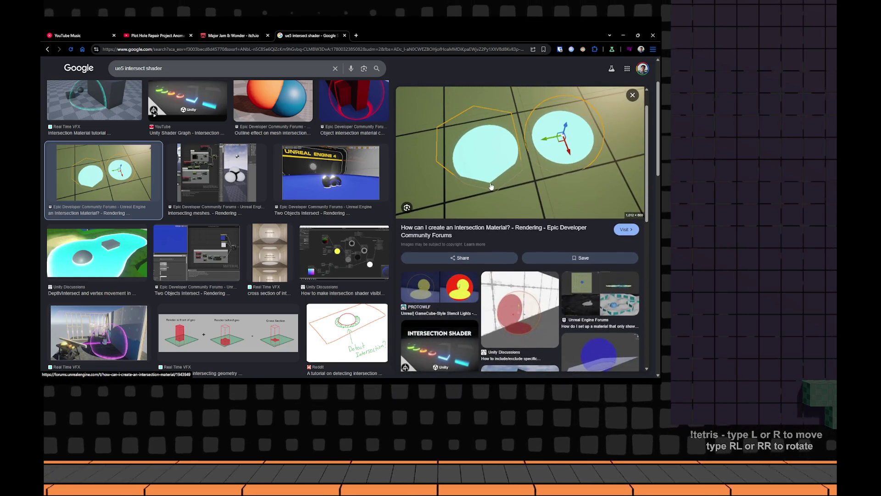